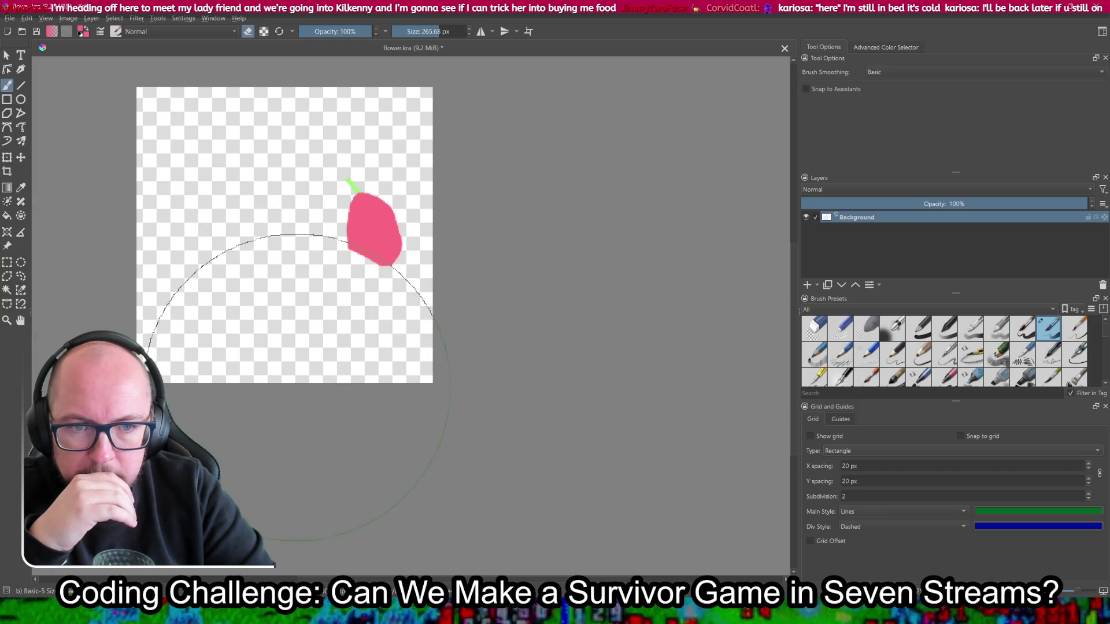
# Step: Restore the green stem and leaves, then wipe them out with a large eraser stroke
pyautogui.hotkey('ctrl', 'shift', 'z')
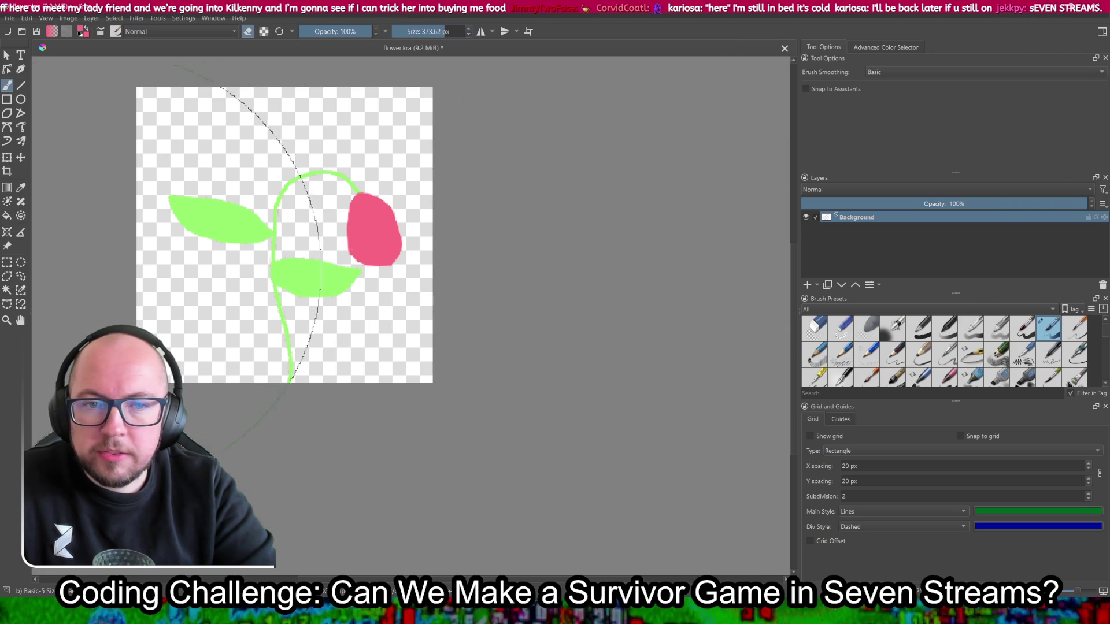
pyautogui.moveTo(110, 277); pyautogui.dragTo(128, 278)
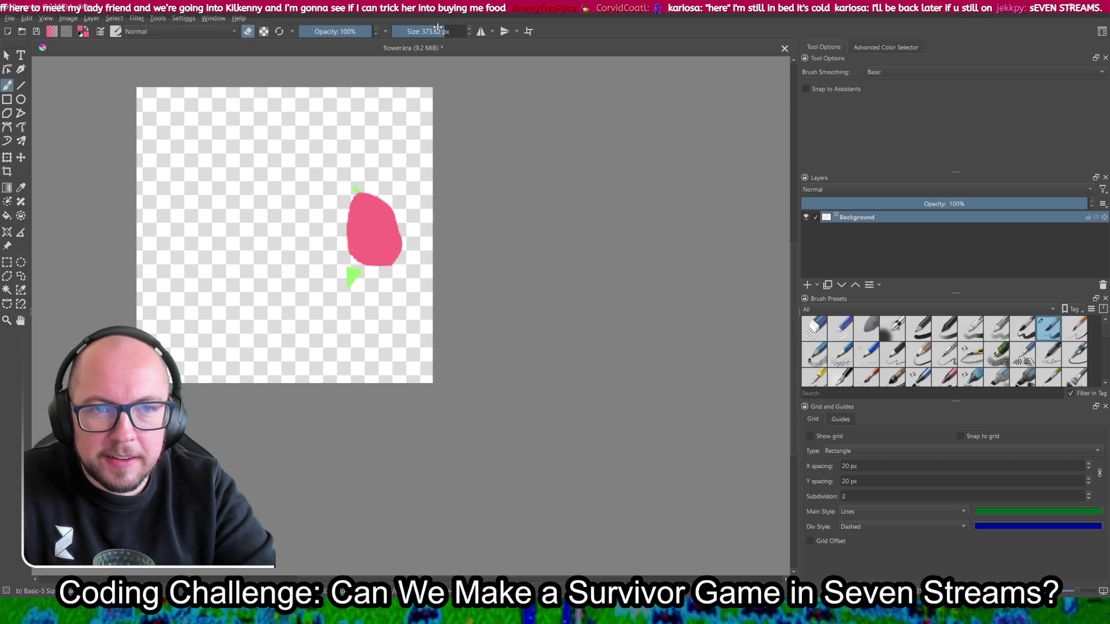
pyautogui.scroll(8, 411, 114)
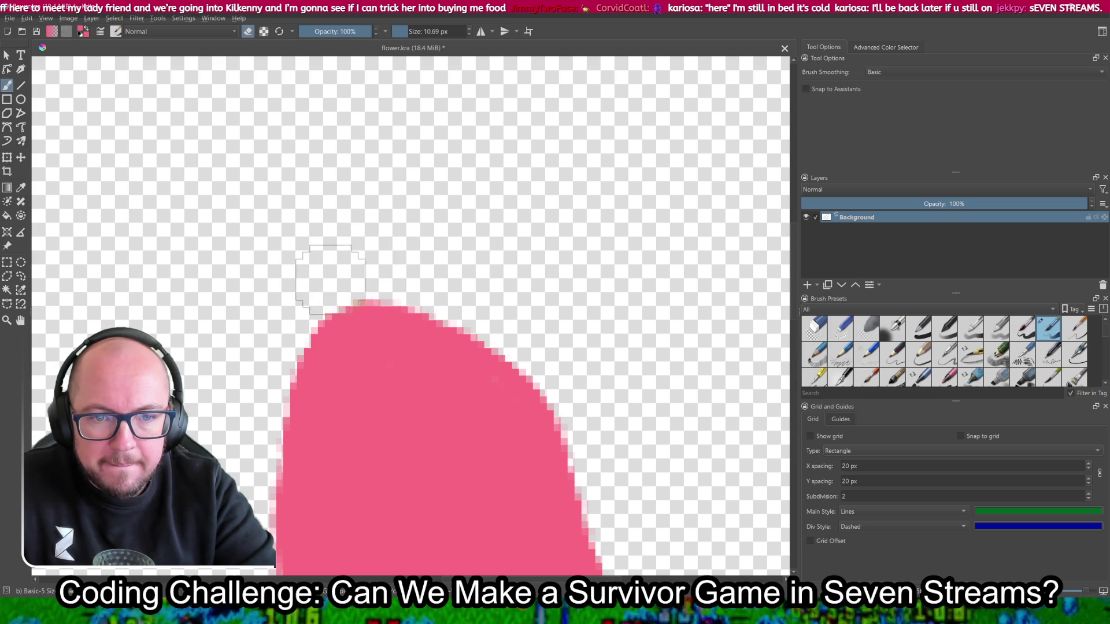
# Step: Zoom to 1600% and erase the leftover green triangle below the pink blob
pyautogui.scroll(-1, 328, 280)
pyautogui.scroll(5, 386, 382)
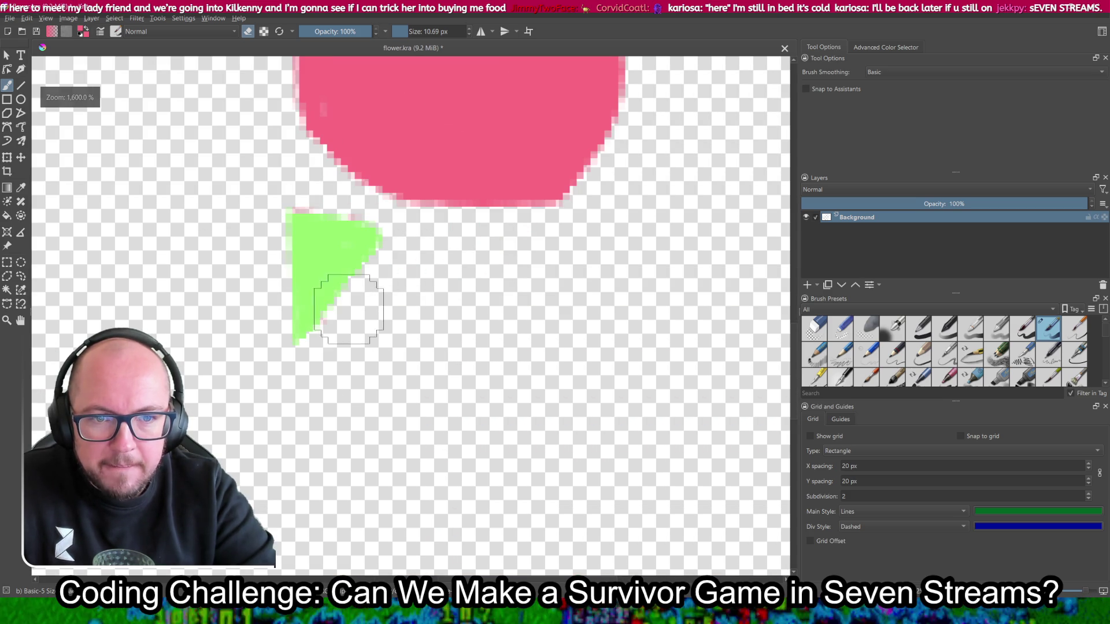
pyautogui.moveTo(366, 248)
pyautogui.mouseDown()
pyautogui.moveTo(279, 238)
pyautogui.moveTo(319, 272)
pyautogui.mouseUp()
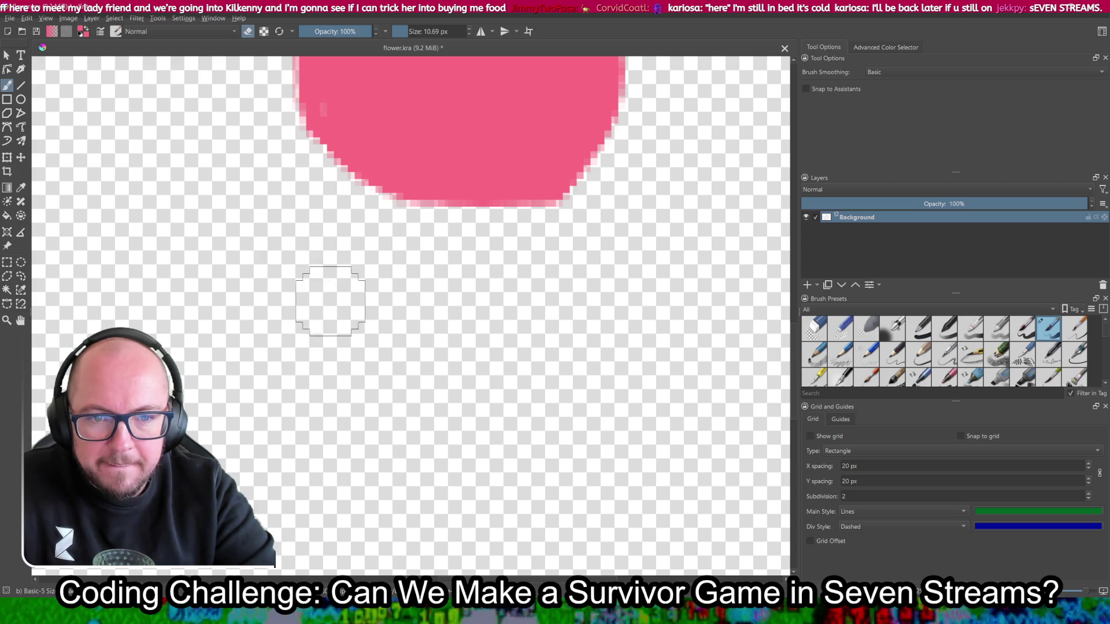
pyautogui.scroll(-6, 327, 304)
pyautogui.scroll(1, 312, 219)
pyautogui.scroll(2, 312, 219)
pyautogui.scroll(-1, 311, 208)
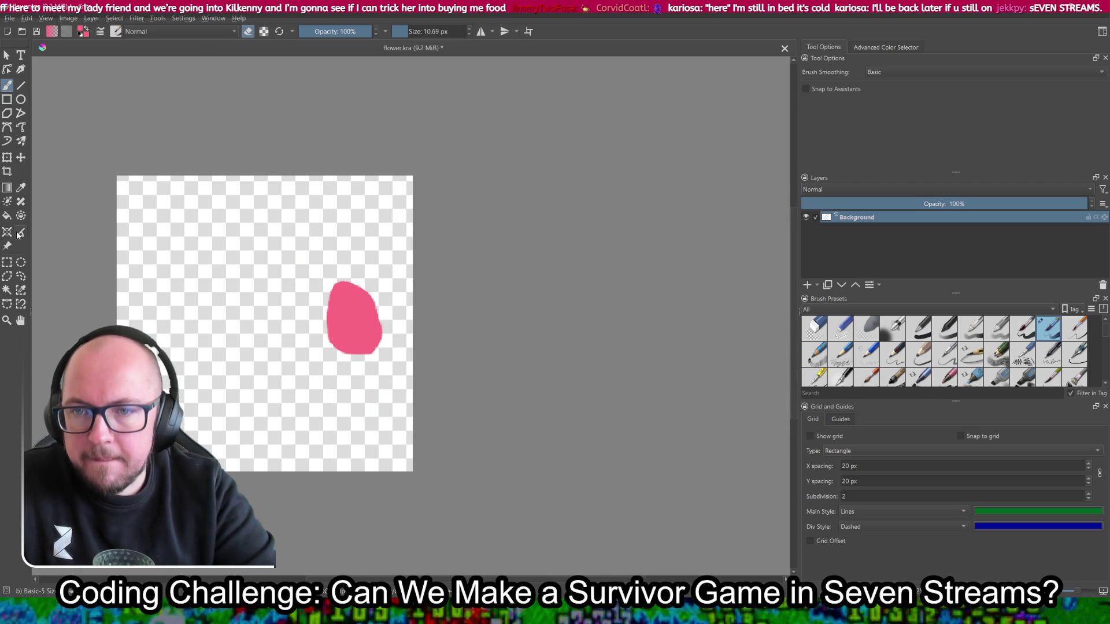
# Step: Select the pink blob with Contiguous Selection, then invert the selection to everything else
pyautogui.click(12, 292)
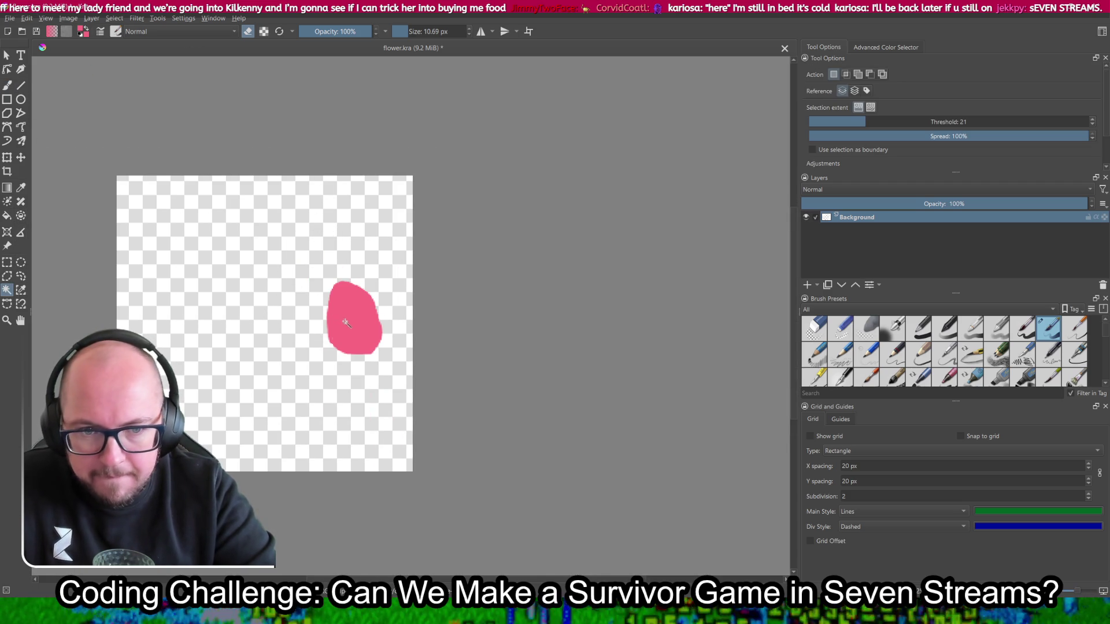
pyautogui.scroll(3, 349, 321)
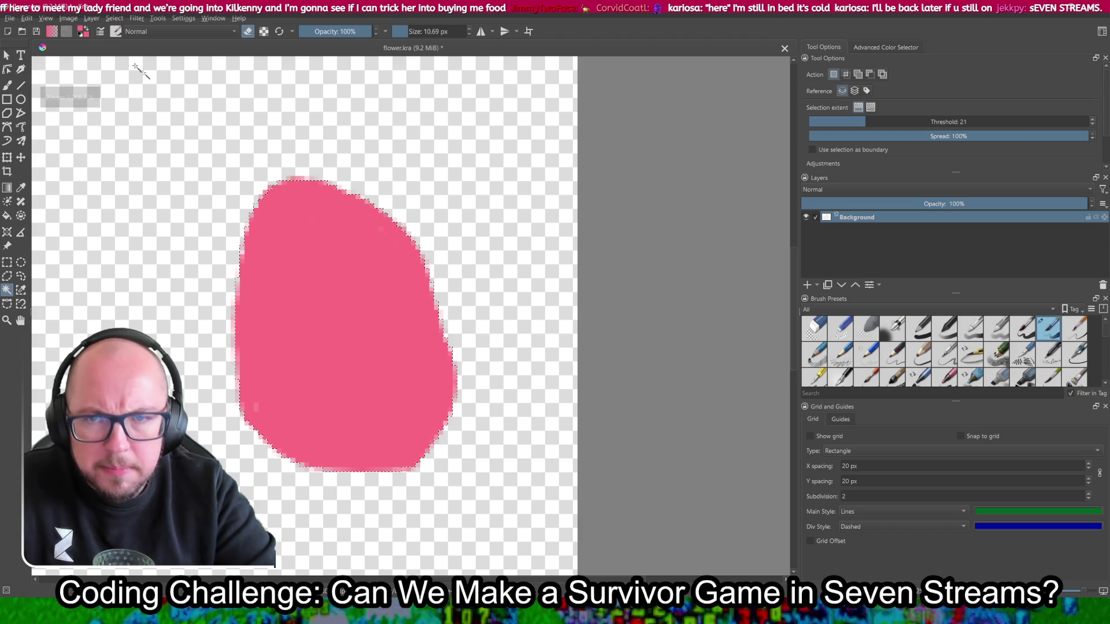
pyautogui.click(113, 19)
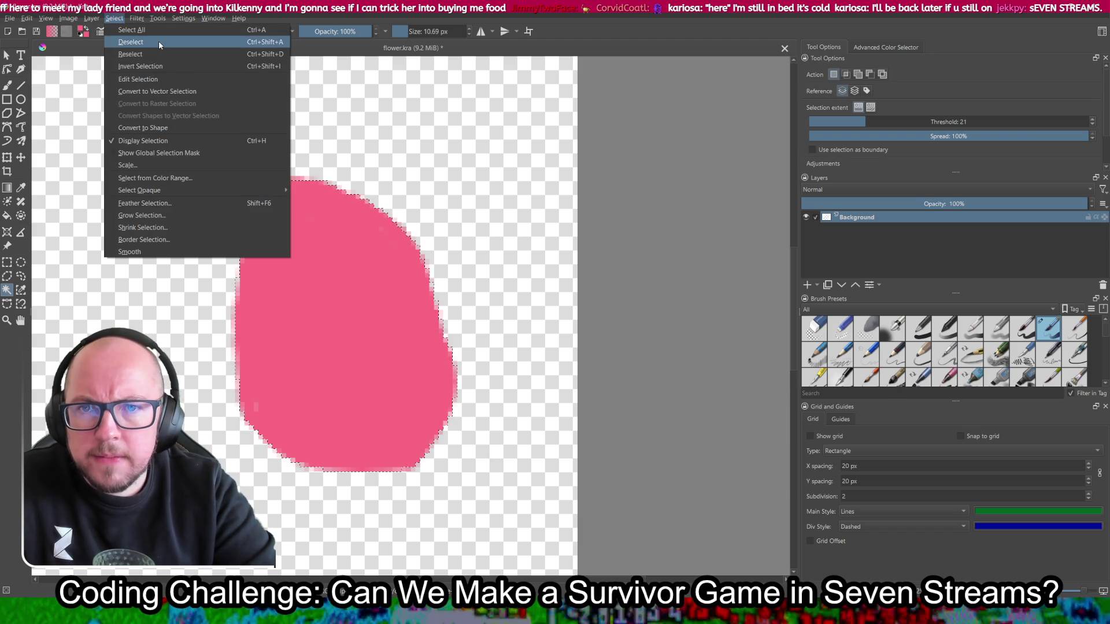
pyautogui.click(144, 66)
pyautogui.scroll(-3, 176, 150)
pyautogui.moveTo(176, 151)
pyautogui.mouseDown()
pyautogui.moveTo(274, 169)
pyautogui.moveTo(264, 186)
pyautogui.mouseUp()
pyautogui.click(25, 19)
pyautogui.click(24, 19)
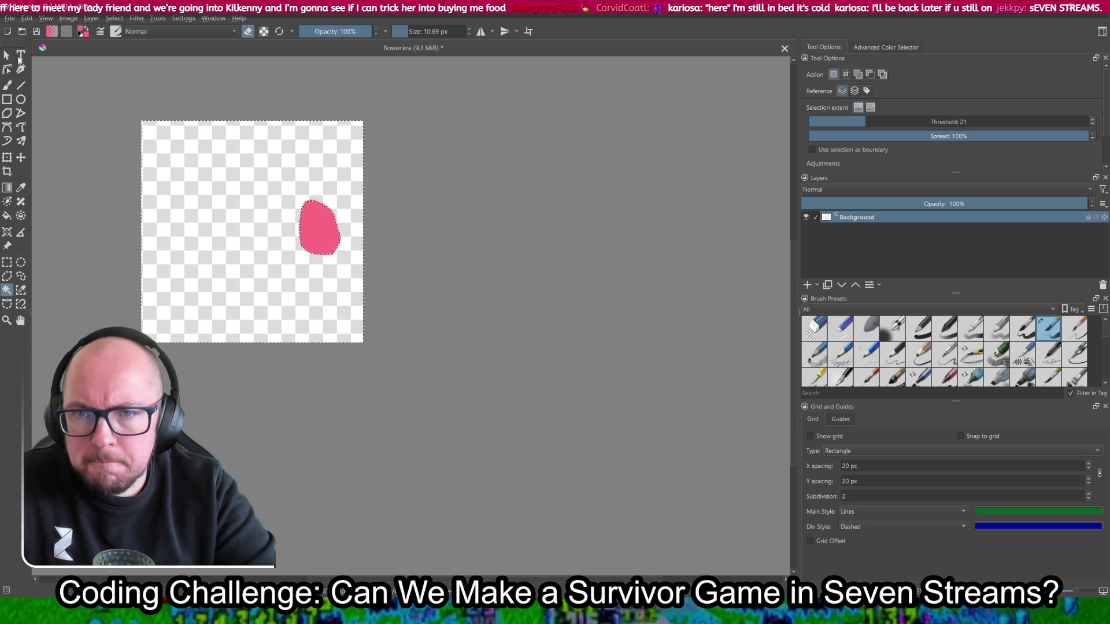
pyautogui.press('f')
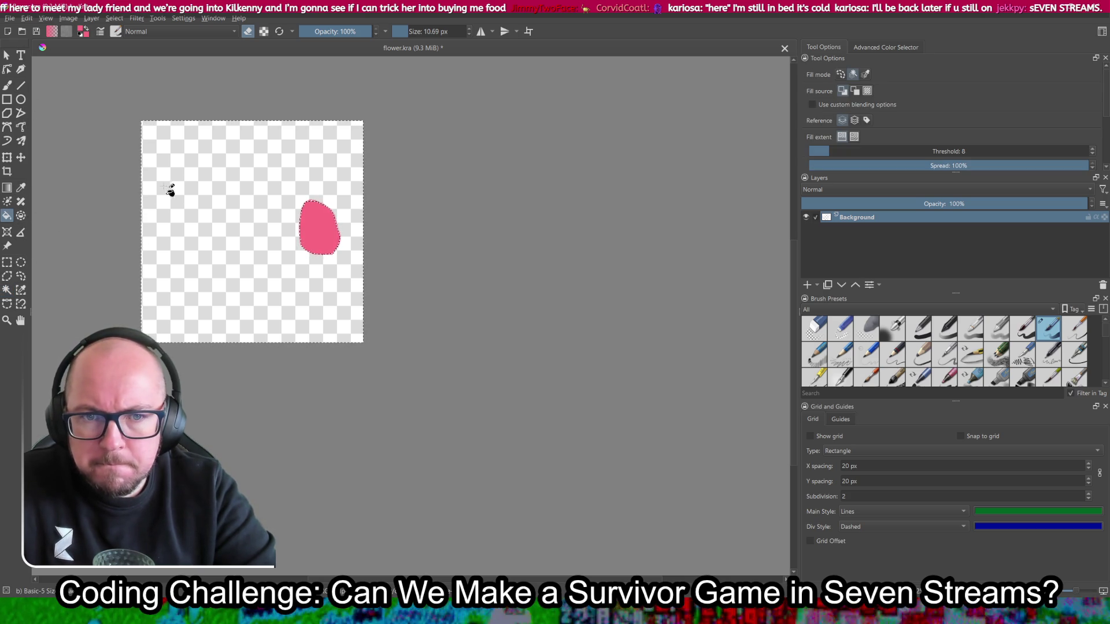
pyautogui.click(114, 19)
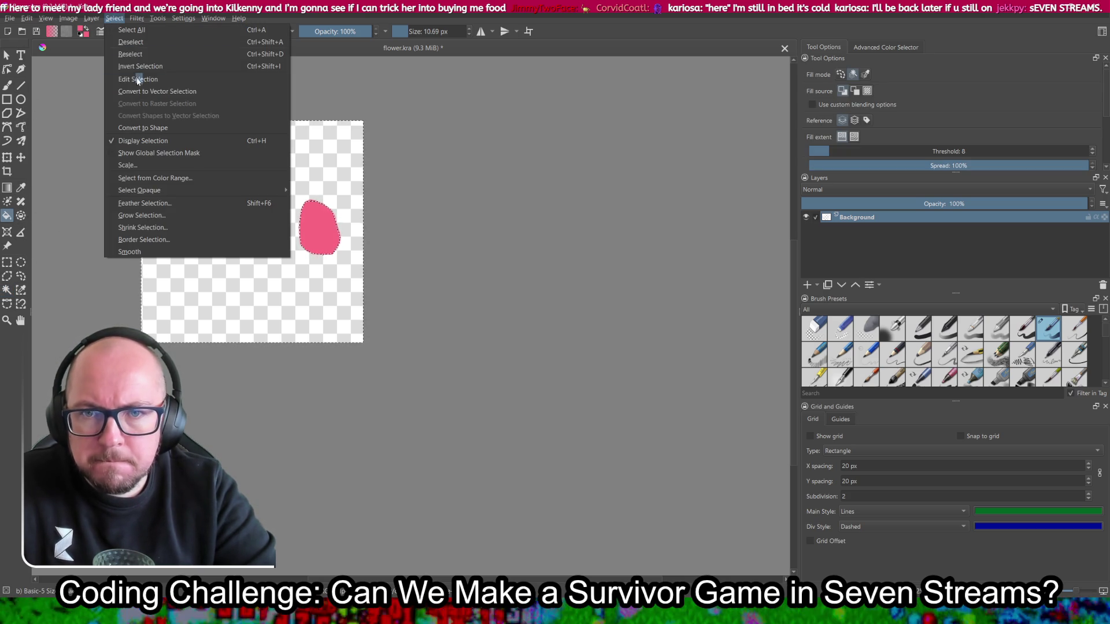
pyautogui.click(138, 67)
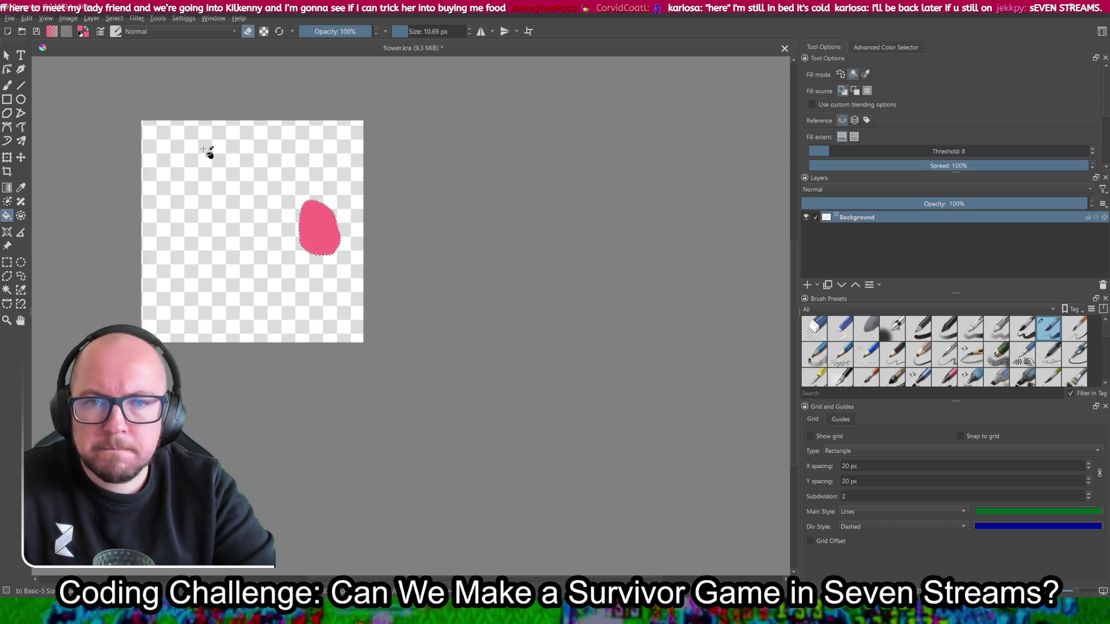
pyautogui.click(114, 18)
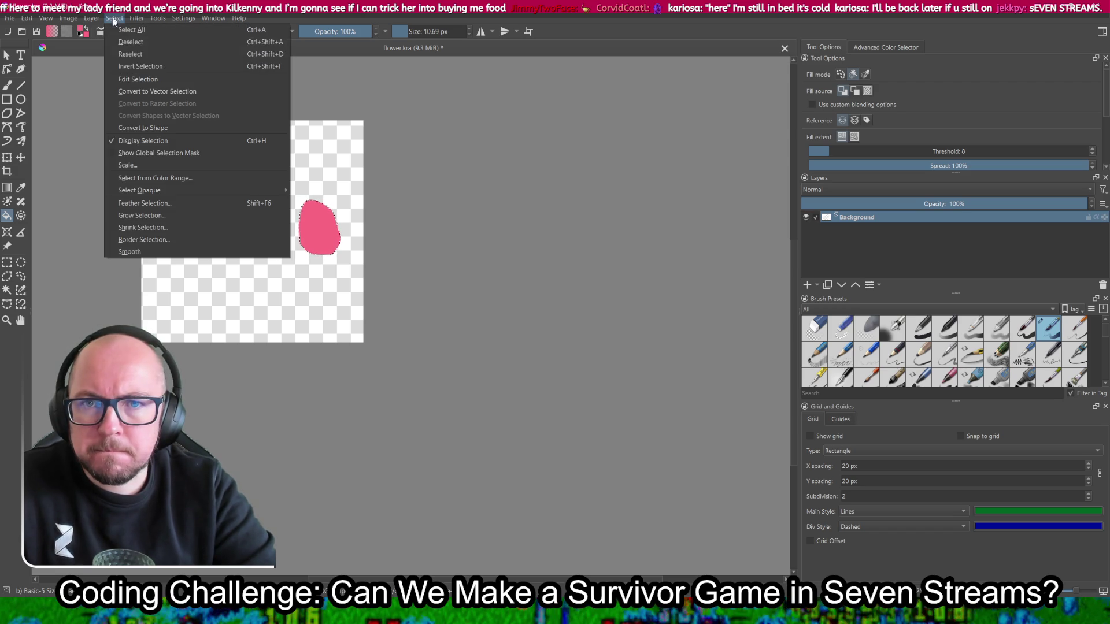
pyautogui.click(138, 66)
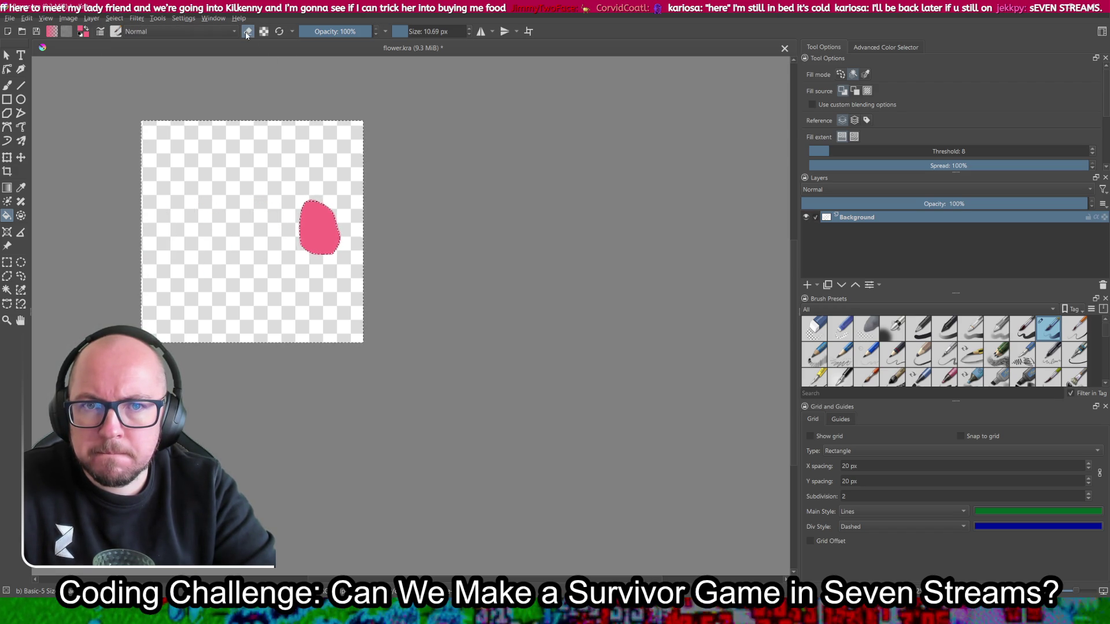
pyautogui.click(227, 151)
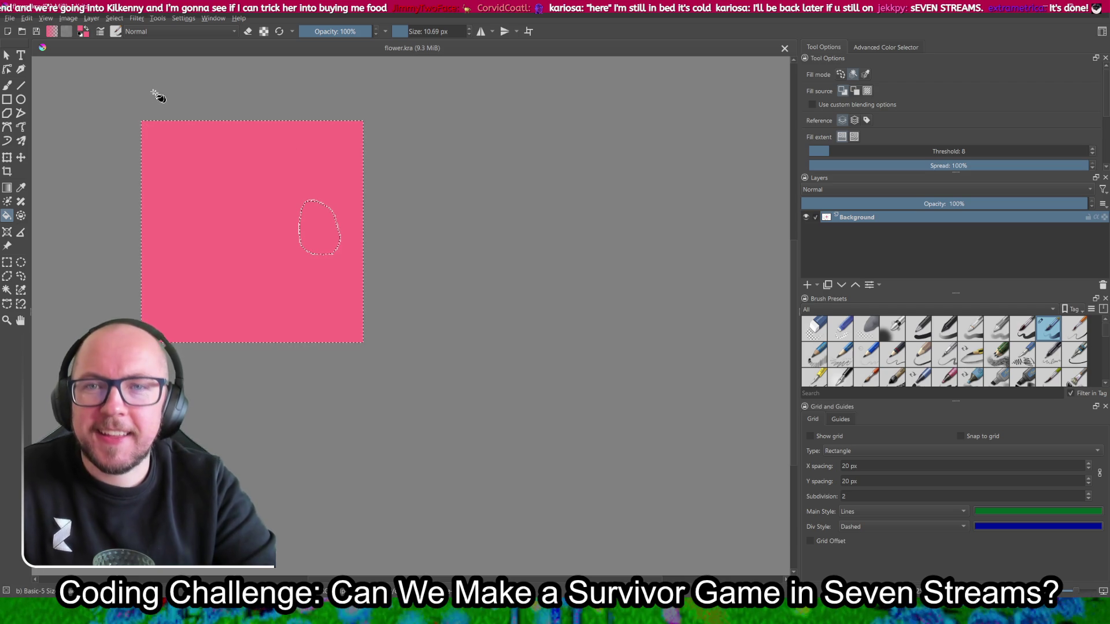
pyautogui.hotkey('ctrl', 'z')
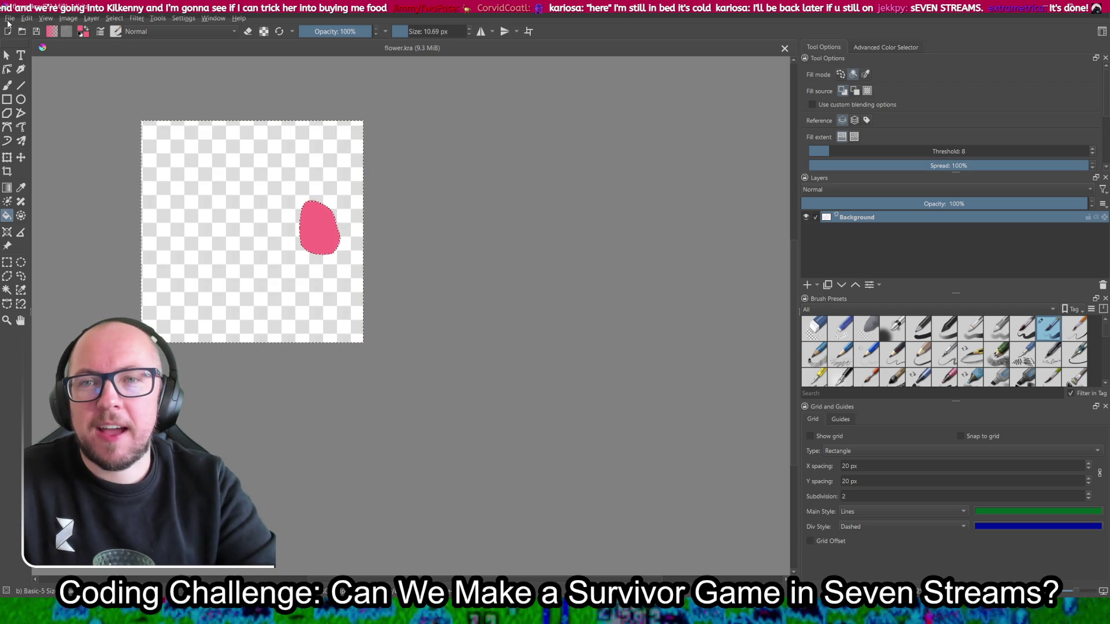
pyautogui.click(8, 22)
pyautogui.press('Escape')
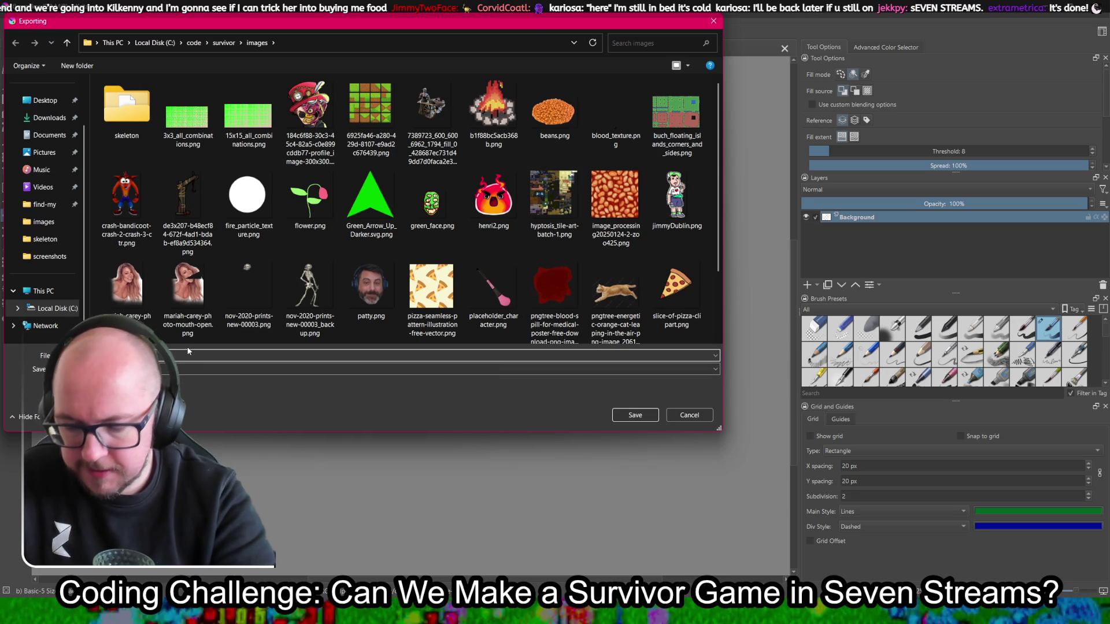
# Step: Export the blob as flower.png into code/survivor/images with default PNG options, then return to Godot
pyautogui.press('Return')
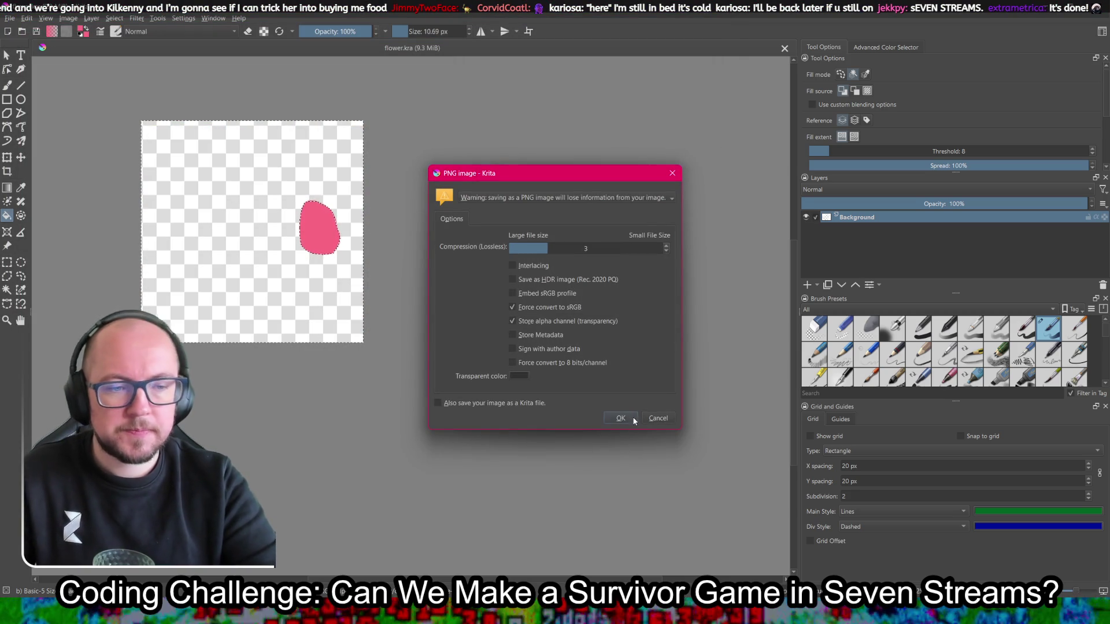
pyautogui.click(621, 419)
pyautogui.hotkey('alt', 'Tab')
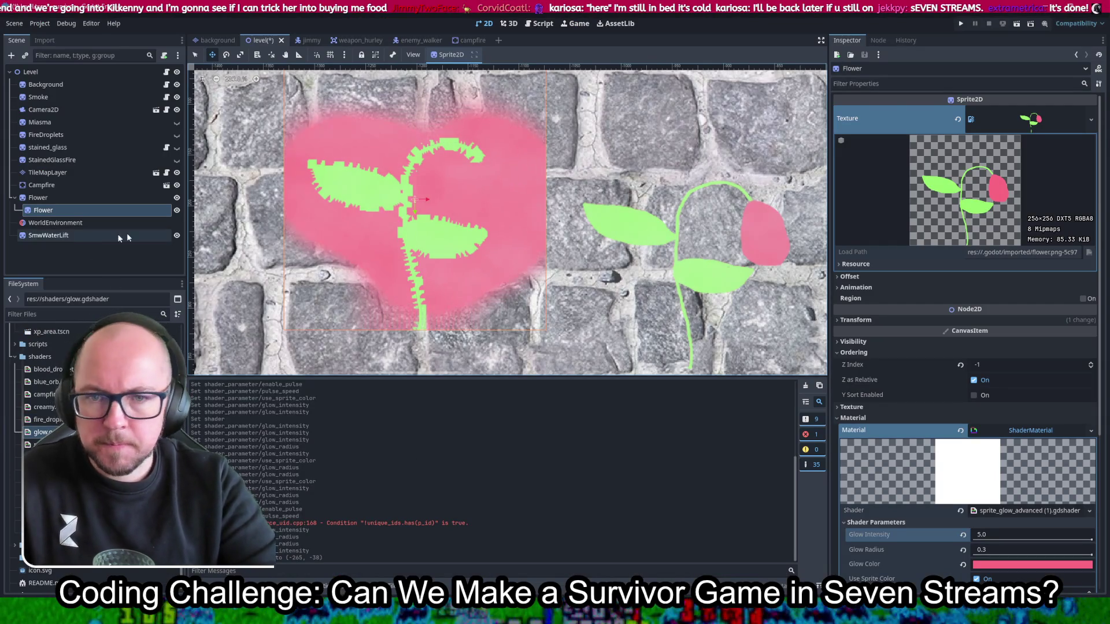
# Step: Assign flower_glow.png from the images folder as the Flower Sprite2D's Texture
pyautogui.scroll(10, 98, 440)
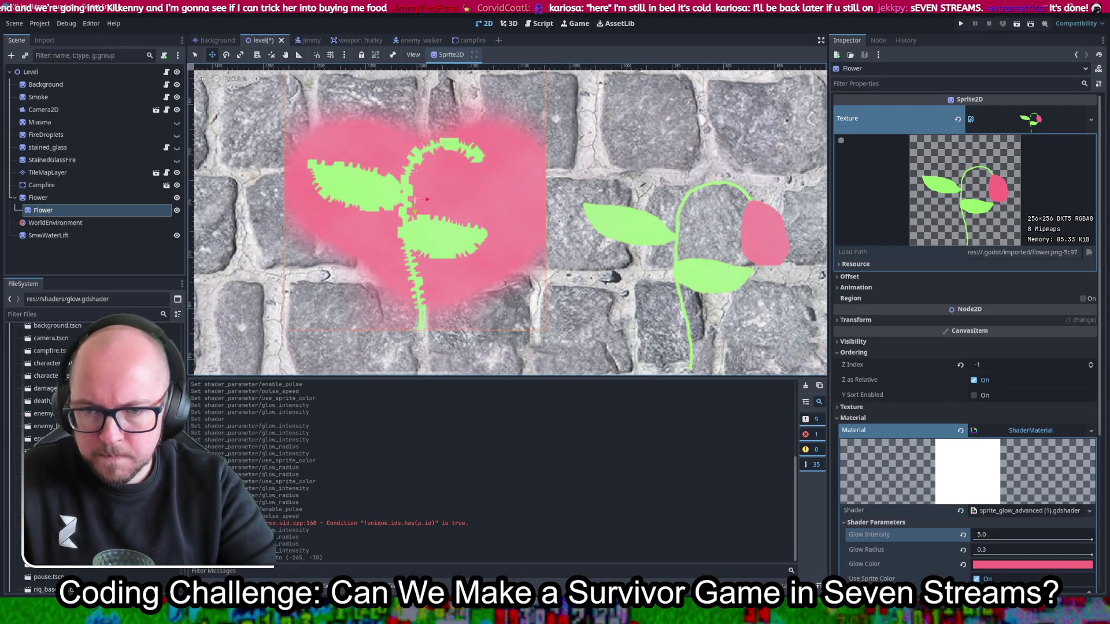
pyautogui.scroll(10, 98, 439)
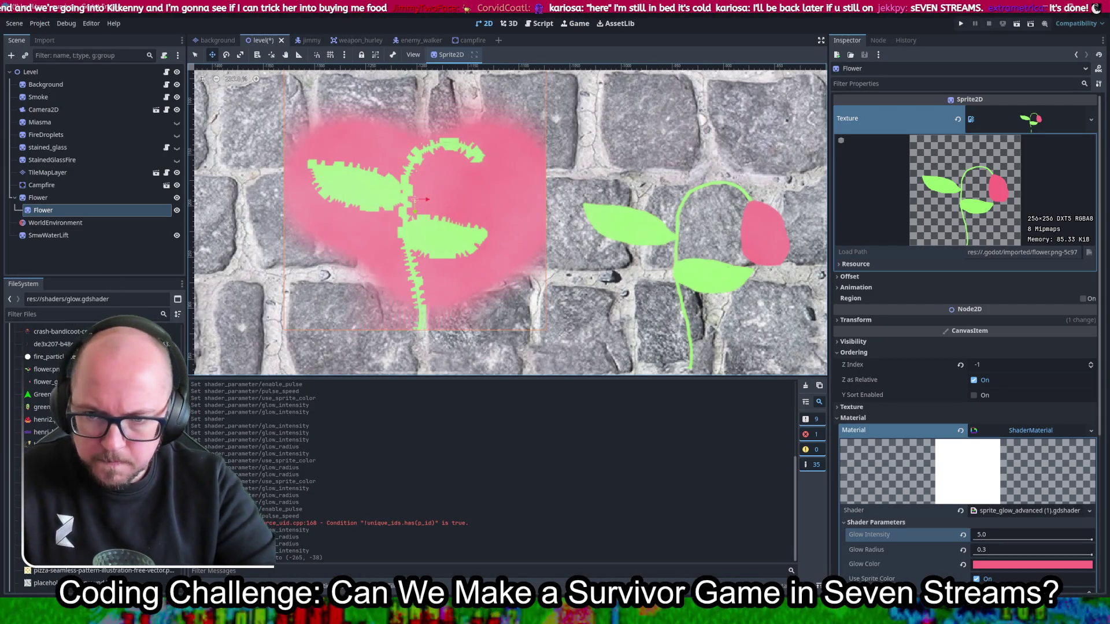
pyautogui.scroll(10, 98, 439)
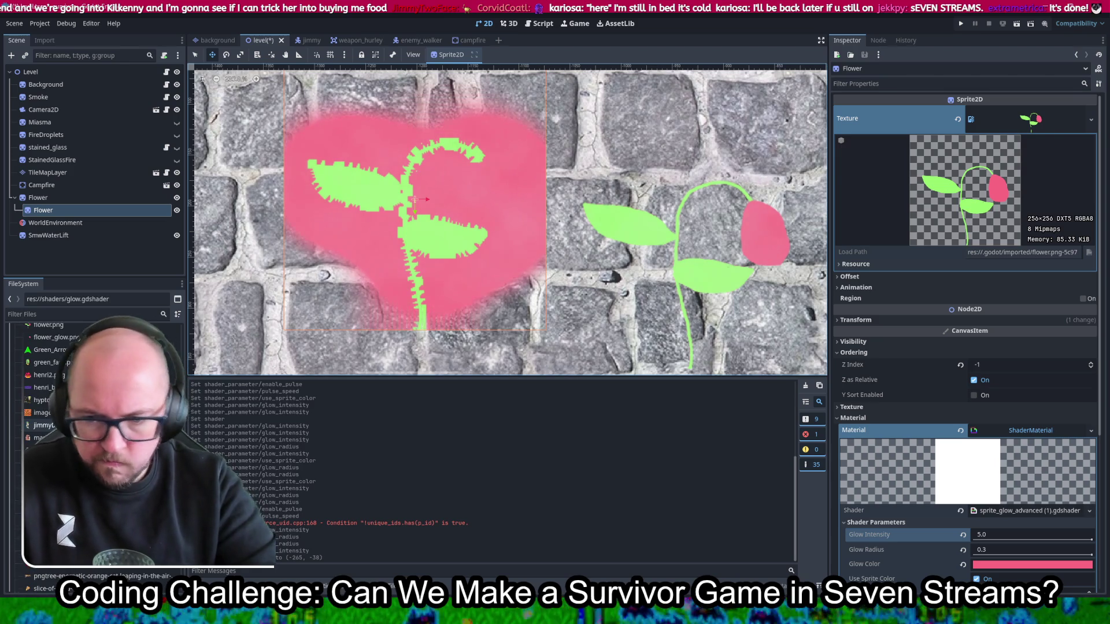
pyautogui.scroll(3, 98, 439)
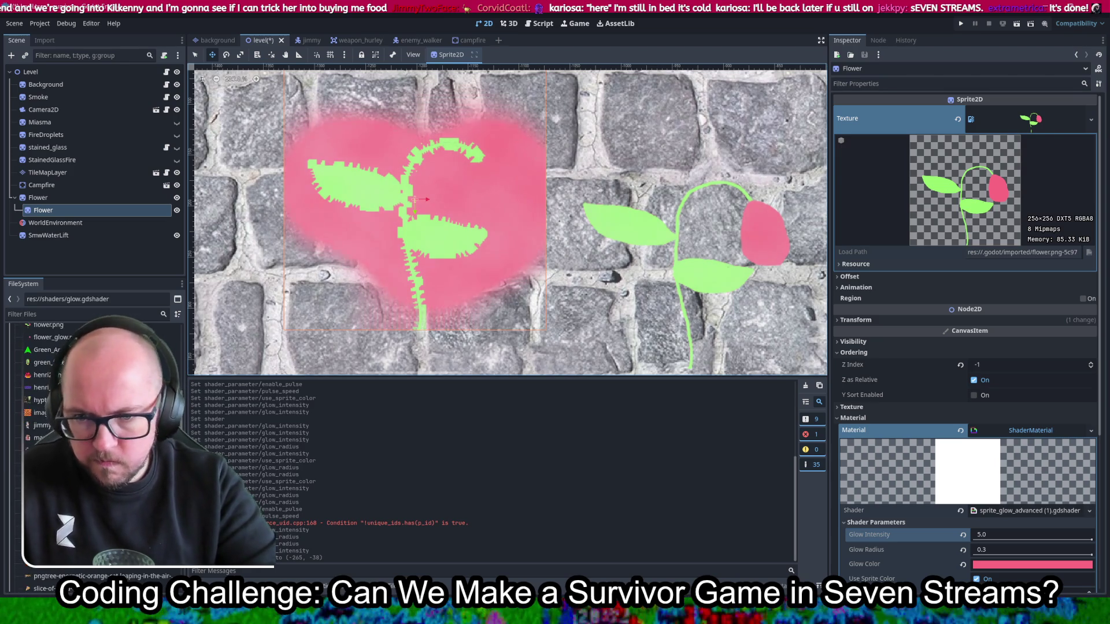
pyautogui.moveTo(46, 370)
pyautogui.mouseDown()
pyautogui.moveTo(892, 314)
pyautogui.moveTo(1026, 118)
pyautogui.mouseUp()
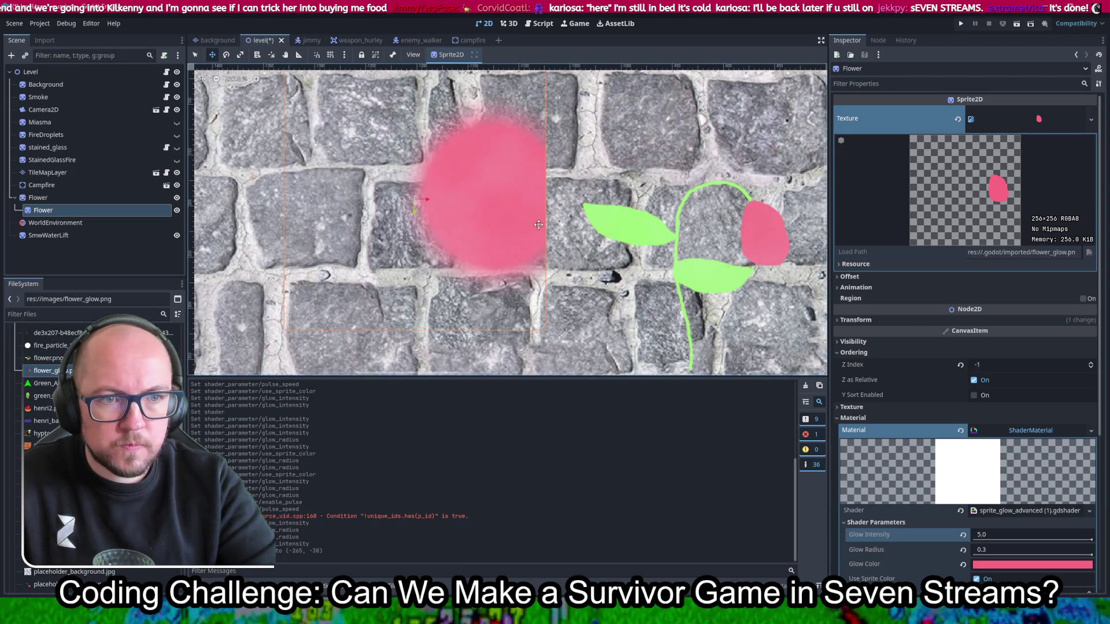
# Step: Set Glow Radius to 0.14 and Glow Intensity to 2.63, and move the glow sprite over the flower head
pyautogui.moveTo(589, 283); pyautogui.dragTo(548, 273)
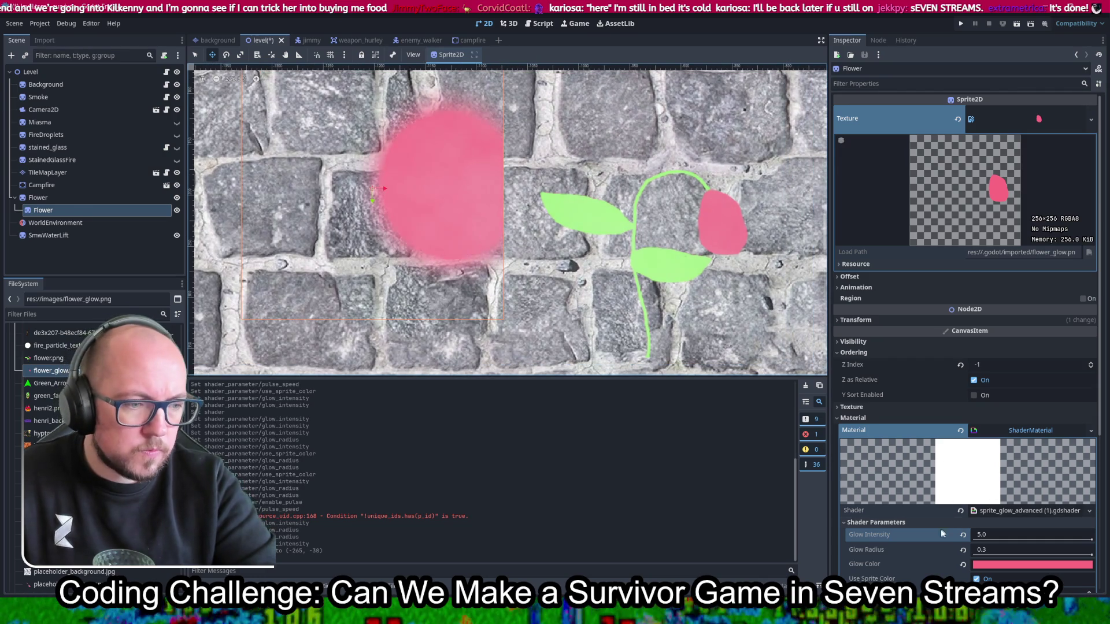
pyautogui.scroll(-3, 1017, 463)
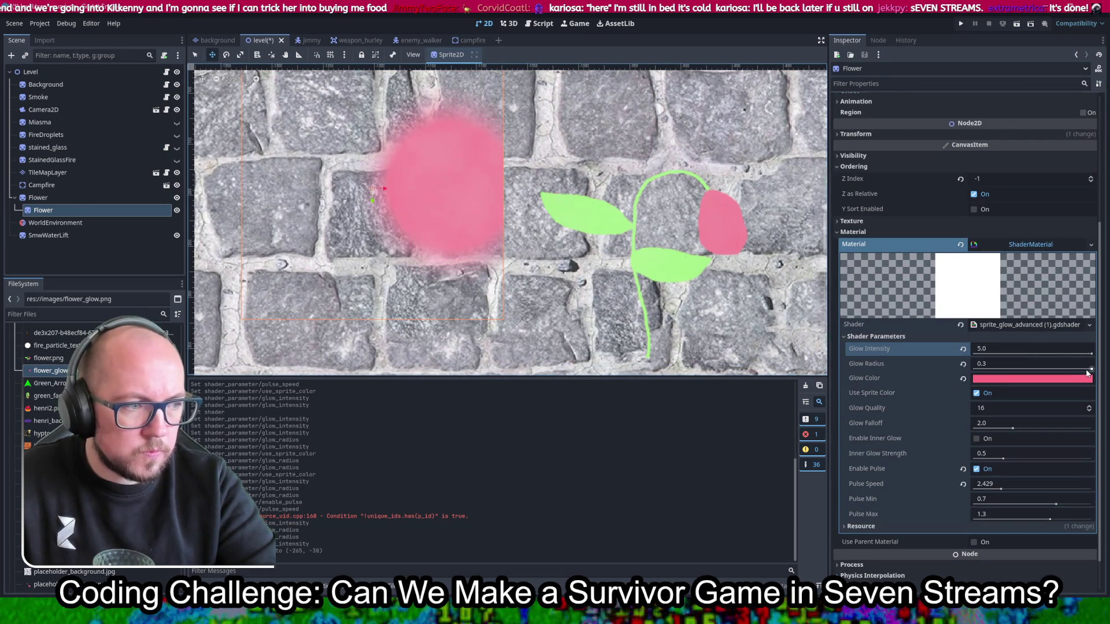
pyautogui.moveTo(1090, 368); pyautogui.dragTo(1028, 368)
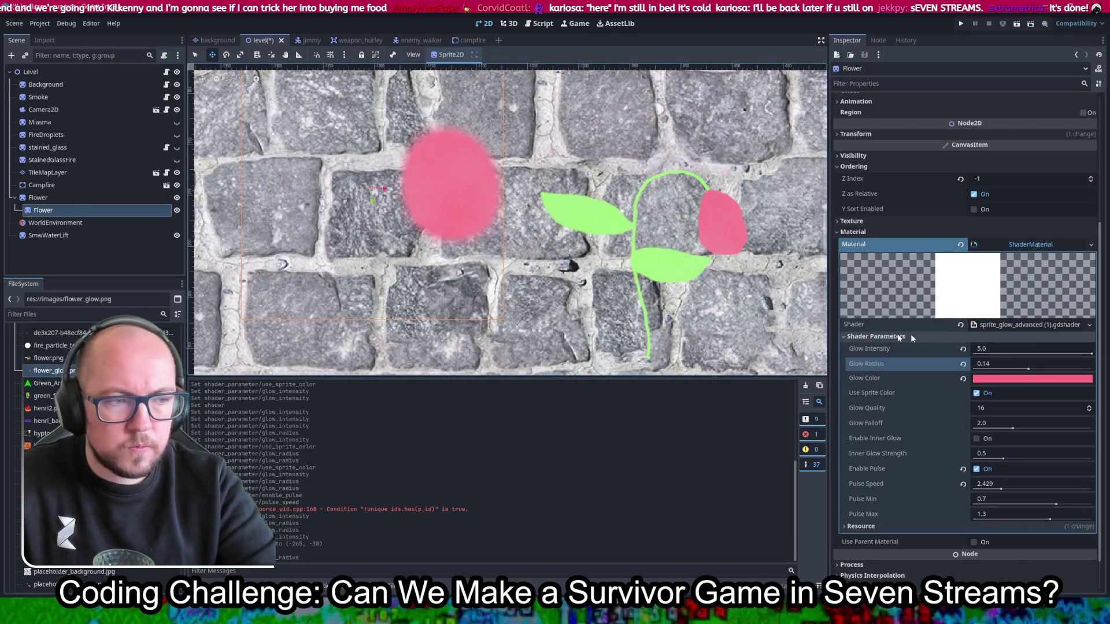
pyautogui.moveTo(1017, 349); pyautogui.dragTo(944, 345)
pyautogui.moveTo(406, 271)
pyautogui.mouseDown()
pyautogui.moveTo(542, 271)
pyautogui.moveTo(675, 314)
pyautogui.mouseUp()
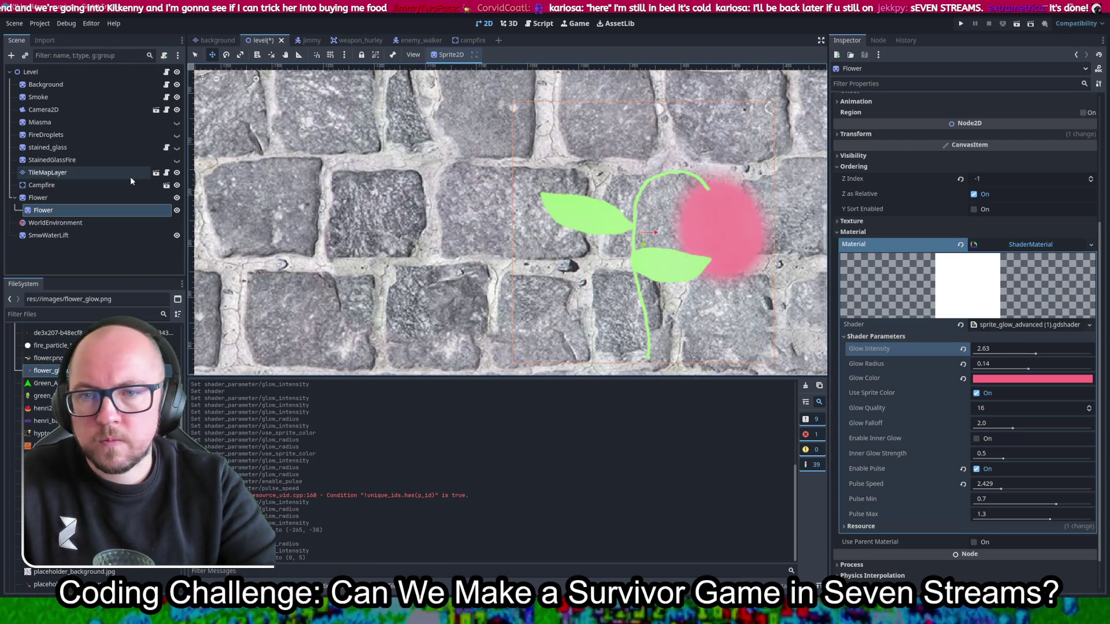
pyautogui.click(63, 201)
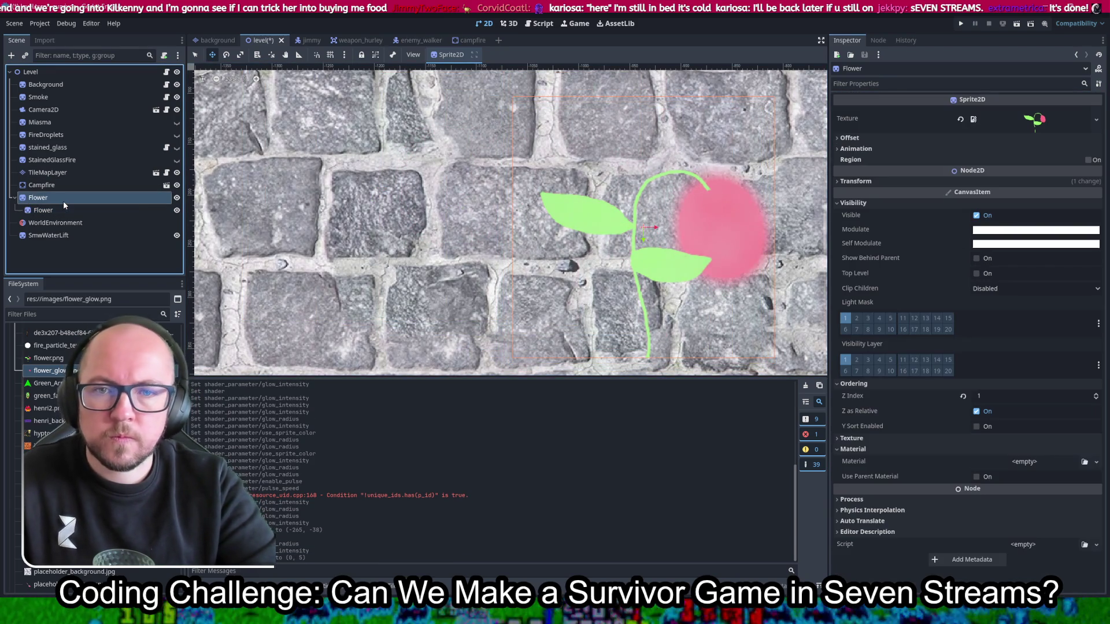
# Step: Set the child Flower sprite's Transform Position y to 0 and save the level
pyautogui.click(122, 214)
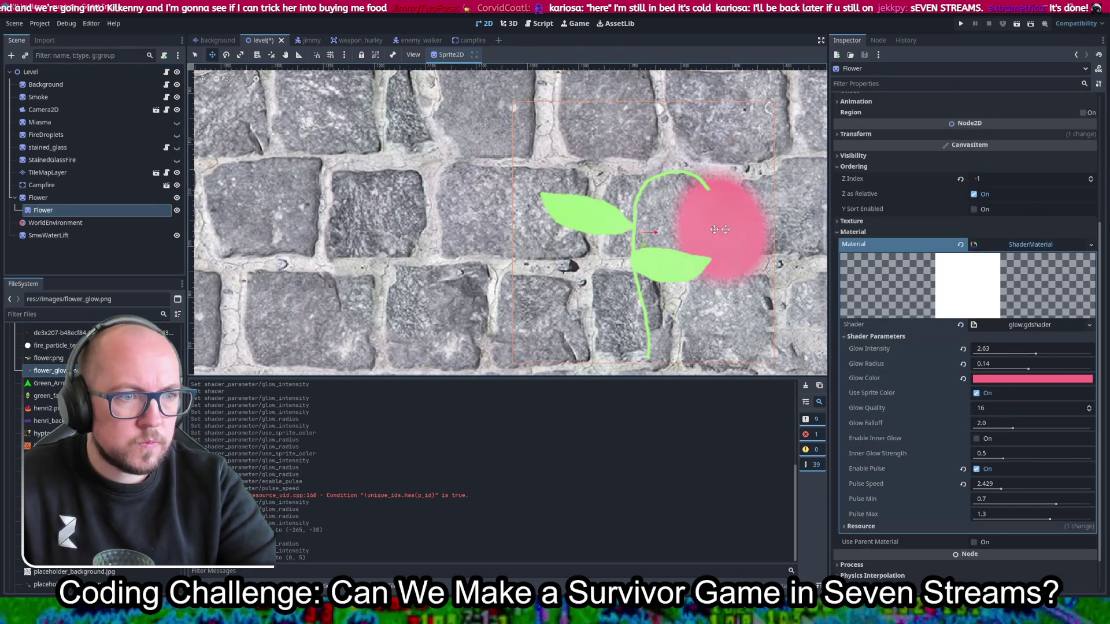
pyautogui.click(879, 132)
pyautogui.click(1010, 160)
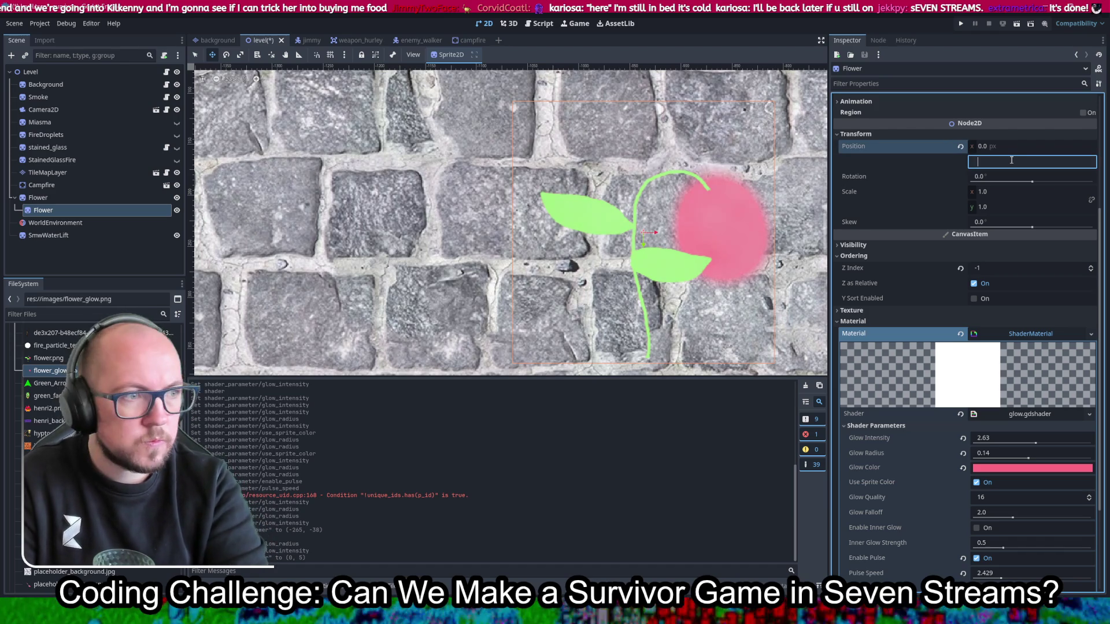
pyautogui.write('0')
pyautogui.press('Return')
pyautogui.hotkey('ctrl', 's')
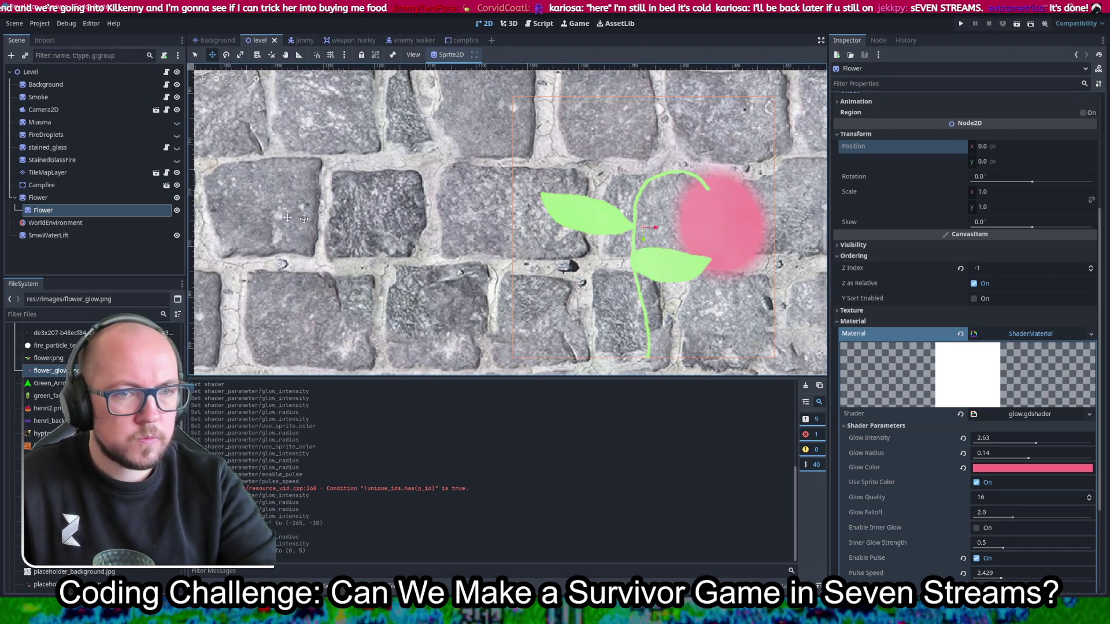
pyautogui.scroll(4, 804, 194)
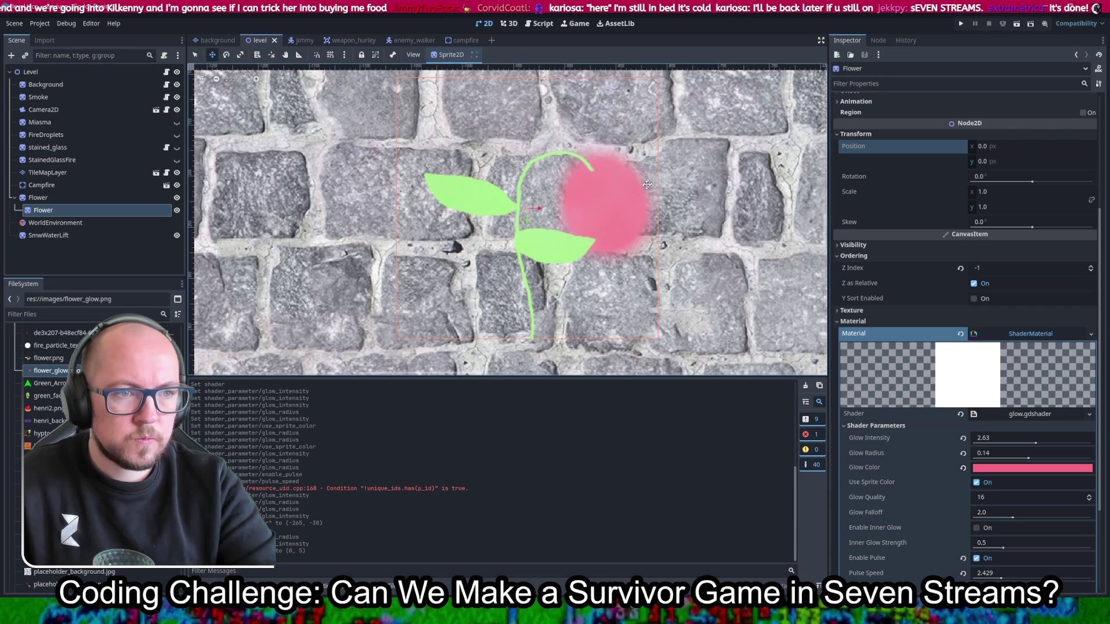
# Step: Save the level, then drag Glow Intensity down to dim the flower's pink glow
pyautogui.hotkey('ctrl', 's')
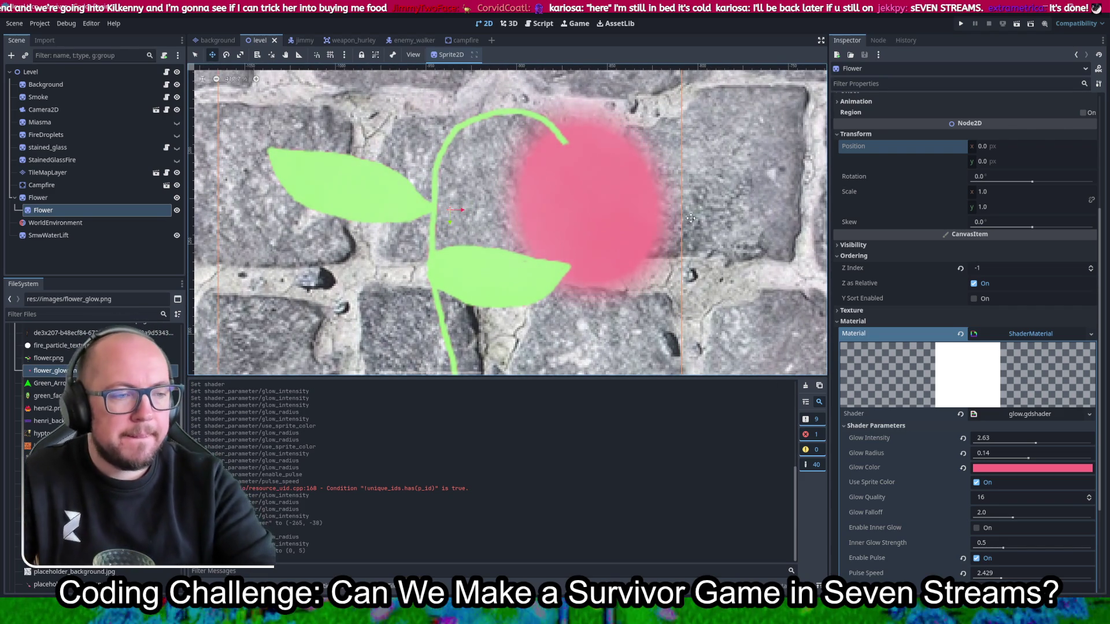
pyautogui.moveTo(1035, 444)
pyautogui.mouseDown()
pyautogui.moveTo(996, 446)
pyautogui.moveTo(1006, 444)
pyautogui.mouseUp()
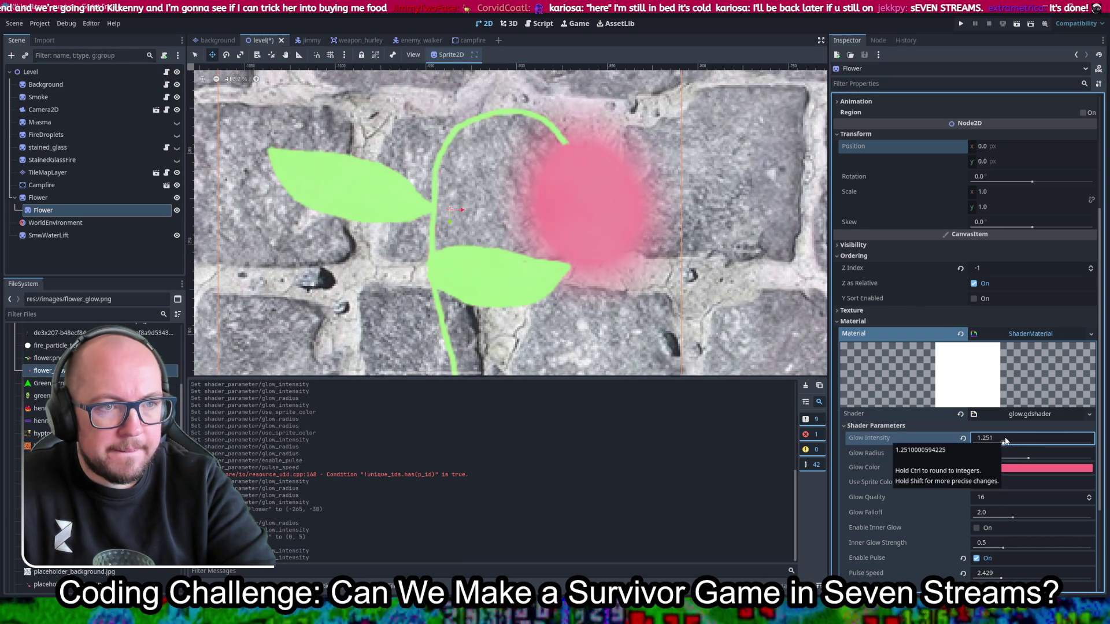
pyautogui.click(1005, 442)
pyautogui.press('Return')
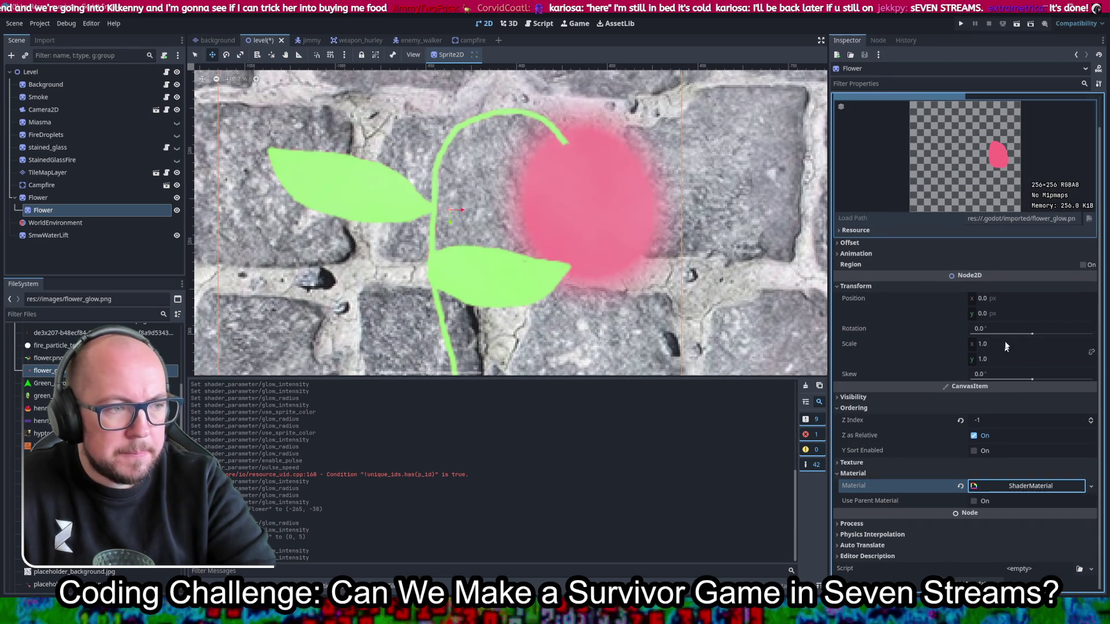
# Step: Check the glow.gdshader material, fine-tune Glow Intensity to 1.711, and save the level
pyautogui.click(1018, 486)
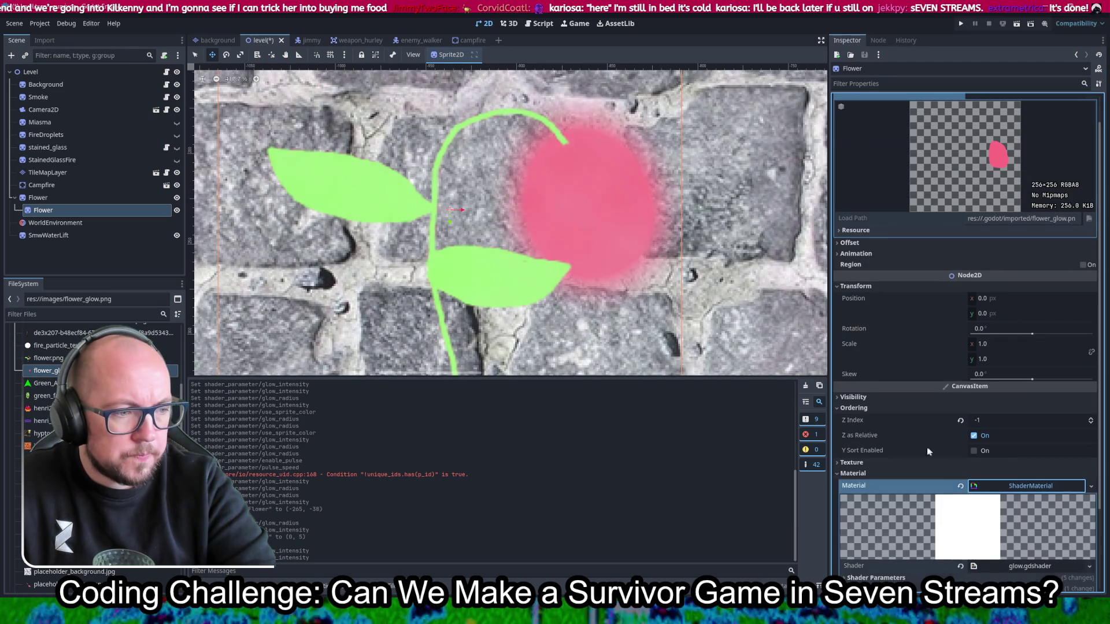
pyautogui.click(1007, 467)
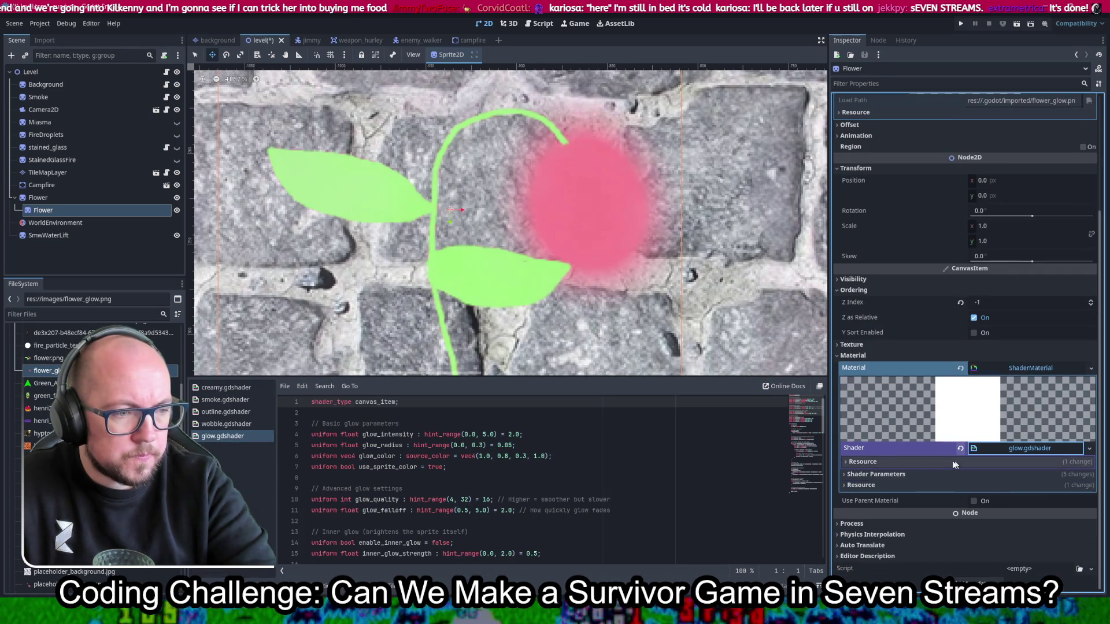
pyautogui.click(911, 472)
pyautogui.scroll(-2, 924, 472)
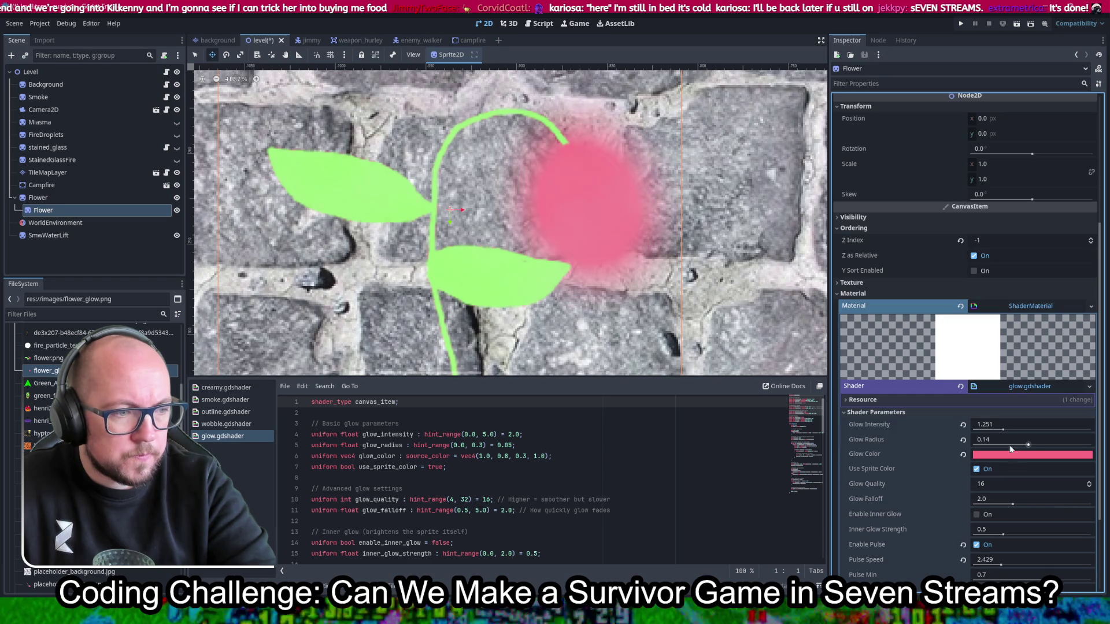
pyautogui.click(1003, 430)
pyautogui.moveTo(1003, 429); pyautogui.dragTo(1014, 430)
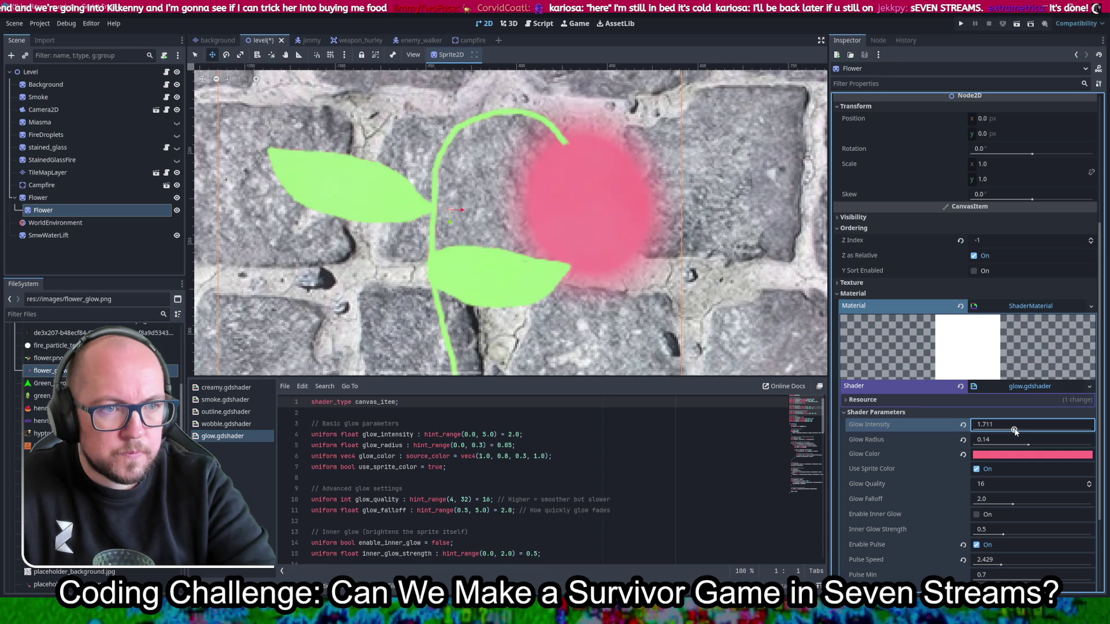
pyautogui.hotkey('ctrl', 's')
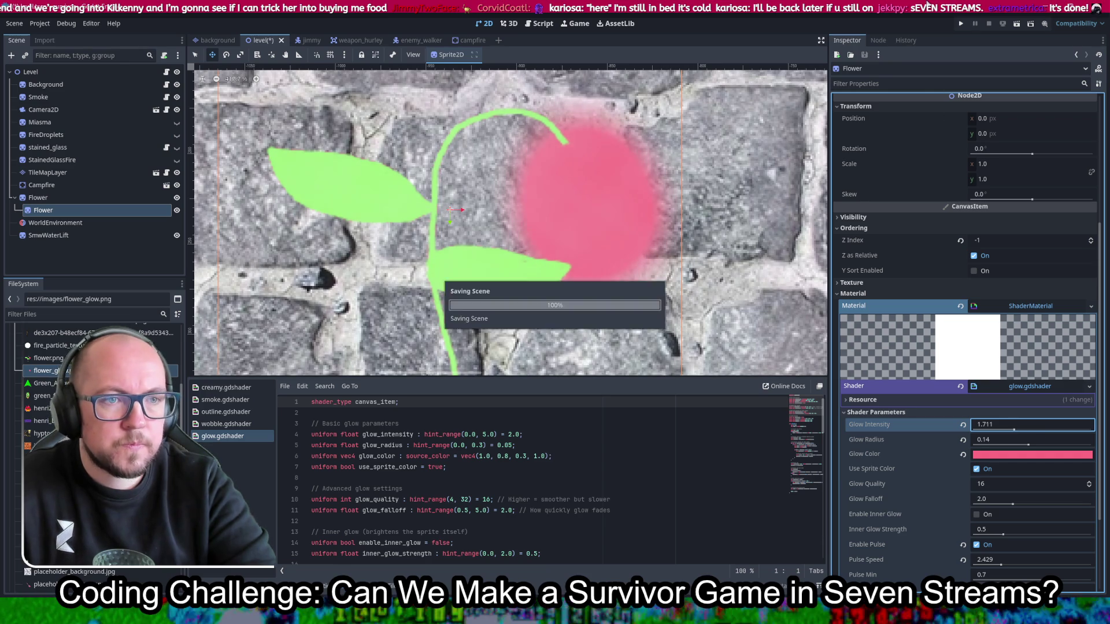
# Step: Run the game, walk the player around the flower with WASD, then stop the game
pyautogui.click(961, 24)
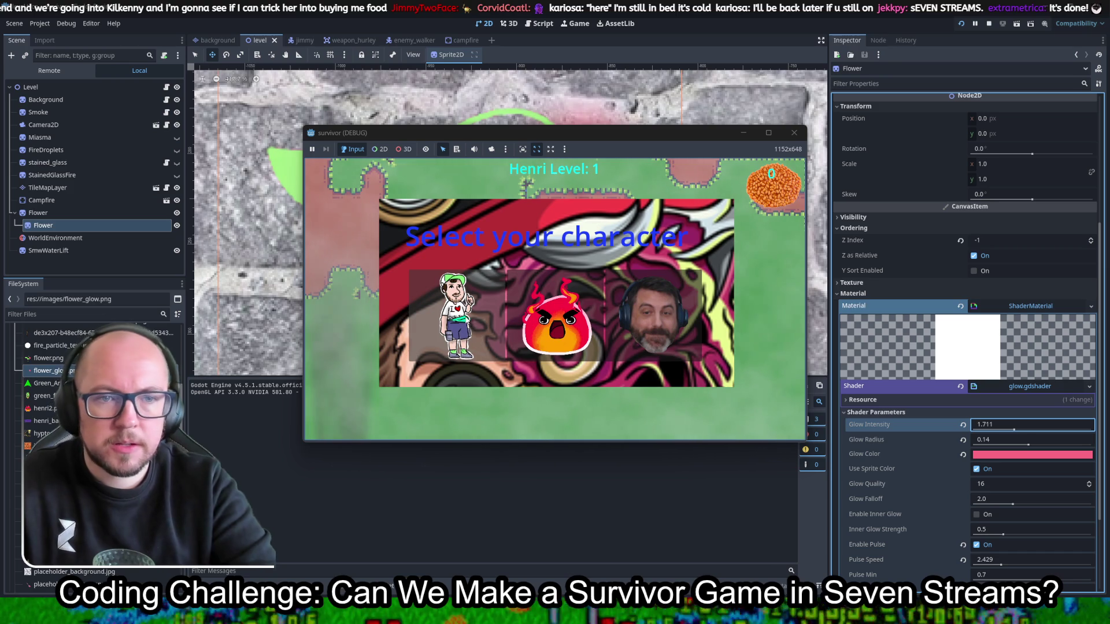
pyautogui.press('a')
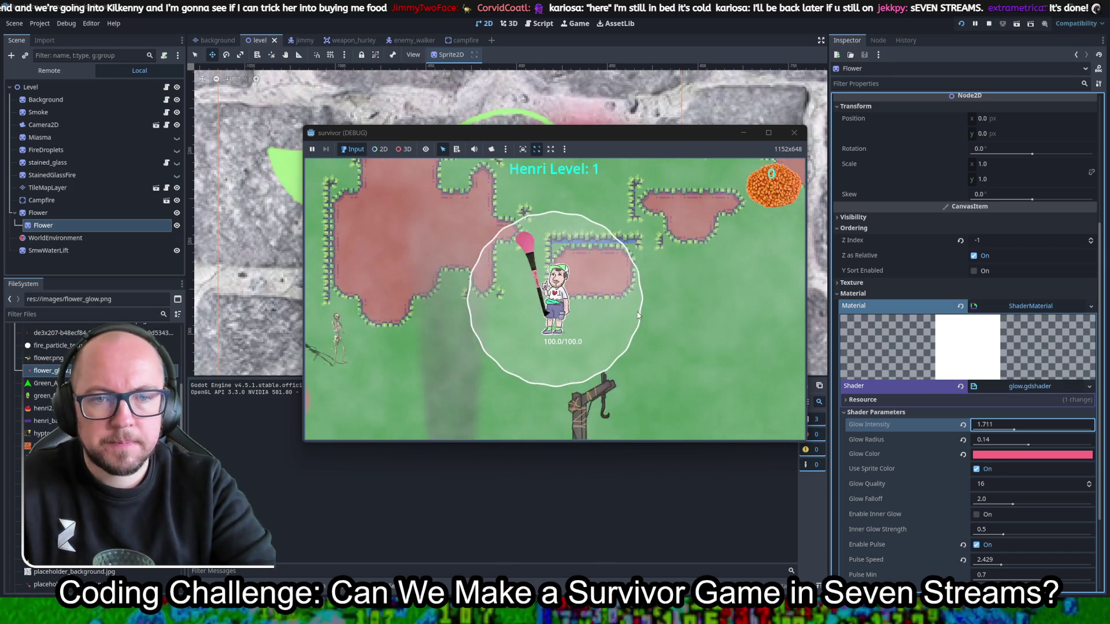
pyautogui.press('a')
pyautogui.press('s')
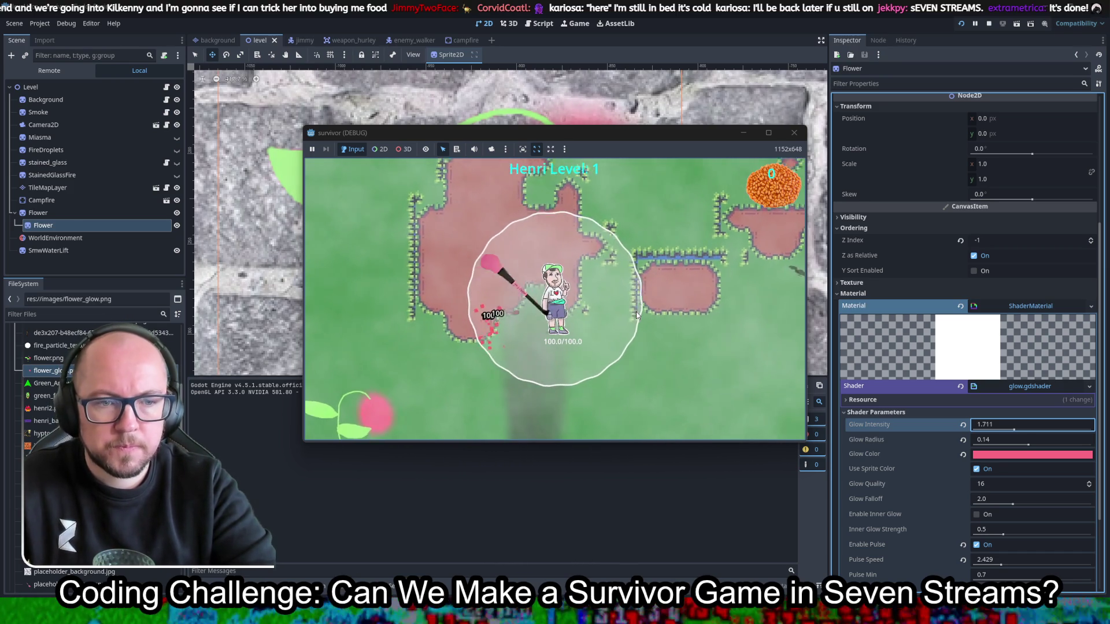
pyautogui.press('s')
pyautogui.press('a')
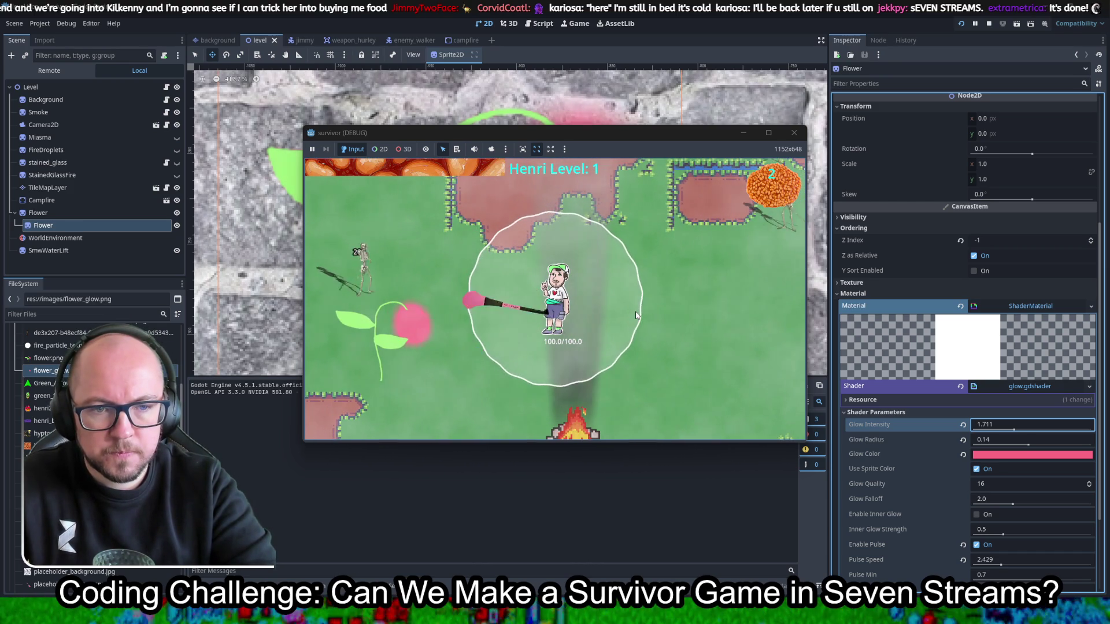
pyautogui.press('a')
pyautogui.press('d')
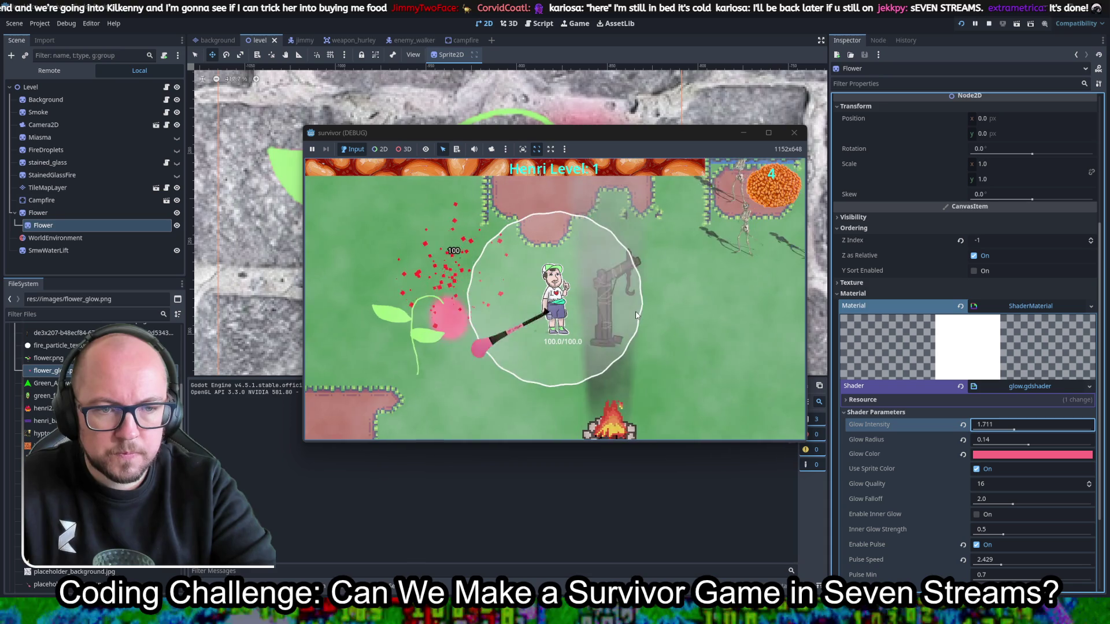
pyautogui.press('d')
pyautogui.press('s')
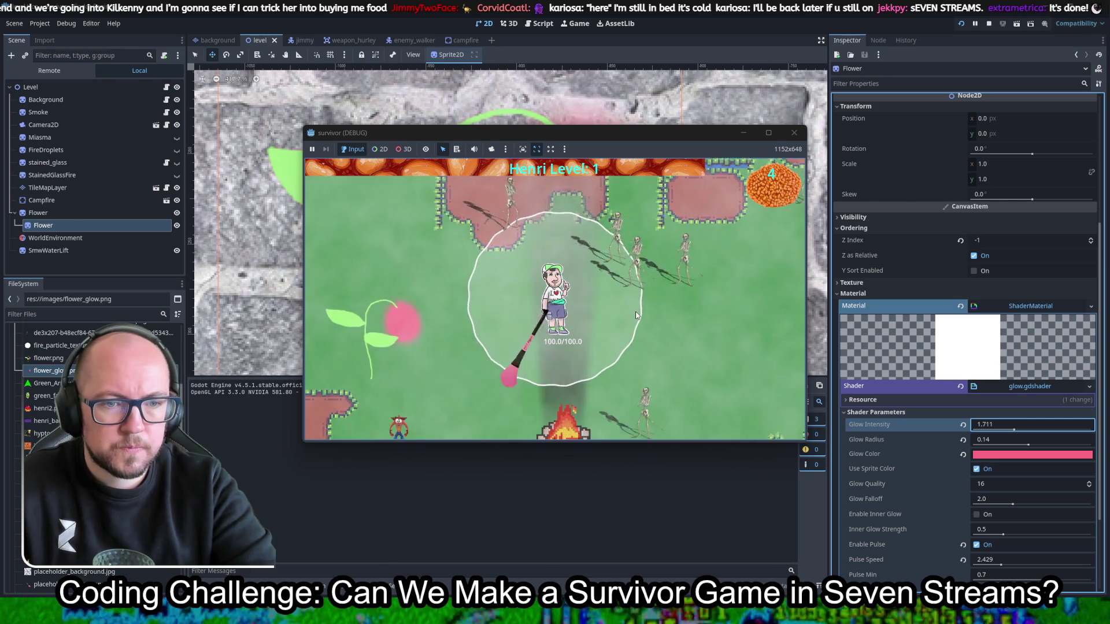
pyautogui.press('s')
pyautogui.press('a')
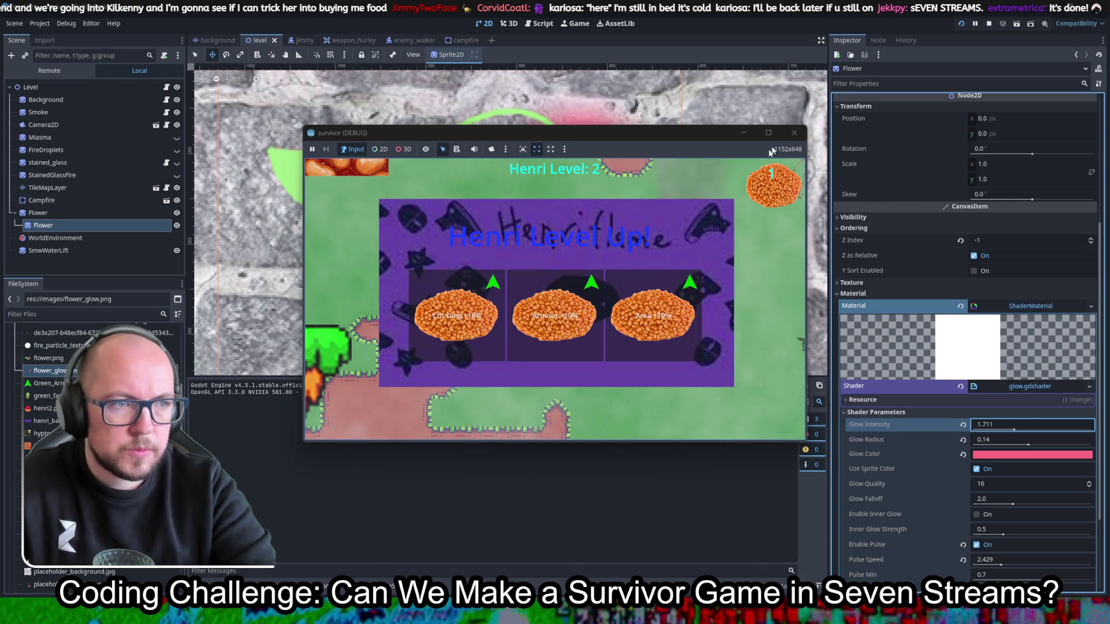
pyautogui.click(793, 133)
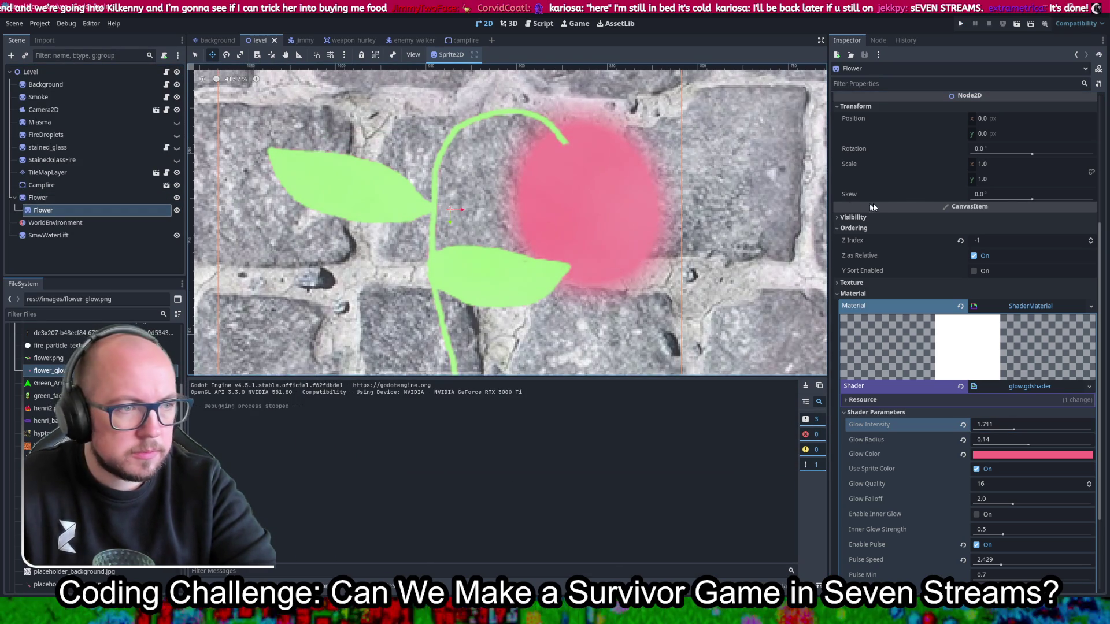
# Step: Revert the sprite's Z Index to 0, undo back to -1, then select the parent Flower node
pyautogui.click(960, 241)
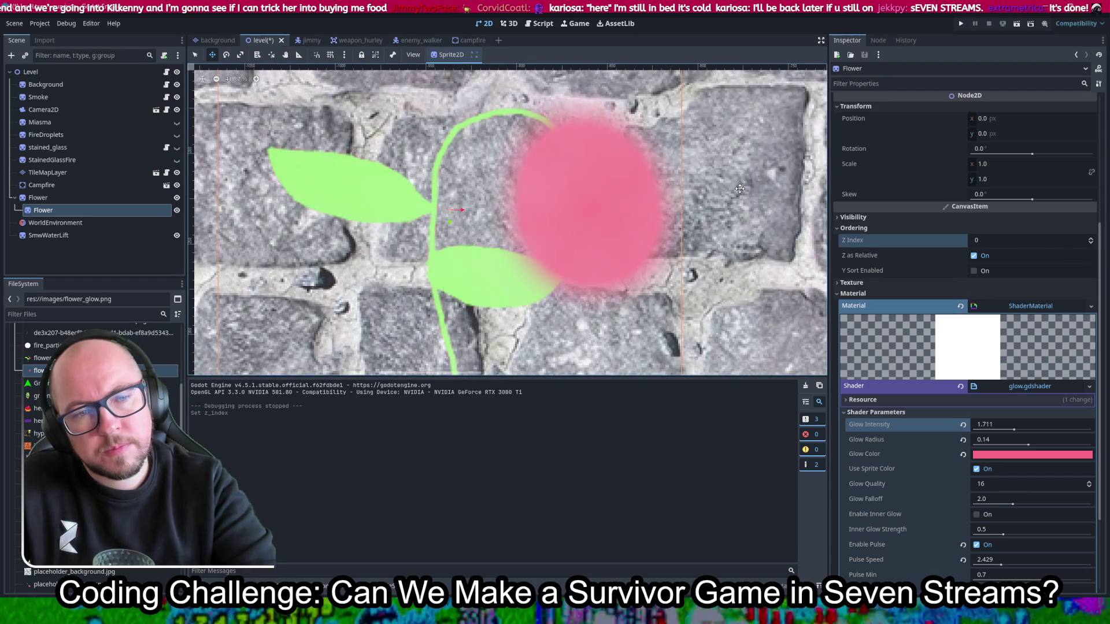
pyautogui.scroll(-4, 694, 205)
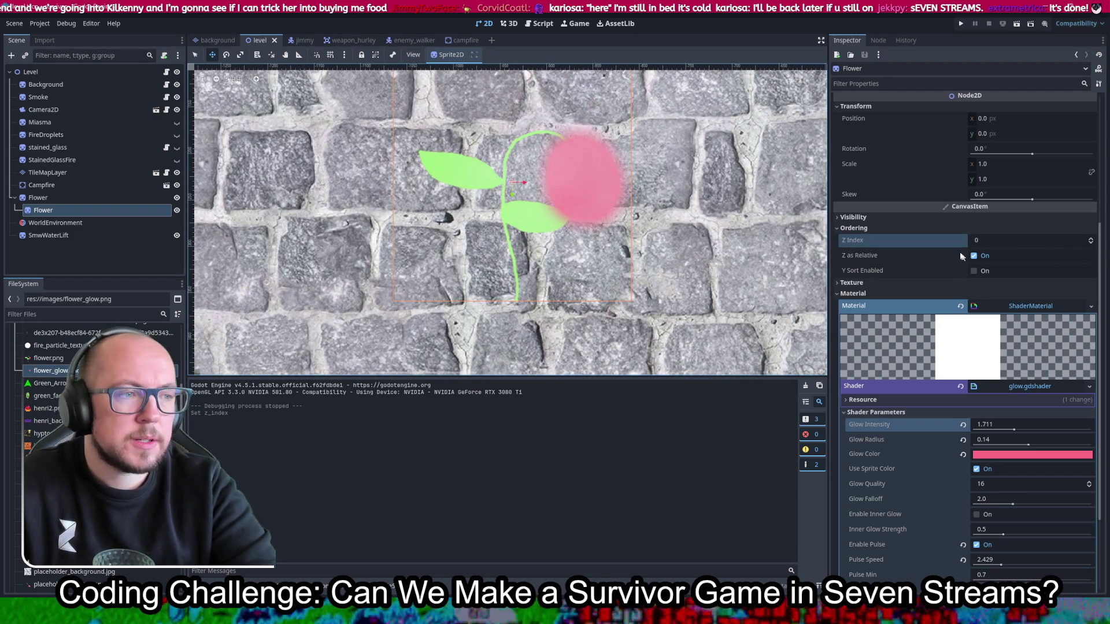
pyautogui.hotkey('ctrl', 'z')
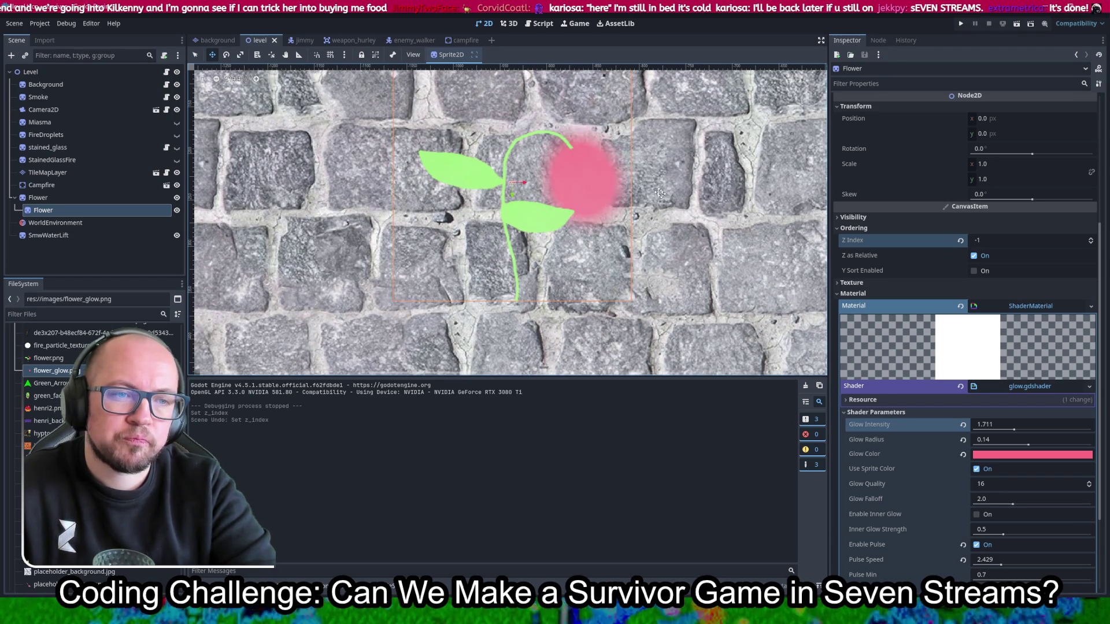
pyautogui.scroll(5, 588, 175)
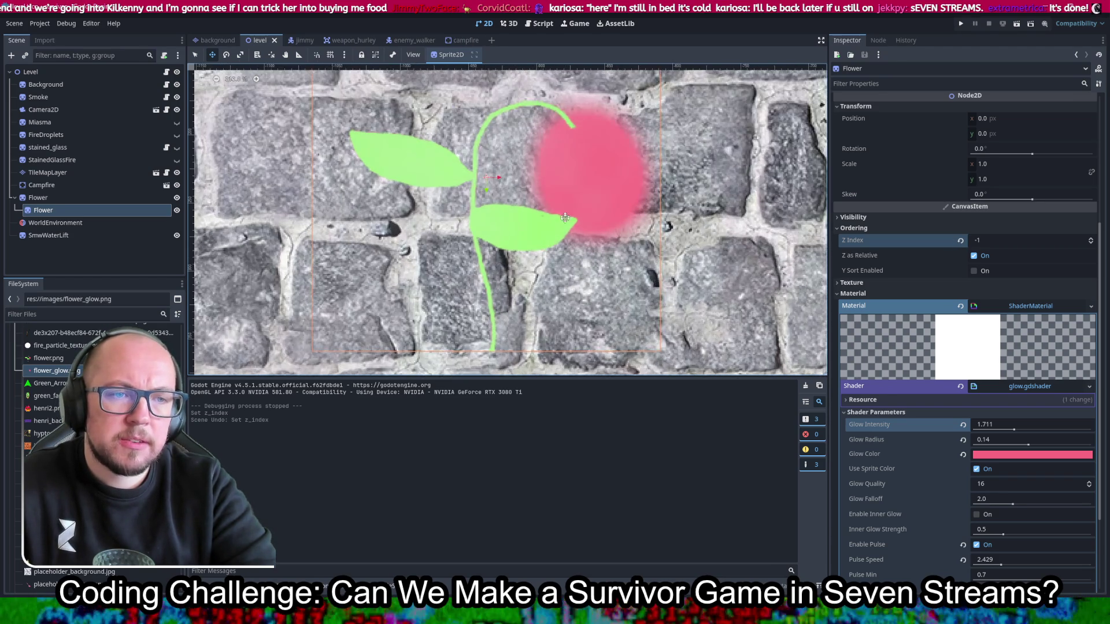
pyautogui.scroll(-2, 588, 174)
pyautogui.hotkey('ctrl', '-')
pyautogui.hotkey('ctrl', '-')
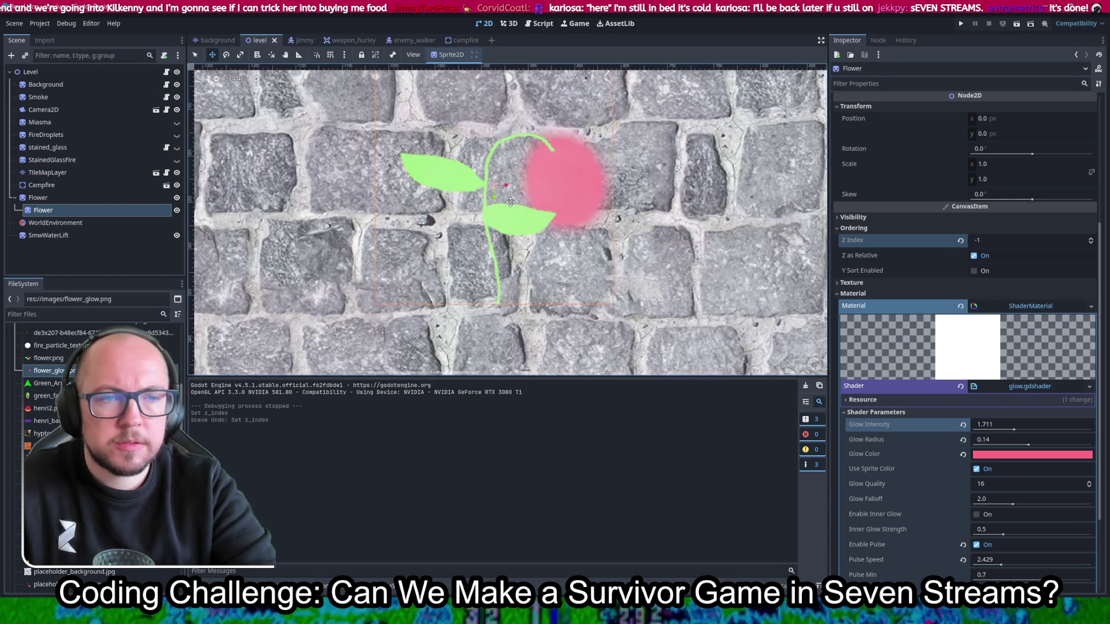
pyautogui.click(102, 199)
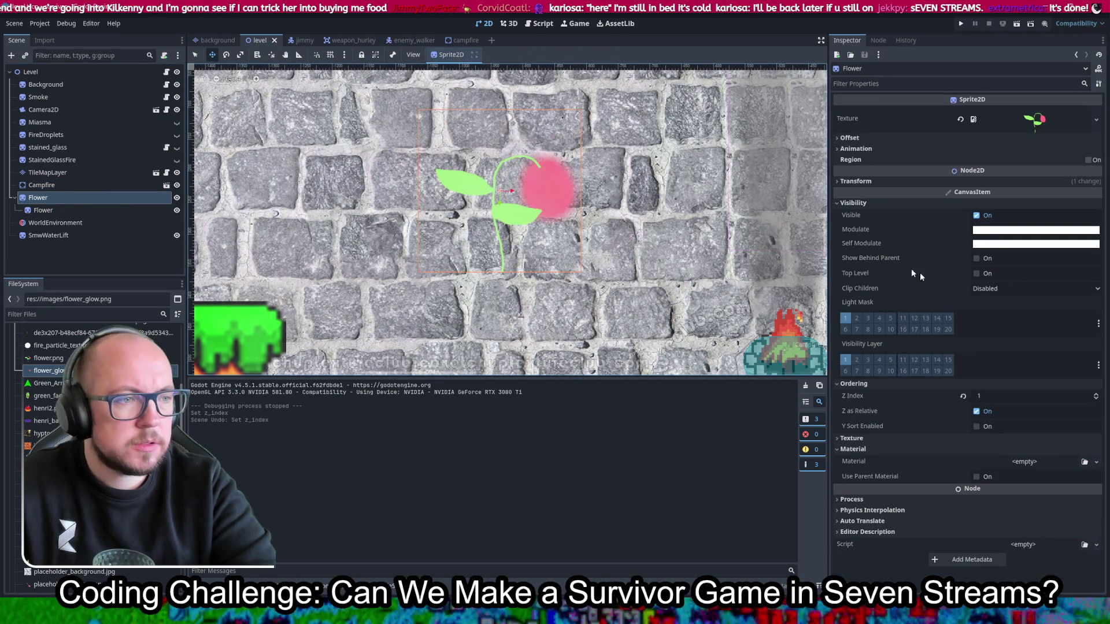
# Step: Set the parent Flower's Scale to 0.2 on x and y, and save the level scene
pyautogui.click(855, 181)
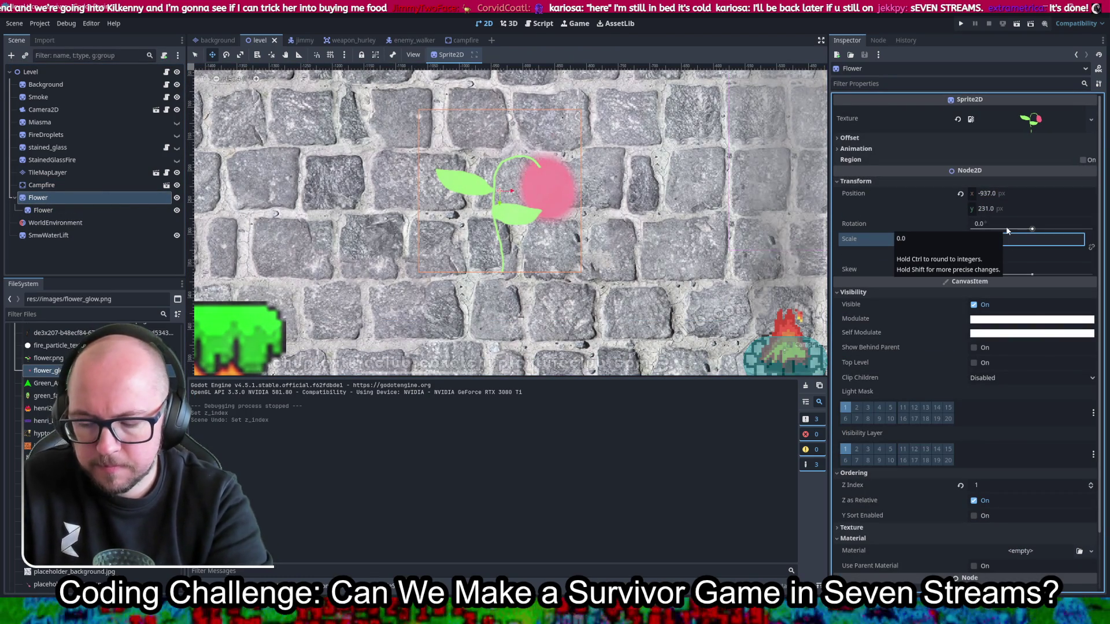
pyautogui.press('Return')
pyautogui.hotkey('ctrl', 'z')
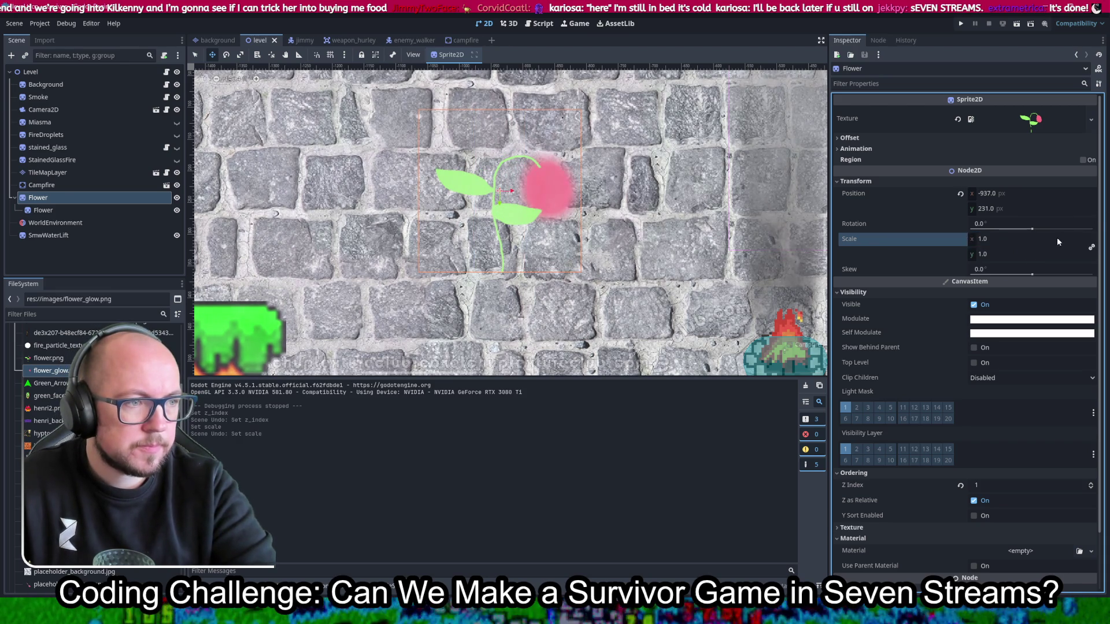
pyautogui.press('Tab')
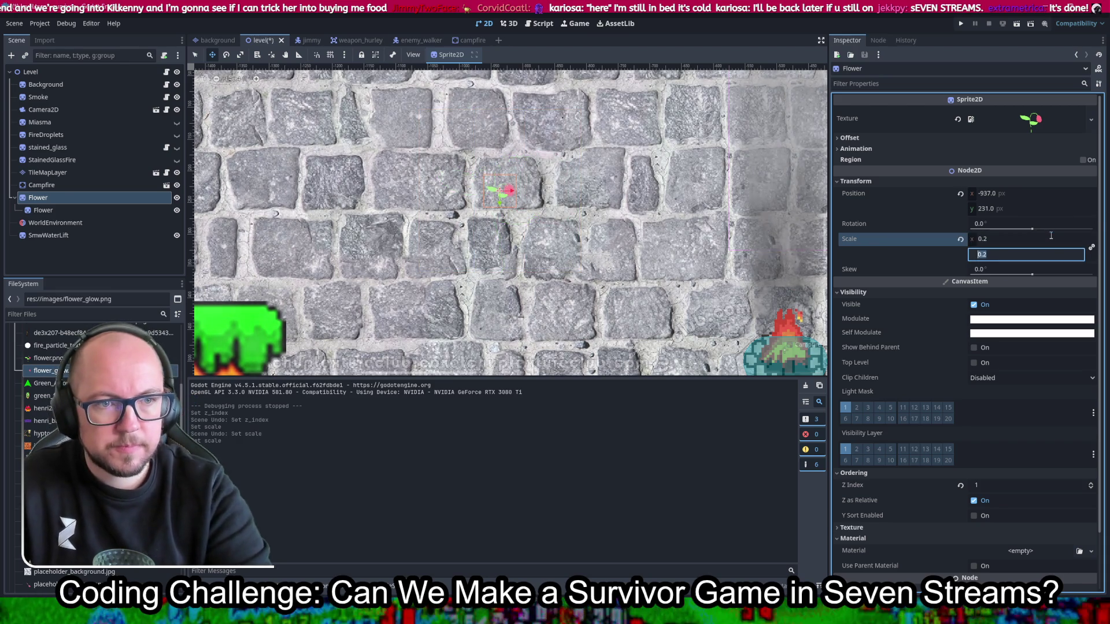
pyautogui.click(627, 205)
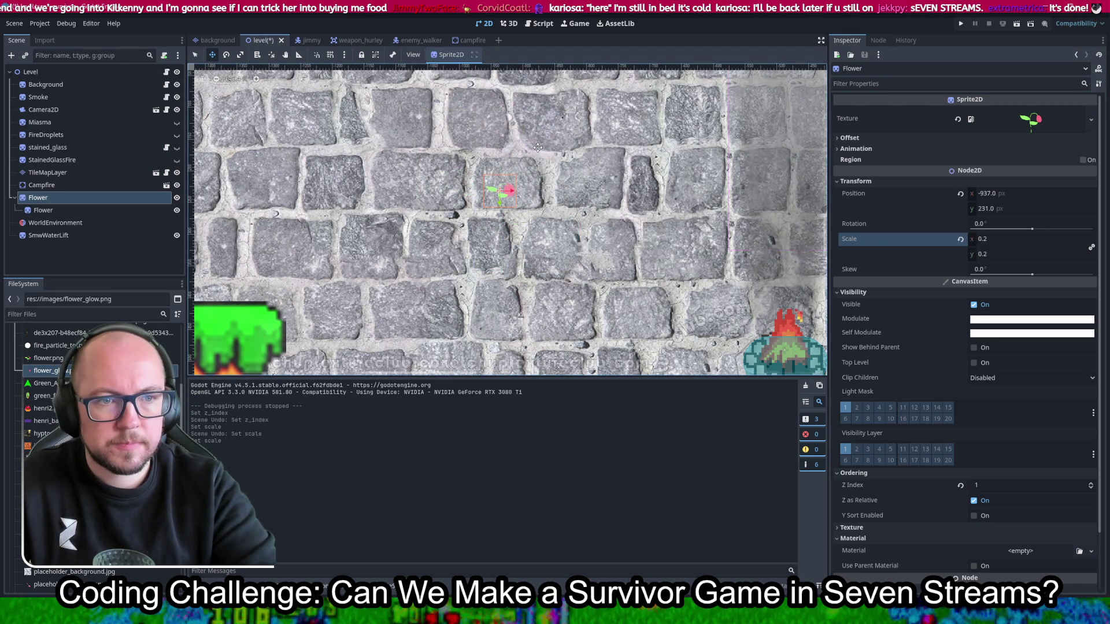
pyautogui.scroll(3, 498, 185)
pyautogui.hotkey('ctrl', 's')
pyautogui.scroll(3, 506, 240)
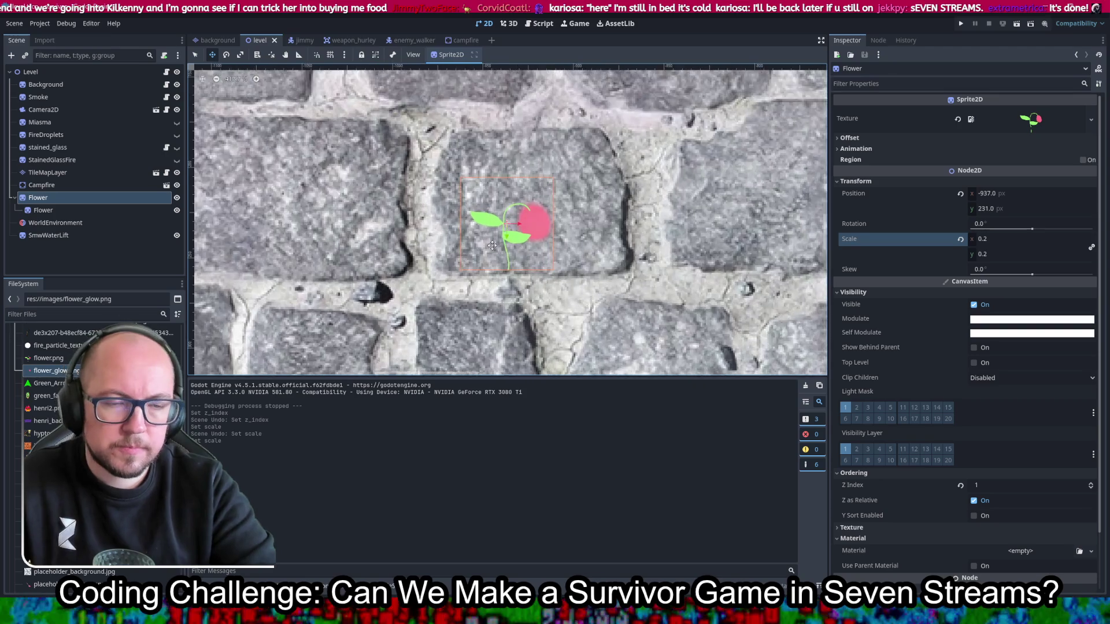
pyautogui.scroll(-2, 506, 241)
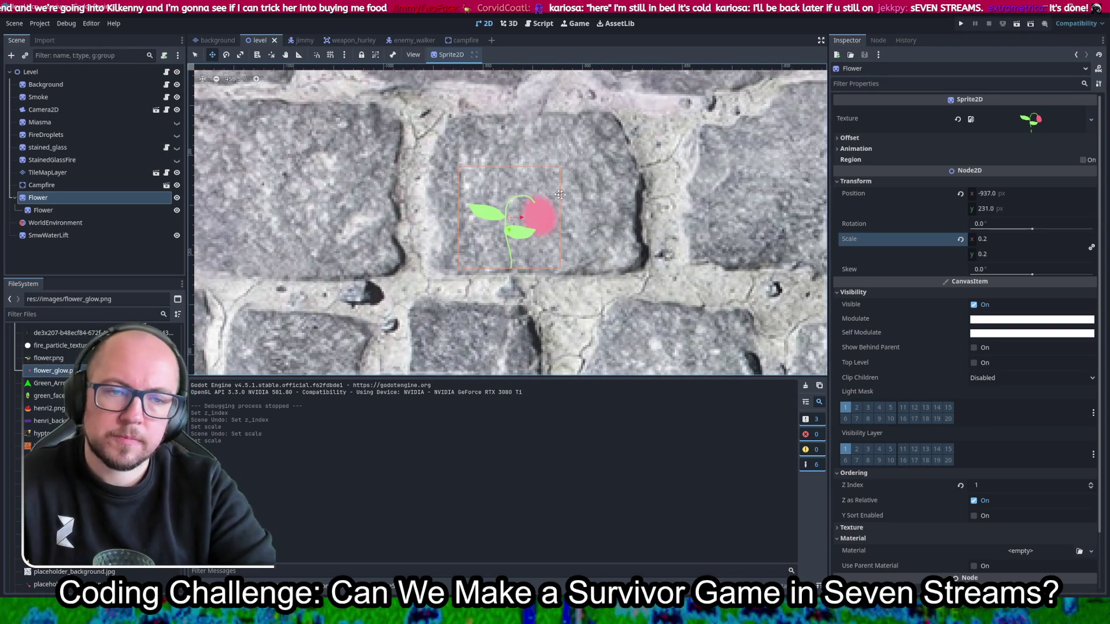
# Step: Add a Node2D under Level and drag the Flower node into it
pyautogui.rightClick(50, 199)
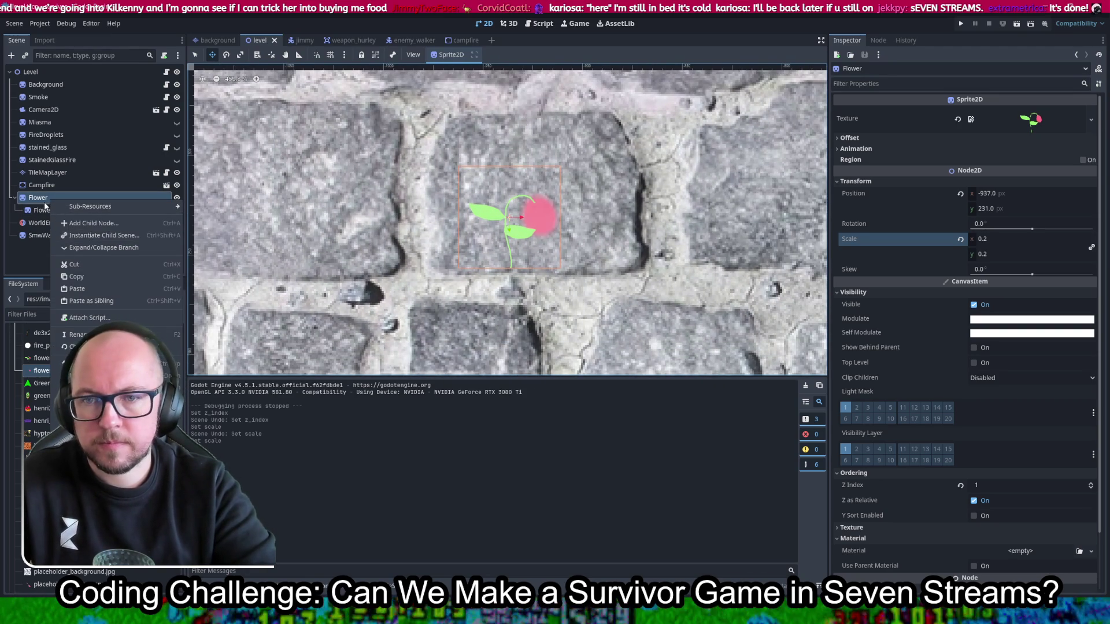
pyautogui.click(75, 156)
pyautogui.click(40, 71)
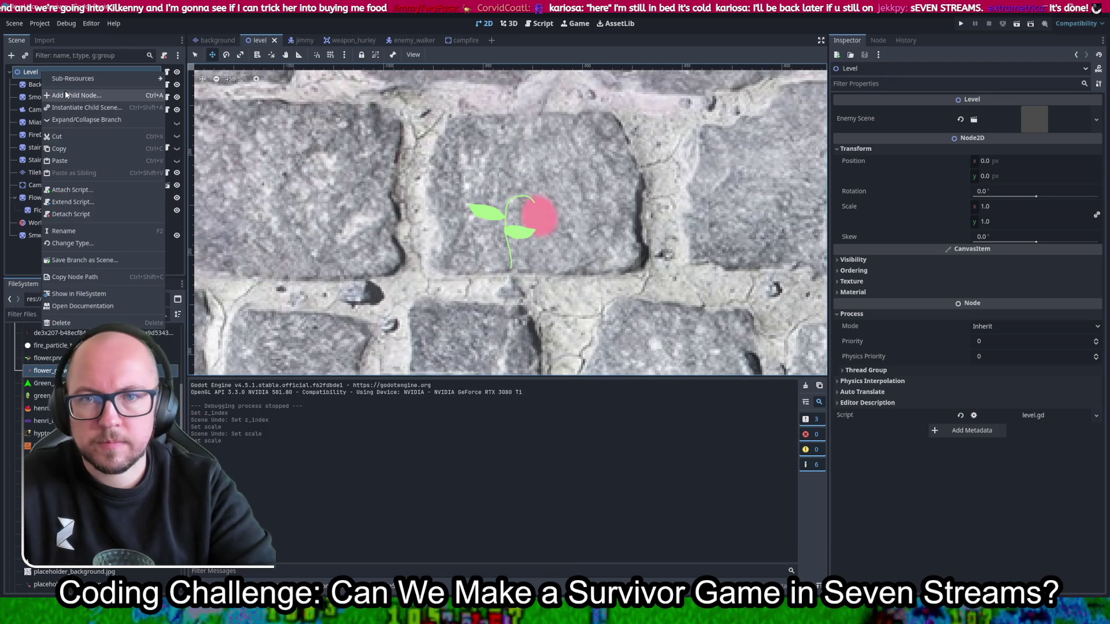
pyautogui.hotkey('ctrl', 'a')
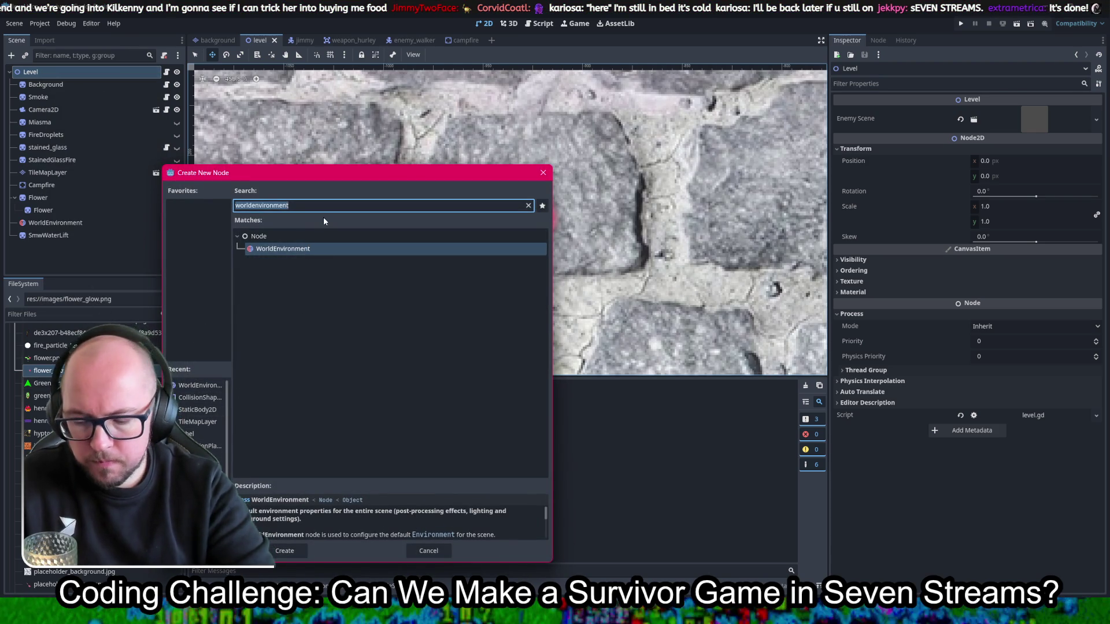
pyautogui.write('node')
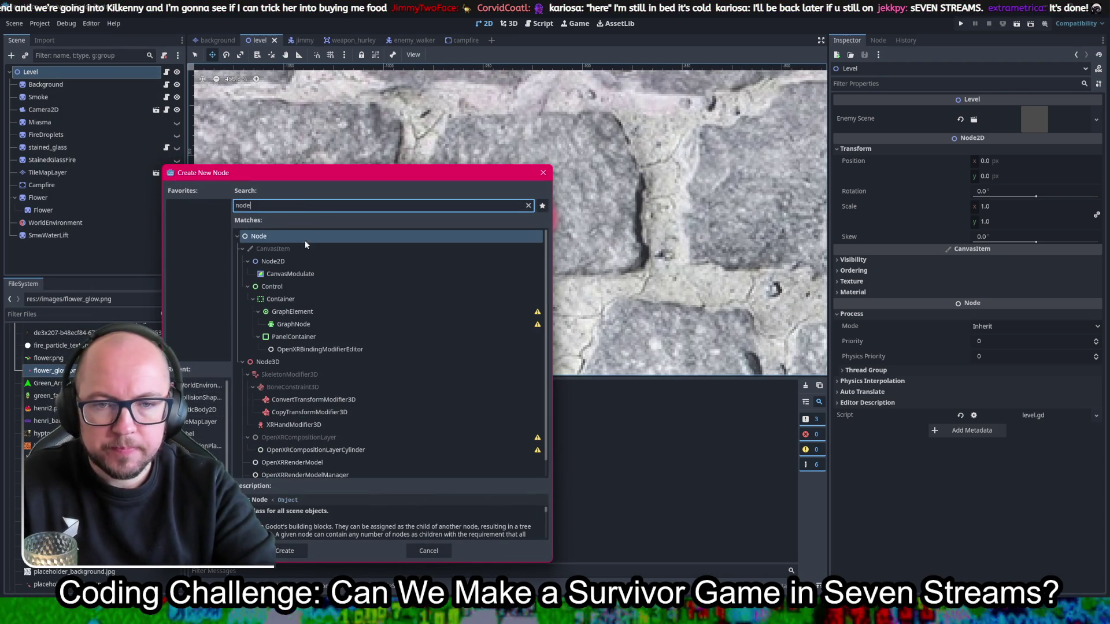
pyautogui.doubleClick(273, 261)
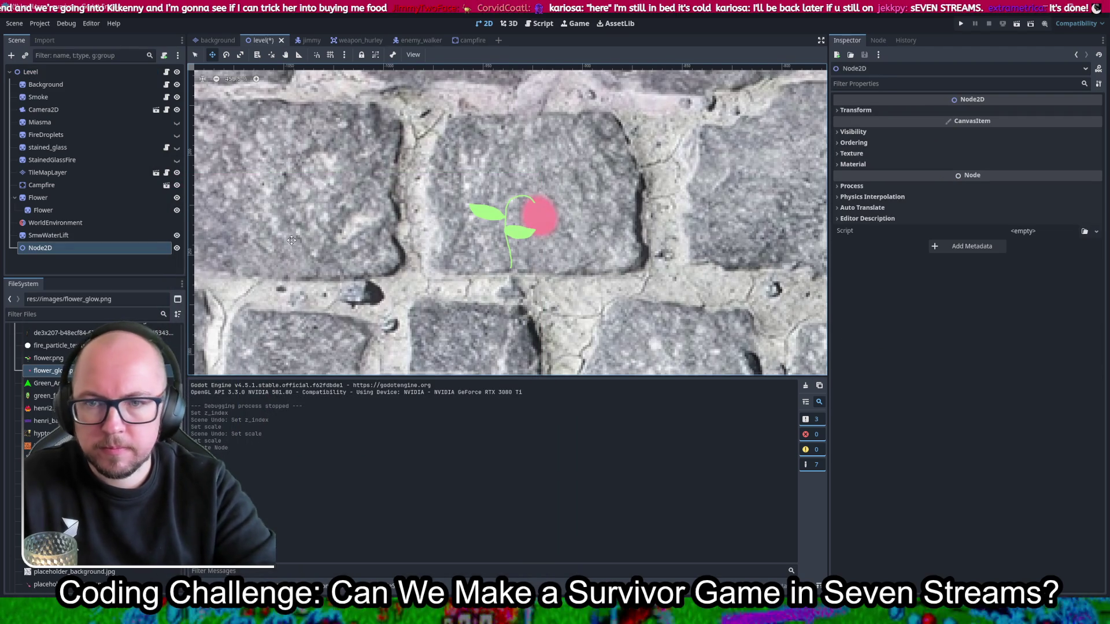
pyautogui.moveTo(38, 197)
pyautogui.mouseDown()
pyautogui.moveTo(53, 242)
pyautogui.moveTo(43, 248)
pyautogui.mouseUp()
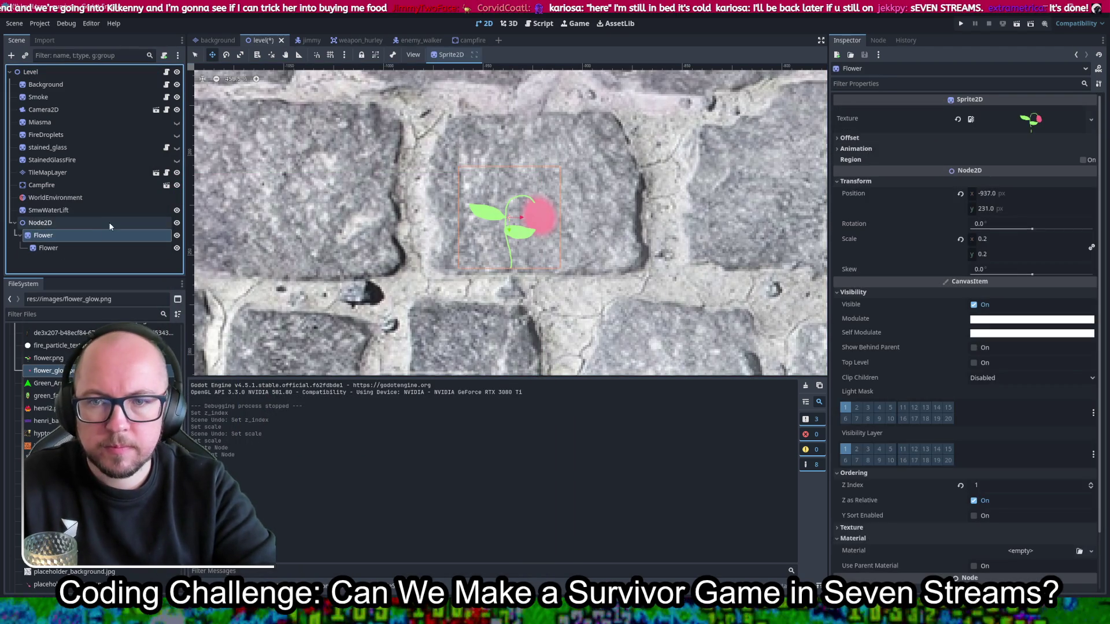
# Step: Toggle Glow off and back on in the WorldEnvironment settings
pyautogui.click(55, 197)
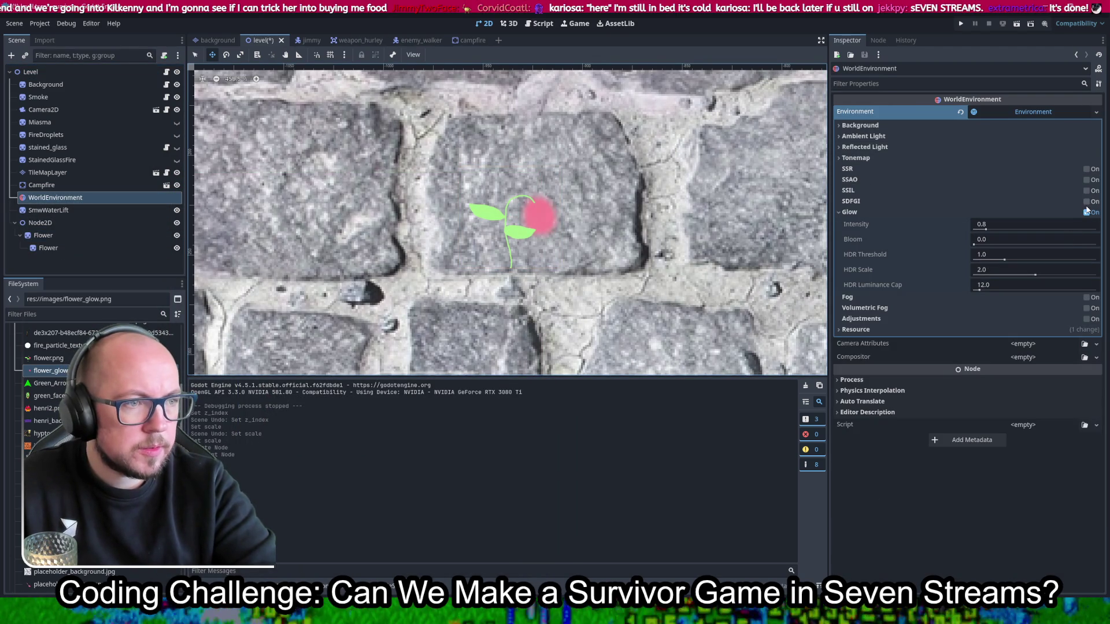
pyautogui.click(1086, 212)
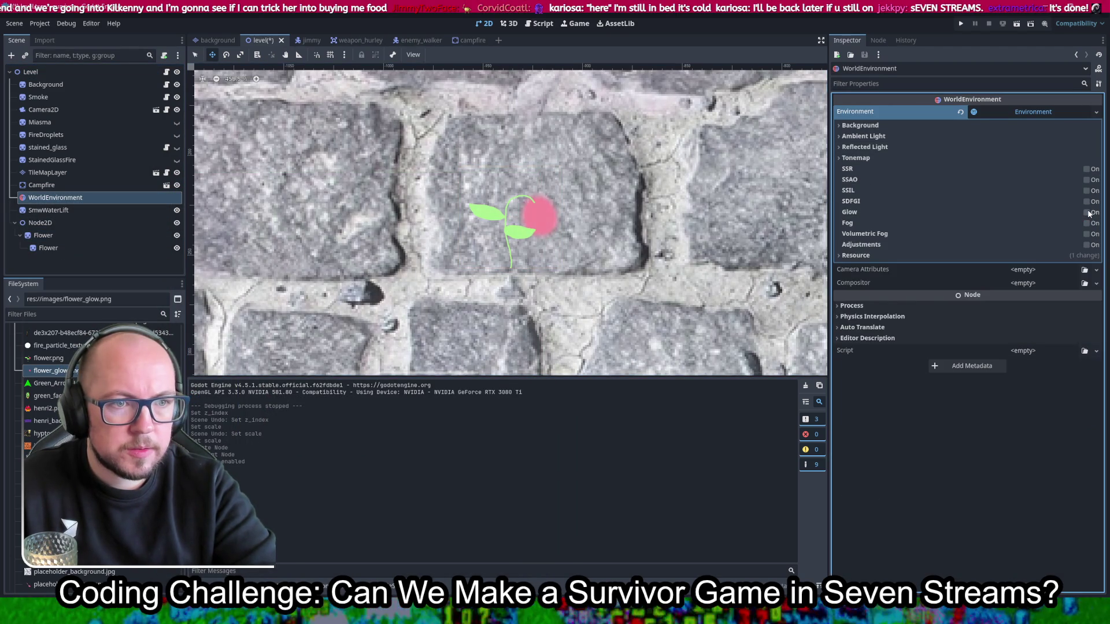
pyautogui.click(1087, 212)
pyautogui.click(605, 217)
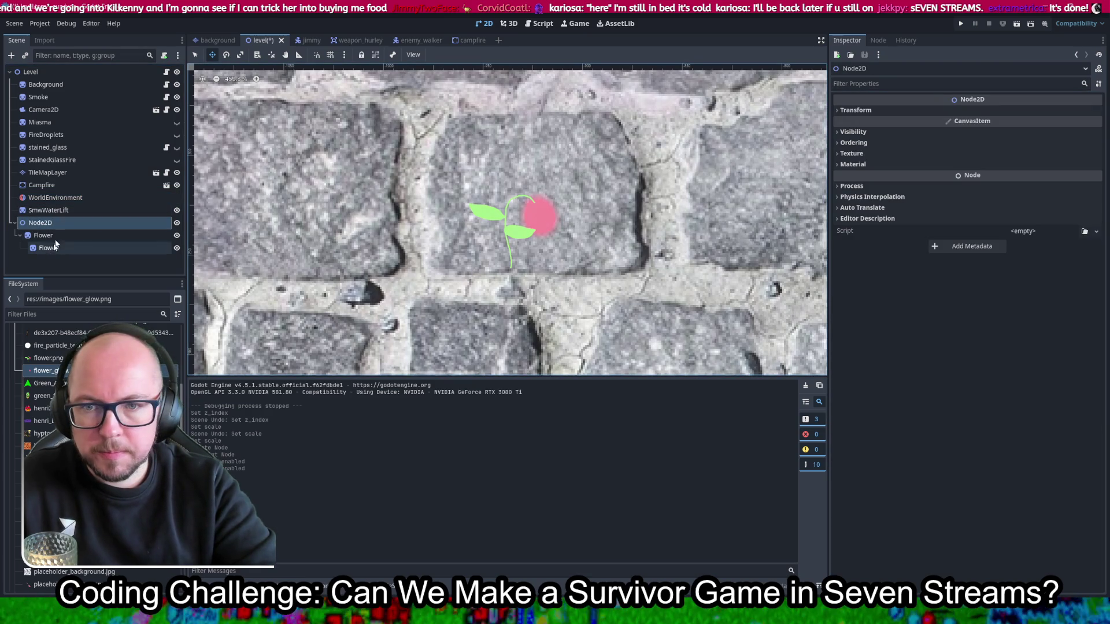
# Step: Rename the Node2D to FlowerGroup and save the level scene
pyautogui.rightClick(60, 223)
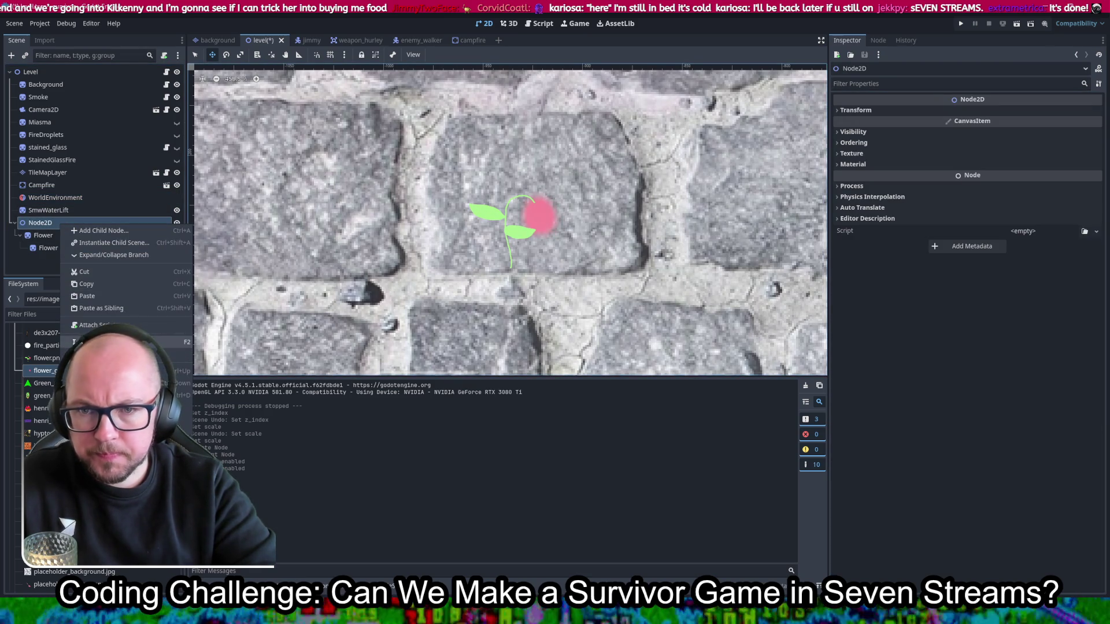
pyautogui.click(145, 339)
pyautogui.write('Flowe')
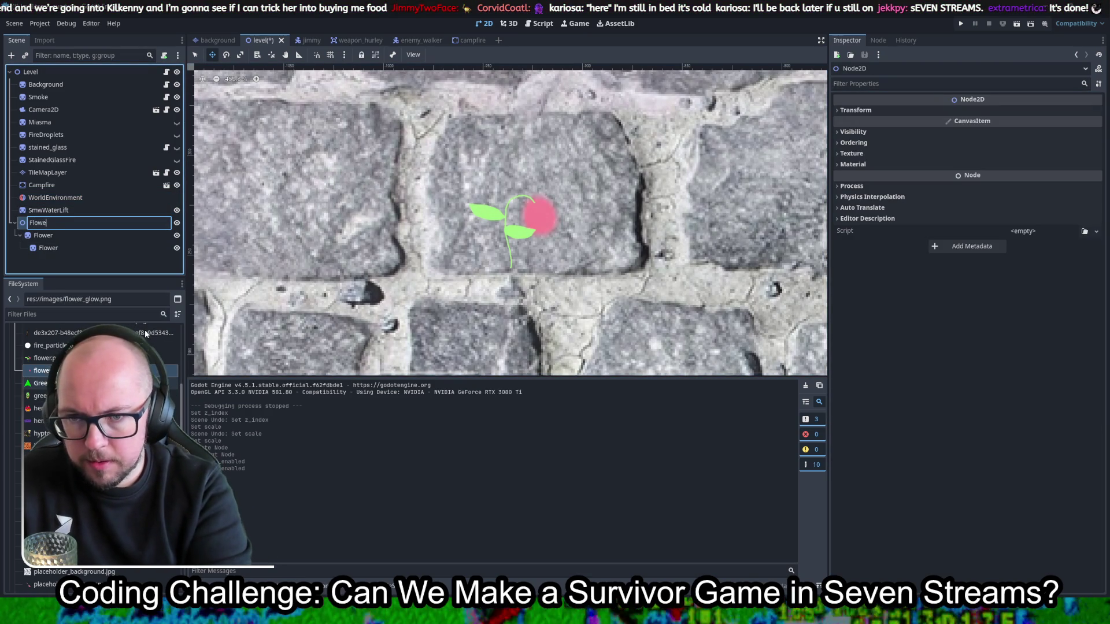
pyautogui.write('rGroup')
pyautogui.press('Return')
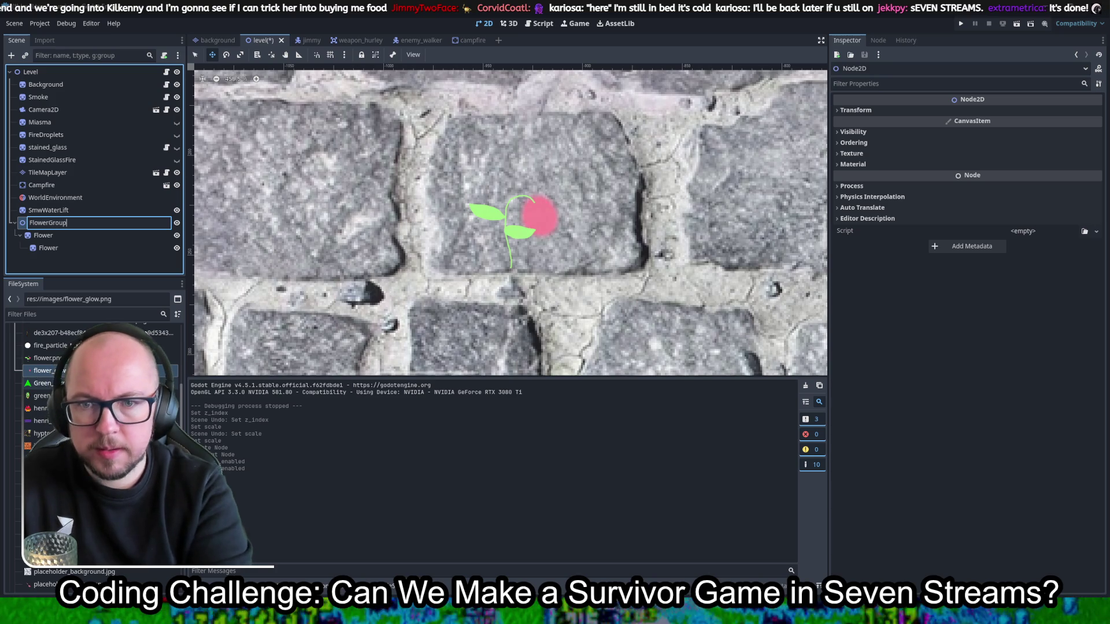
pyautogui.hotkey('ctrl', 's')
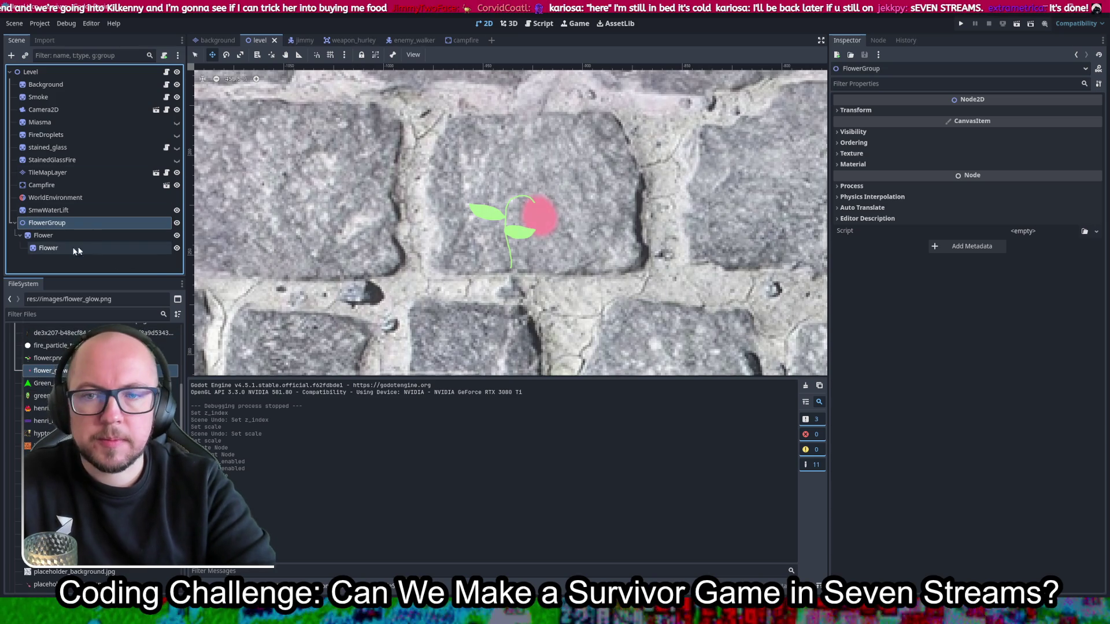
# Step: Rename the inner Flower to FlowerGlow and duplicate the outer Flower with its glow child
pyautogui.rightClick(27, 250)
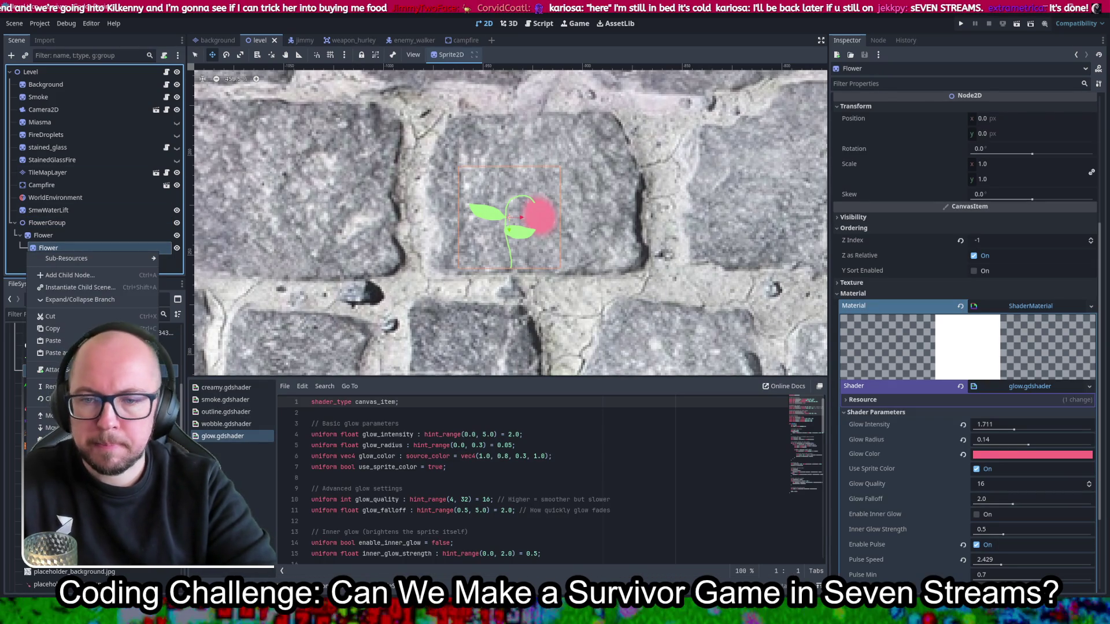
pyautogui.click(49, 387)
pyautogui.press('End')
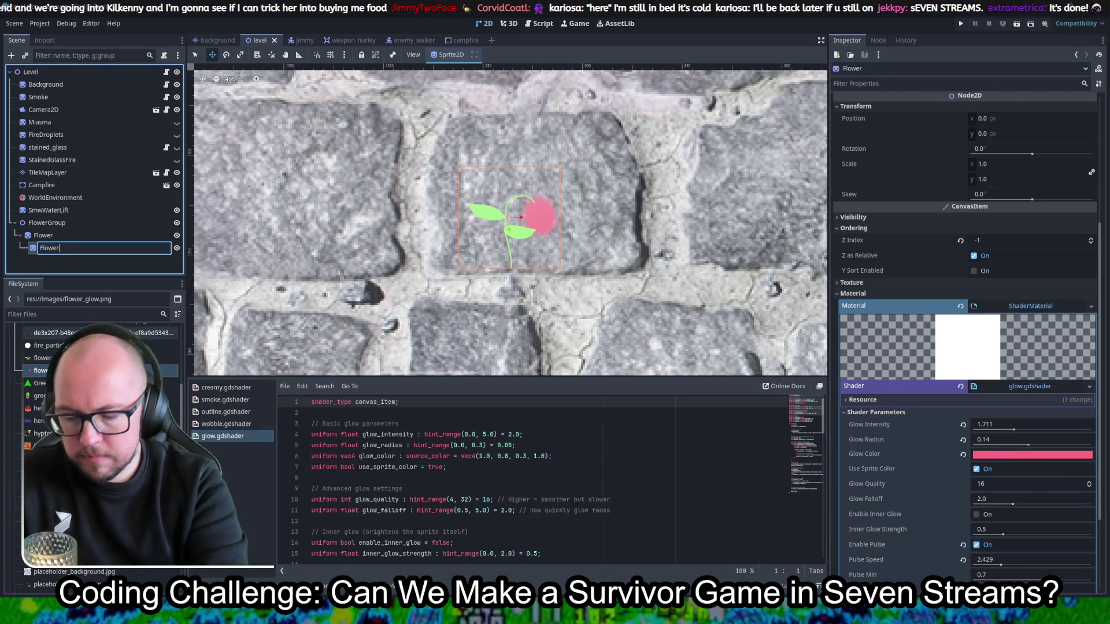
pyautogui.write('Glow')
pyautogui.press('Return')
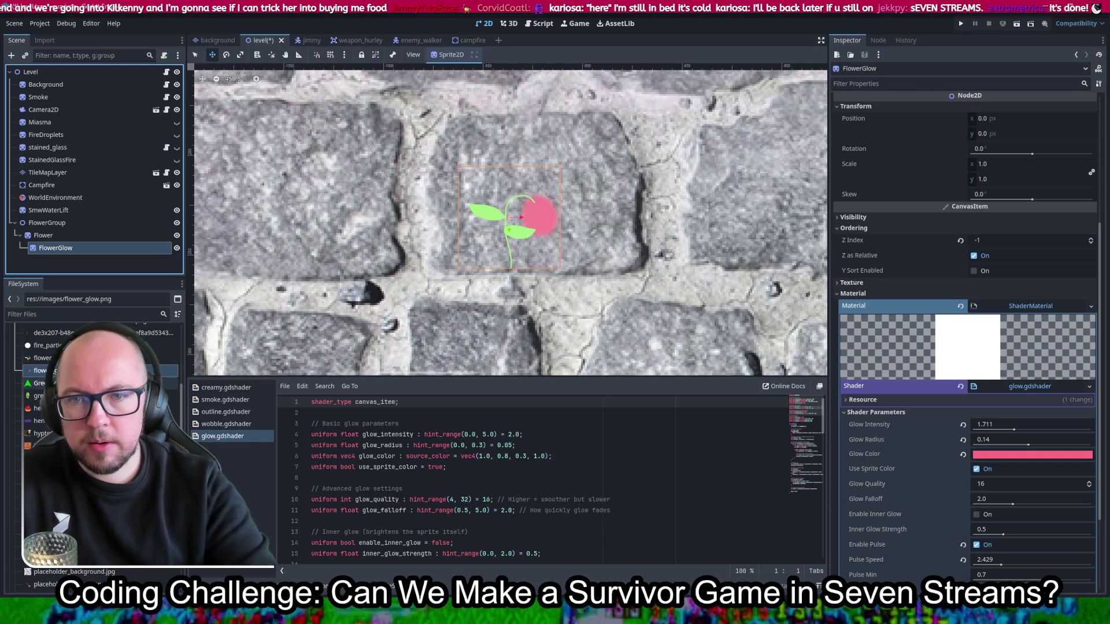
pyautogui.click(61, 233)
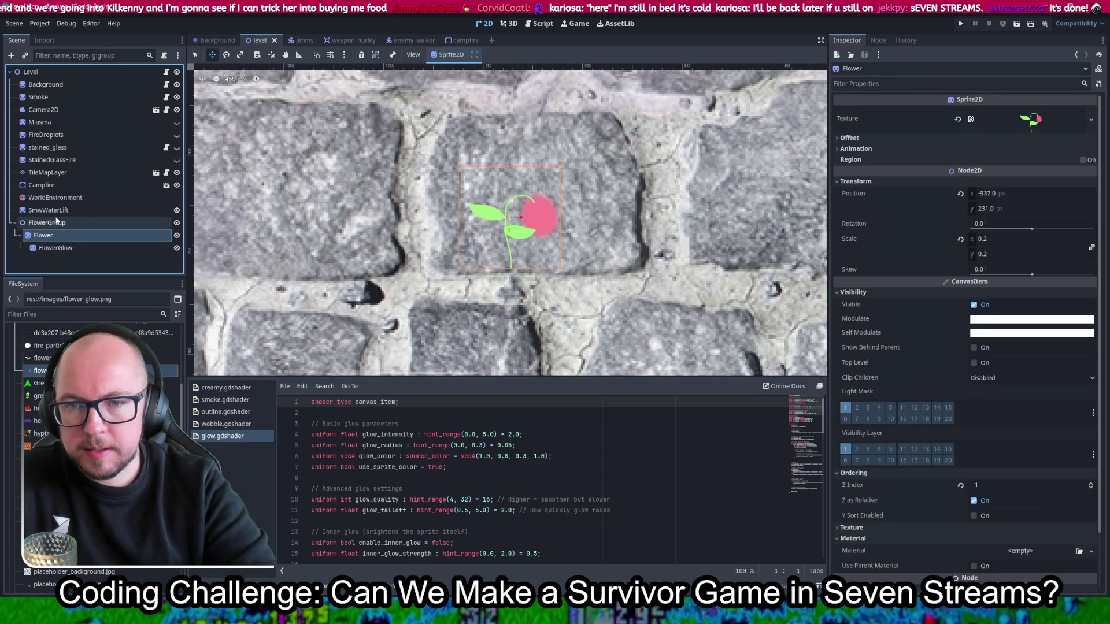
pyautogui.hotkey('ctrl', 'd')
pyautogui.hotkey('ctrl', 'd')
pyautogui.hotkey('ctrl', 'd')
# Step: Spread the copies: Flower2 up-left, Flower3 to the left, Flower4 below the original
pyautogui.hotkey('ctrl', 's')
pyautogui.scroll(-1, 137, 244)
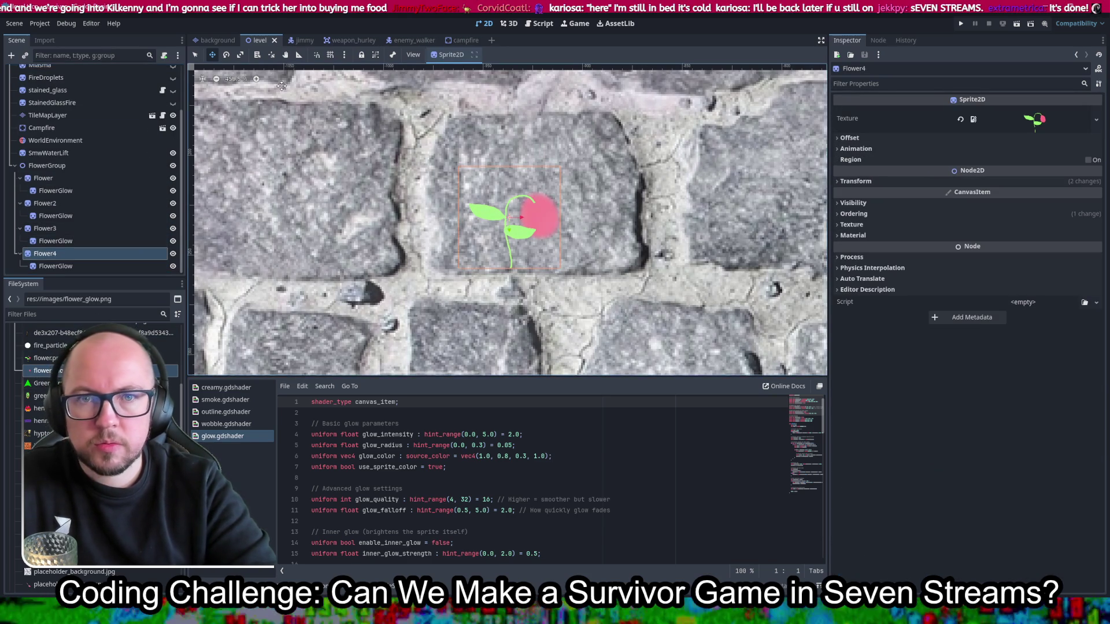
pyautogui.click(66, 208)
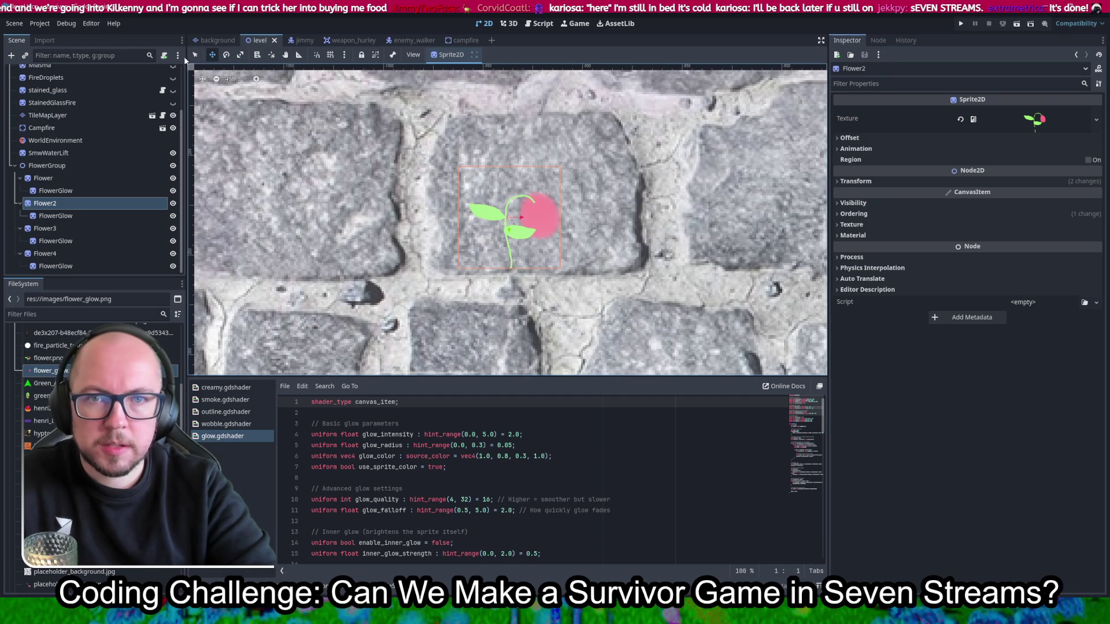
pyautogui.moveTo(580, 255)
pyautogui.mouseDown()
pyautogui.moveTo(569, 252)
pyautogui.moveTo(599, 246)
pyautogui.moveTo(579, 222)
pyautogui.moveTo(569, 174)
pyautogui.moveTo(603, 248)
pyautogui.mouseUp()
pyautogui.moveTo(523, 250)
pyautogui.mouseDown()
pyautogui.moveTo(480, 239)
pyautogui.moveTo(450, 202)
pyautogui.moveTo(466, 181)
pyautogui.mouseUp()
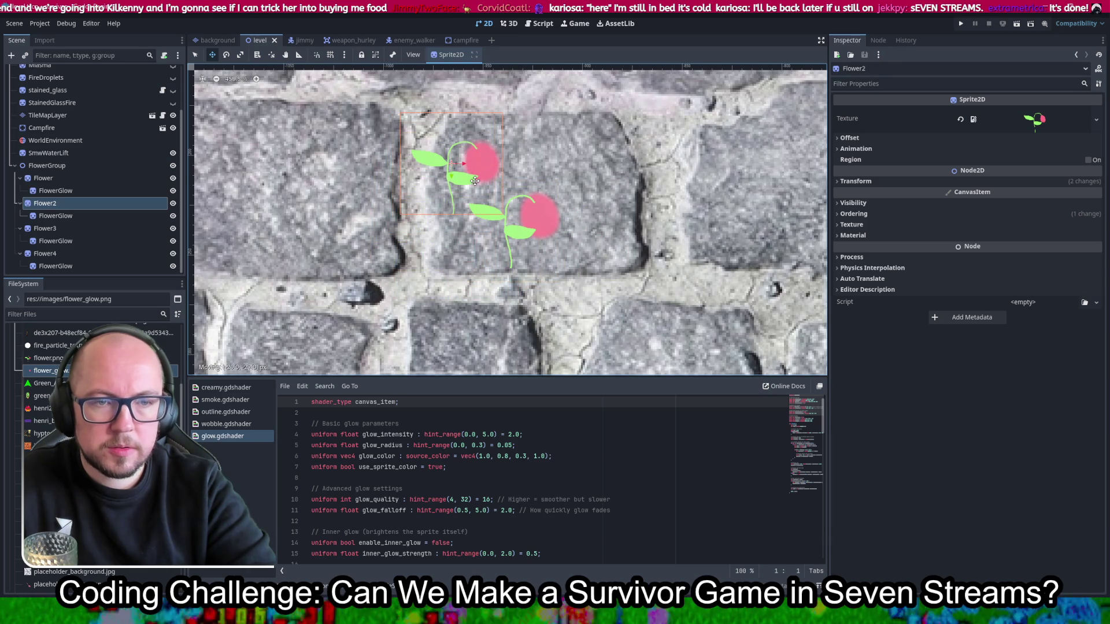
pyautogui.click(95, 231)
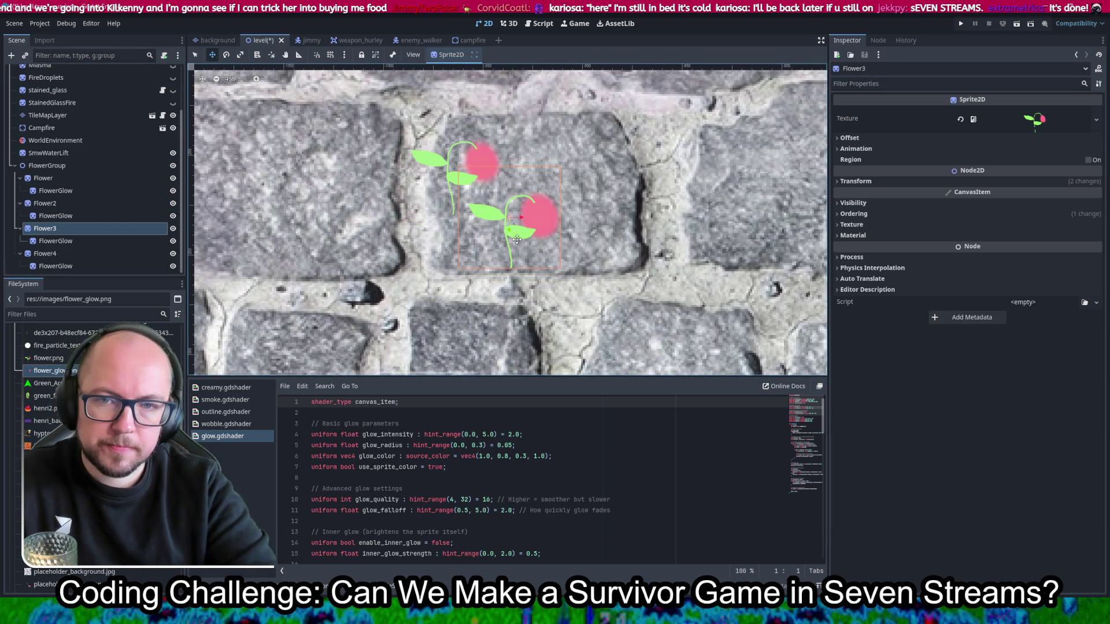
pyautogui.moveTo(530, 225)
pyautogui.mouseDown()
pyautogui.moveTo(430, 260)
pyautogui.moveTo(422, 222)
pyautogui.mouseUp()
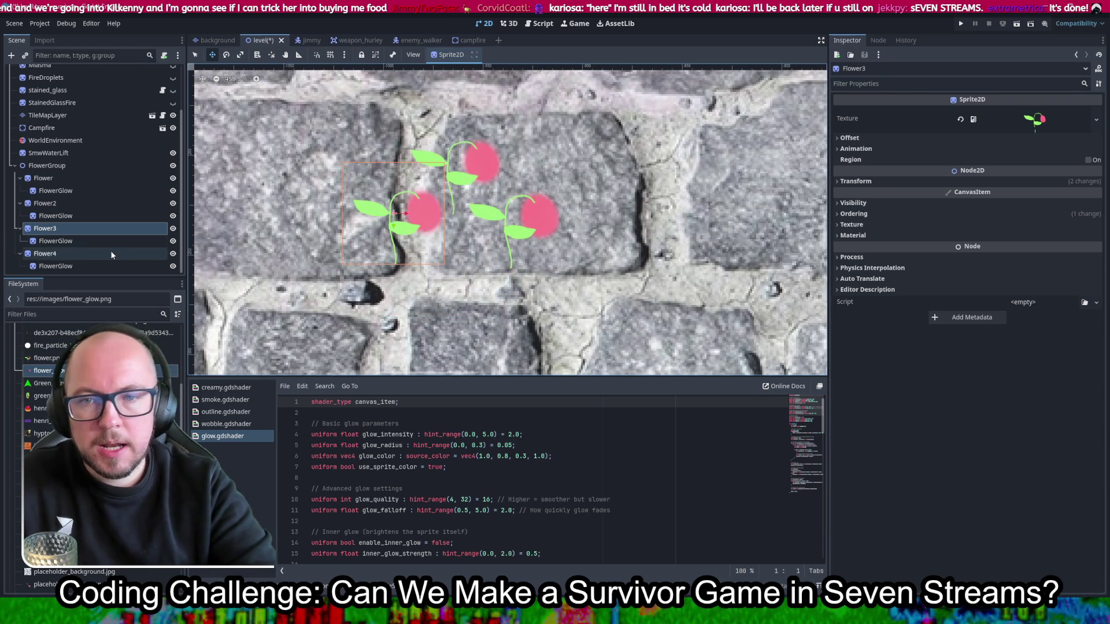
pyautogui.click(462, 241)
pyautogui.moveTo(597, 192)
pyautogui.mouseDown()
pyautogui.moveTo(613, 231)
pyautogui.moveTo(599, 251)
pyautogui.mouseUp()
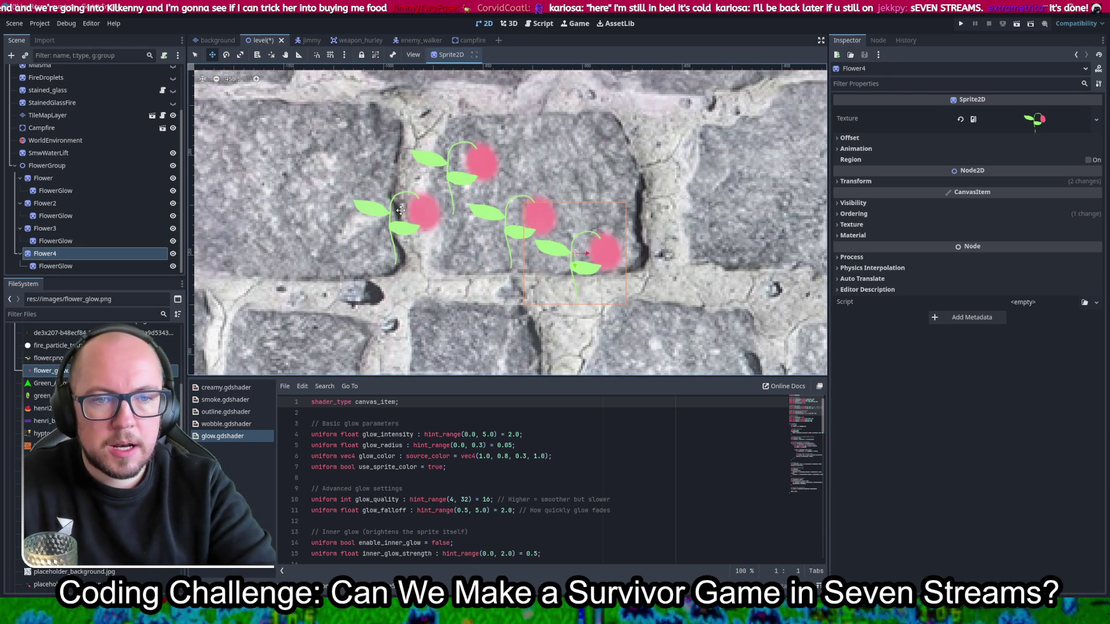
# Step: Unlink Flower4's scale, set Scale x to -0.2 to mirror it, and nudge it into the cluster
pyautogui.click(64, 228)
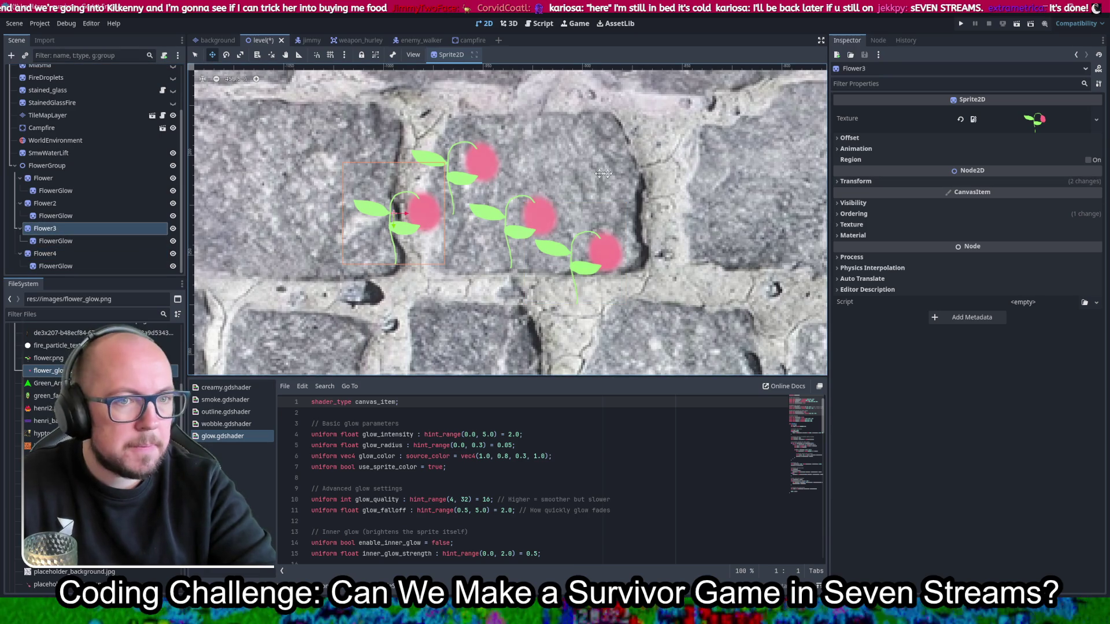
pyautogui.click(112, 255)
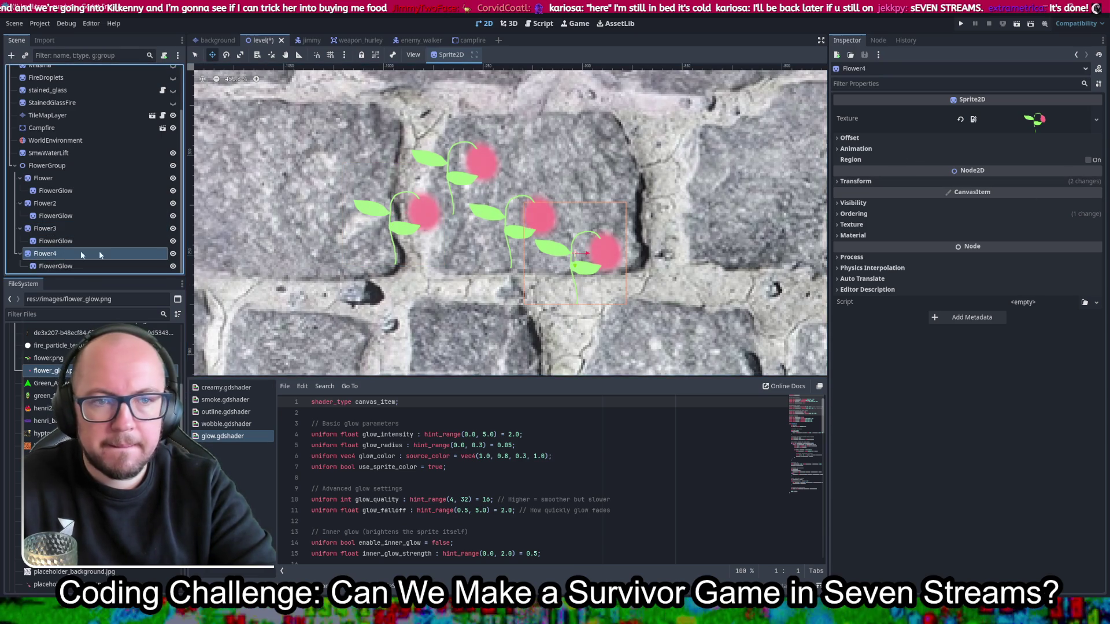
pyautogui.click(873, 183)
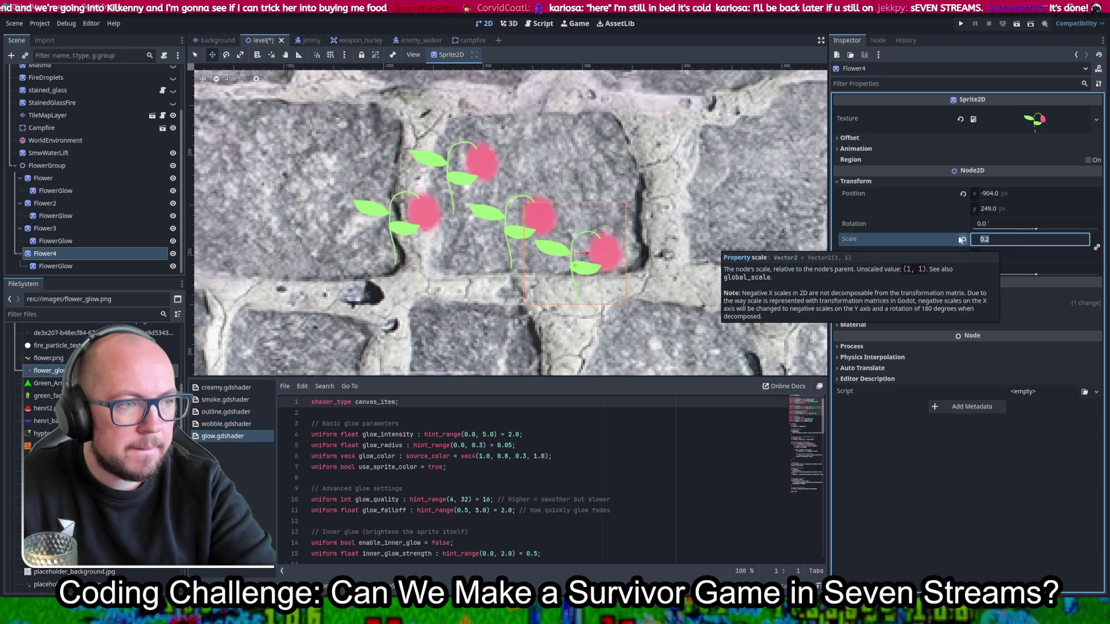
pyautogui.click(1095, 248)
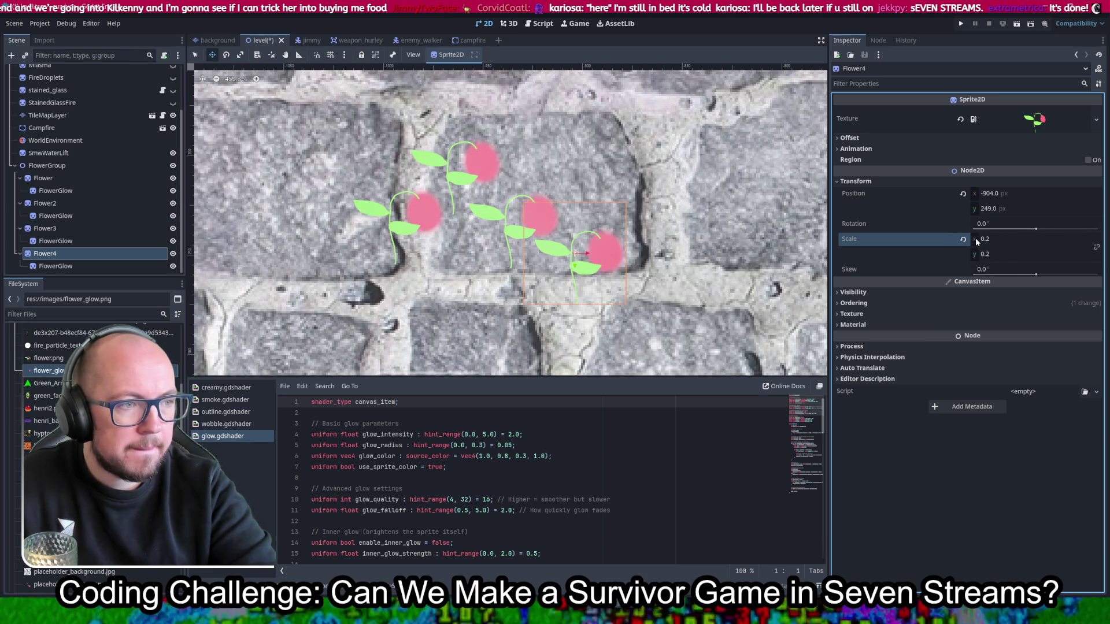
pyautogui.click(1035, 241)
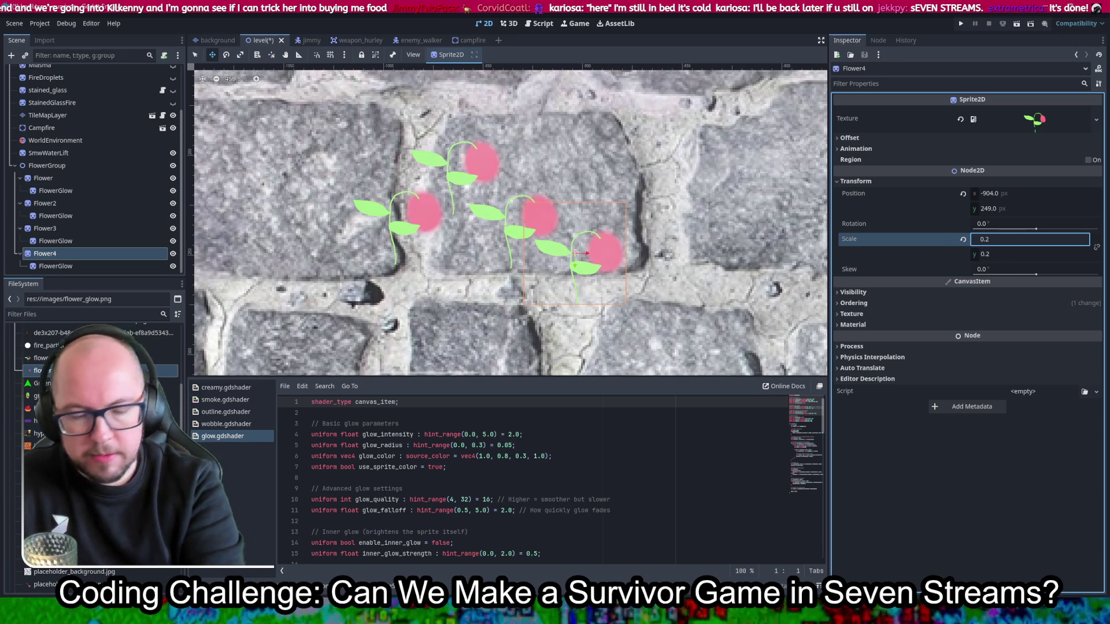
pyautogui.write('-0.2')
pyautogui.press('Return')
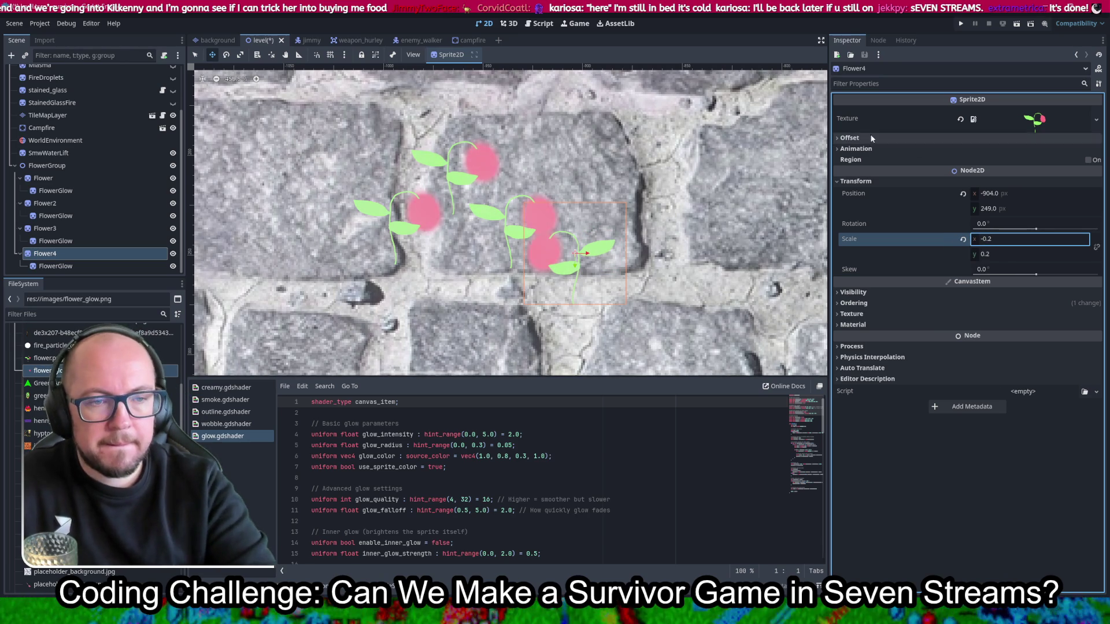
pyautogui.moveTo(608, 264)
pyautogui.mouseDown()
pyautogui.moveTo(612, 196)
pyautogui.moveTo(595, 231)
pyautogui.moveTo(567, 239)
pyautogui.moveTo(611, 260)
pyautogui.mouseUp()
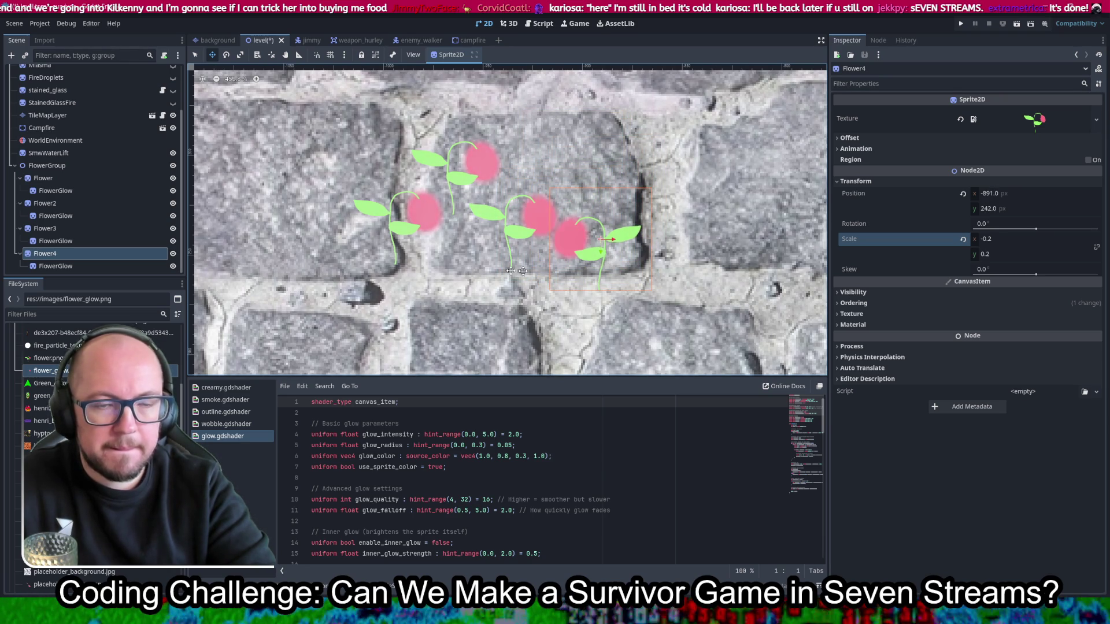
# Step: Save the level, select FlowerGroup, and run the game with F5
pyautogui.hotkey('ctrl', 's')
pyautogui.scroll(-5, 664, 185)
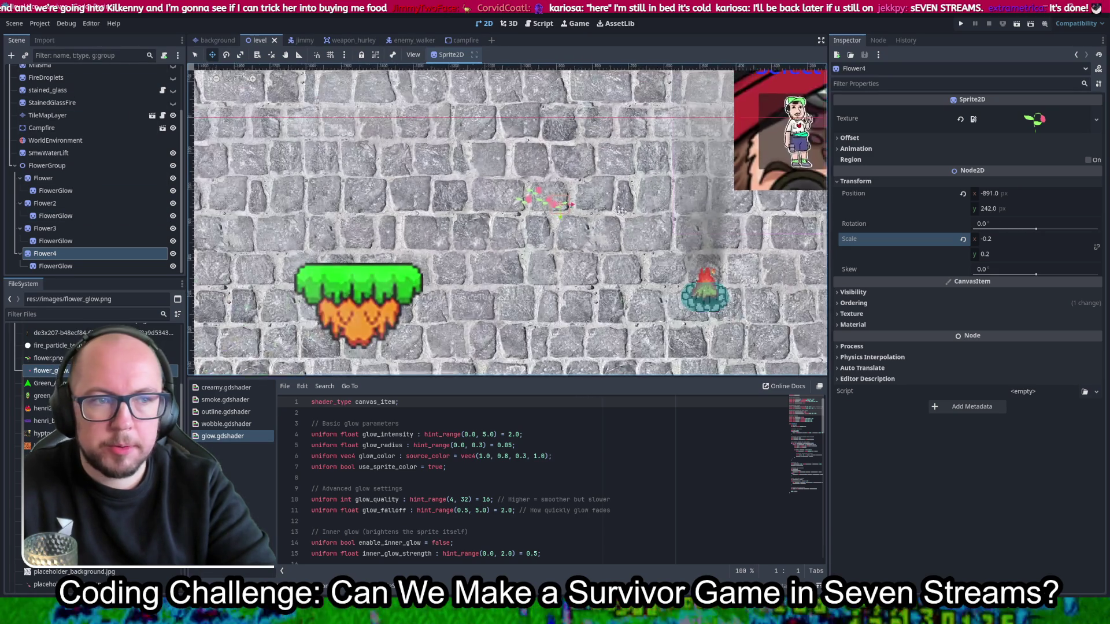
pyautogui.click(64, 166)
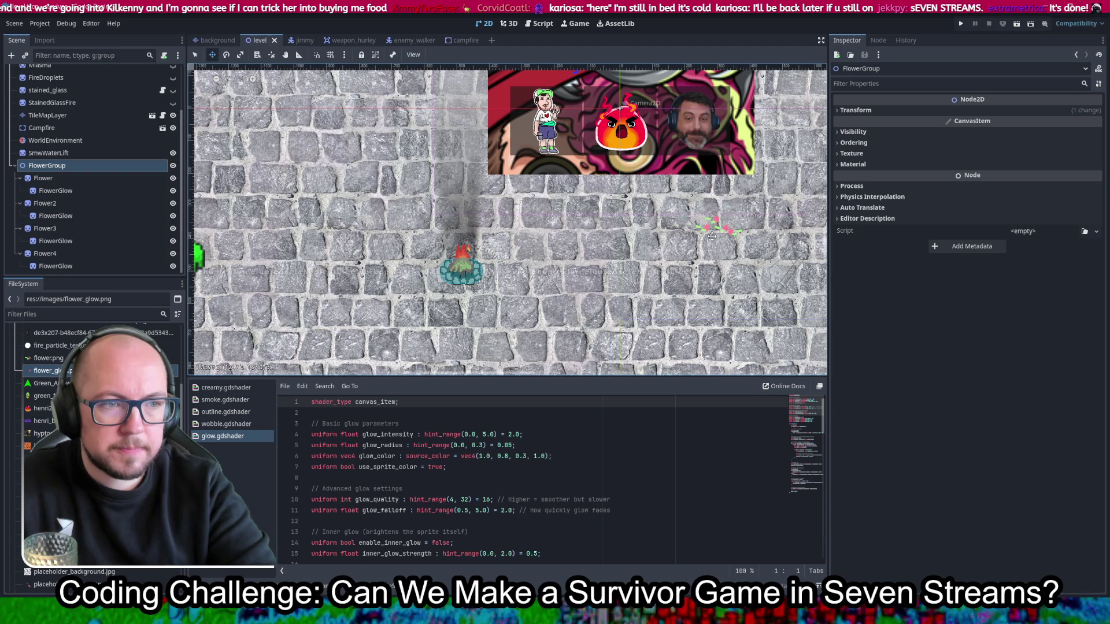
pyautogui.press('F5')
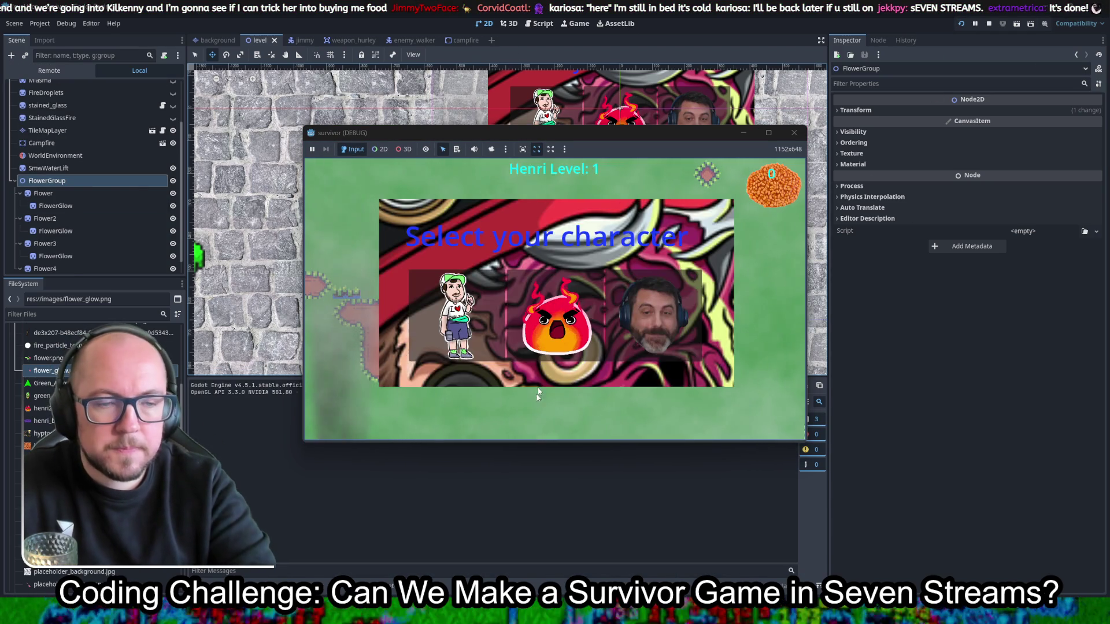
# Step: Play as Henri, walking around and taking the Reach +10%, armour and Max HP +10 upgrades
pyautogui.click(489, 322)
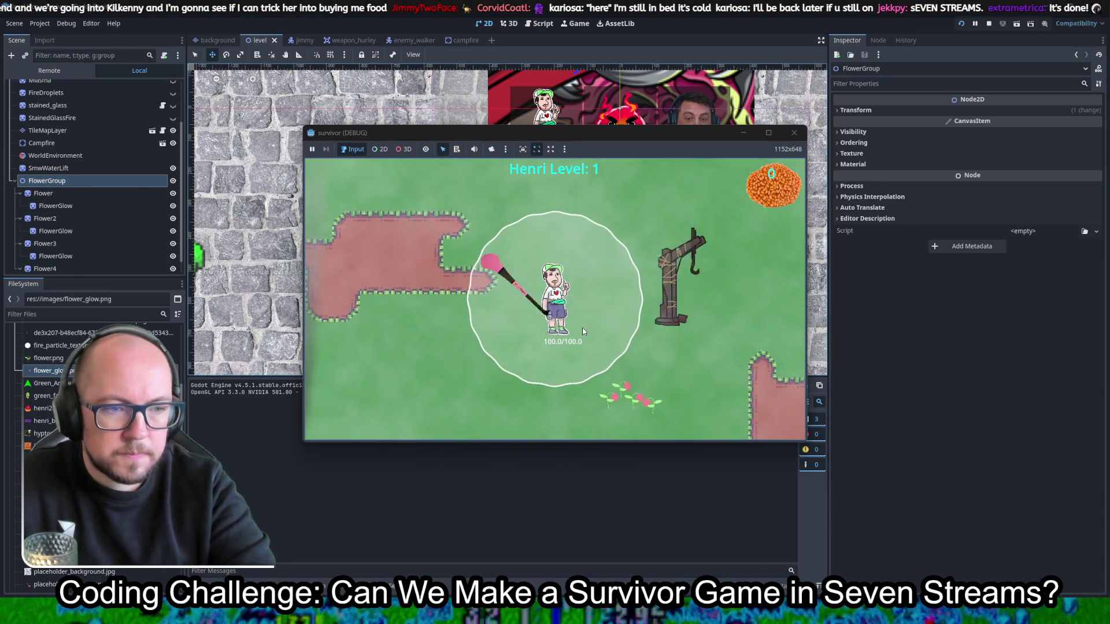
pyautogui.press('s')
pyautogui.press('a')
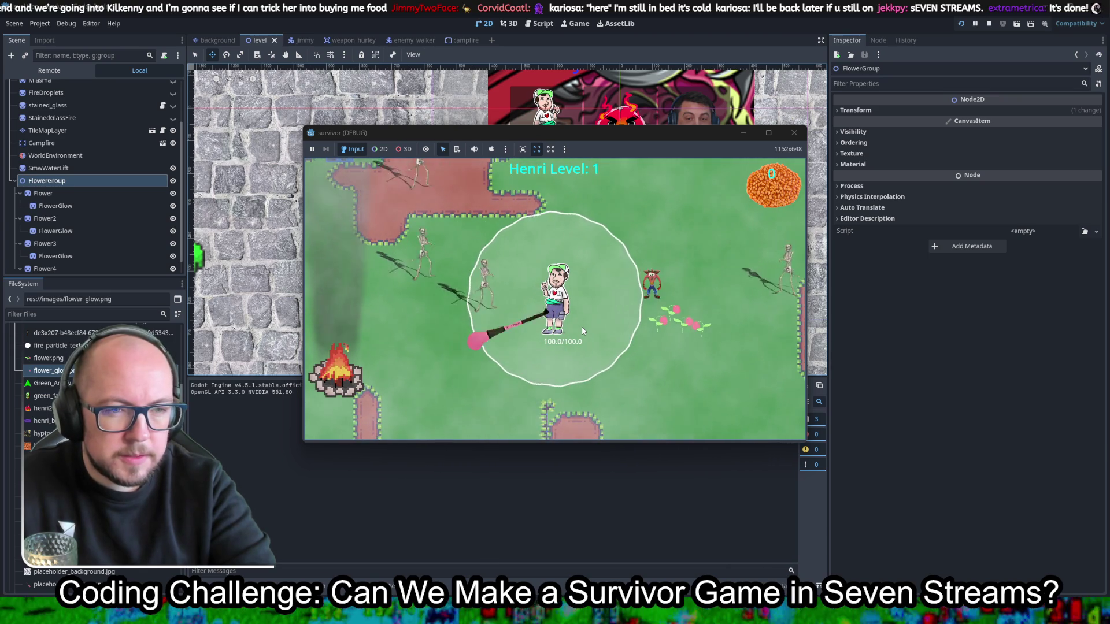
pyautogui.press('s')
pyautogui.press('d')
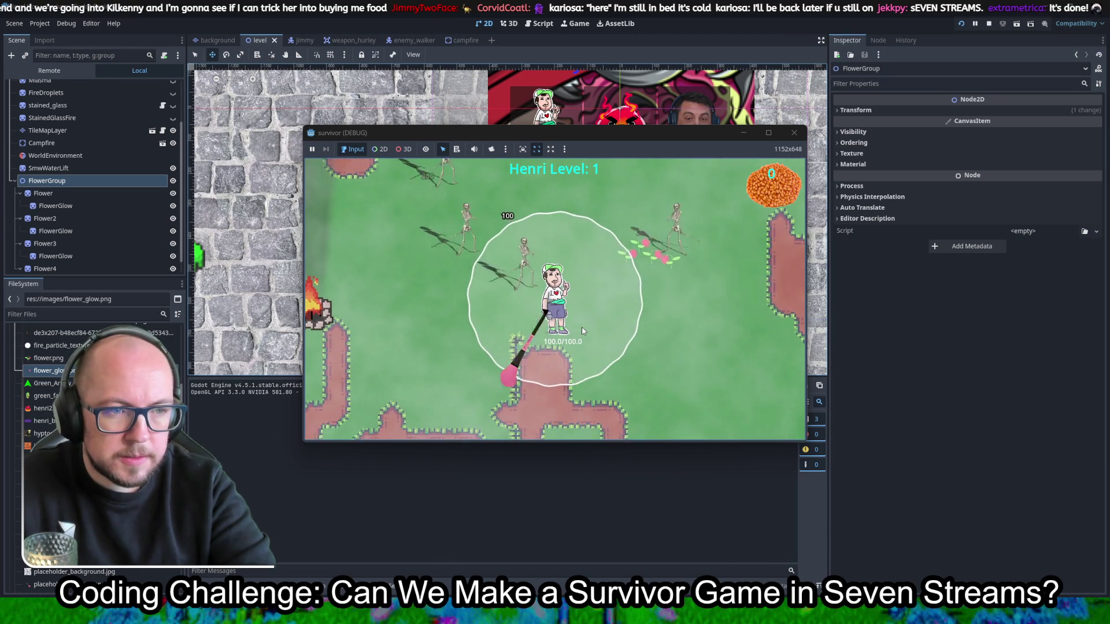
pyautogui.press('d')
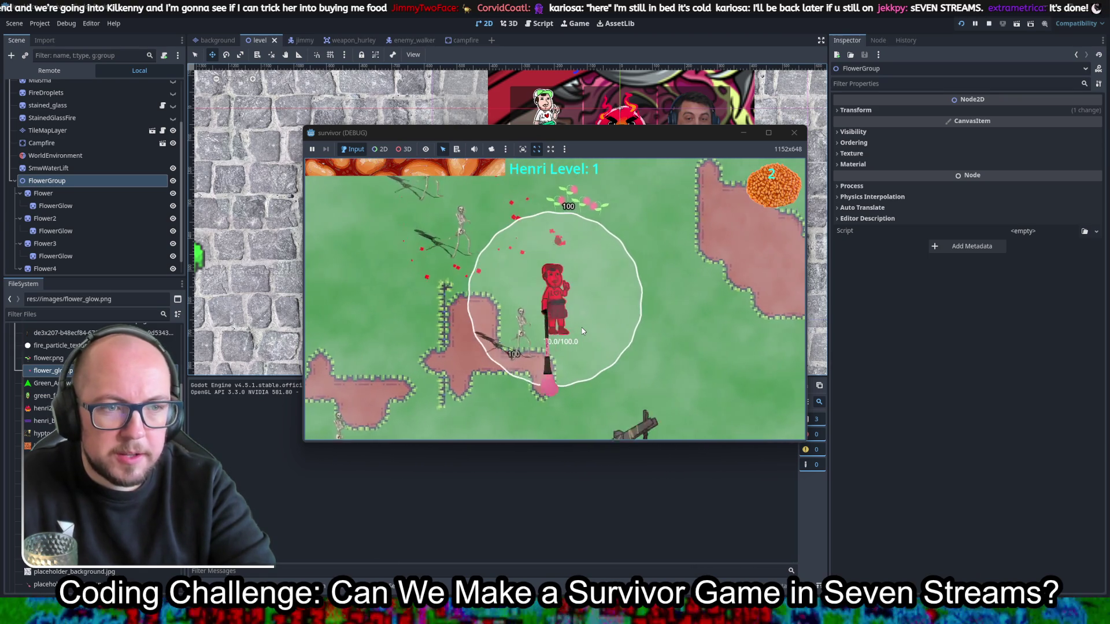
pyautogui.press('d')
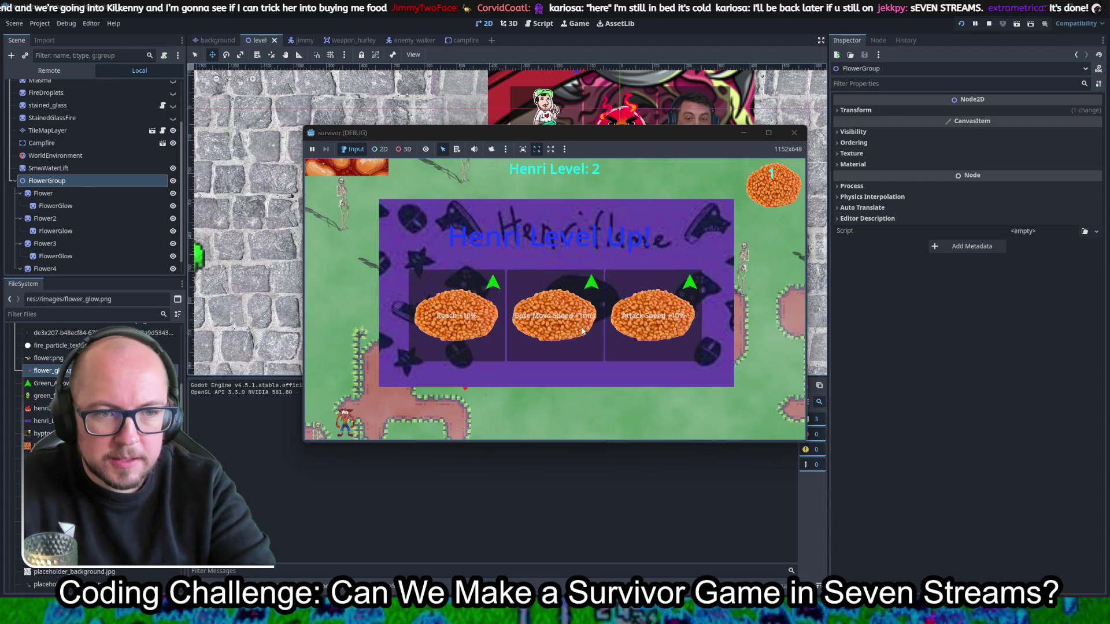
pyautogui.click(451, 310)
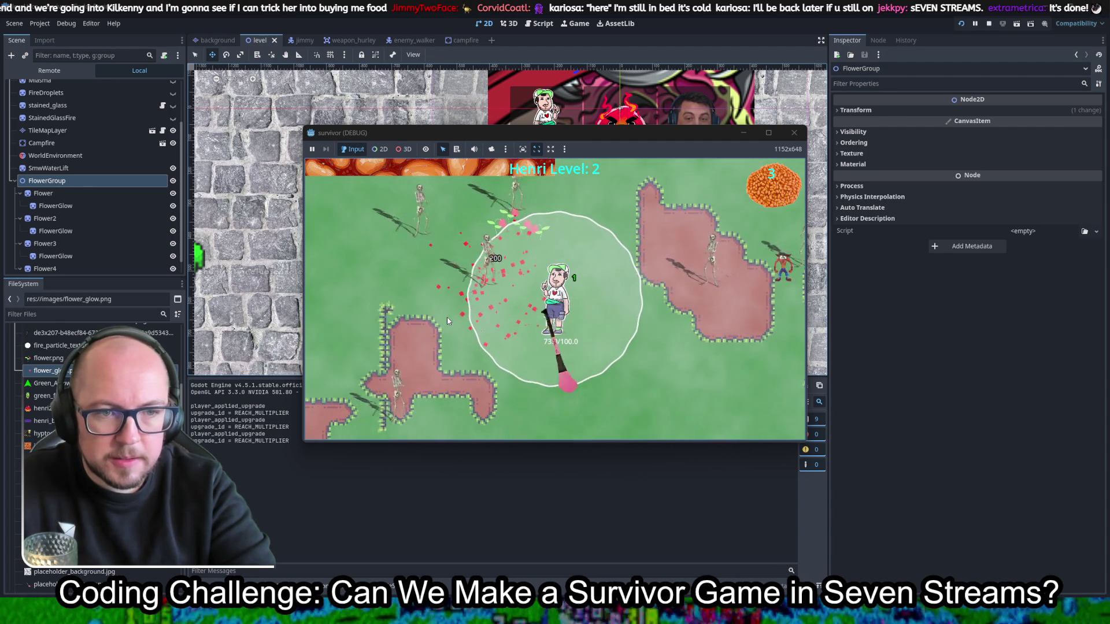
pyautogui.press('d')
pyautogui.press('s')
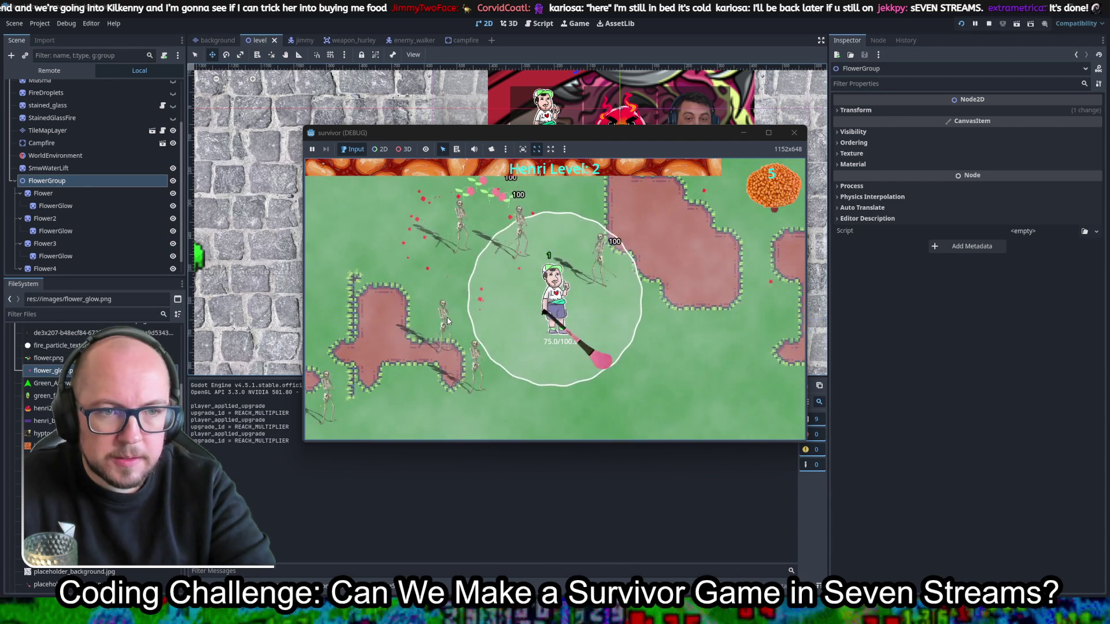
pyautogui.click(450, 322)
pyautogui.press('w')
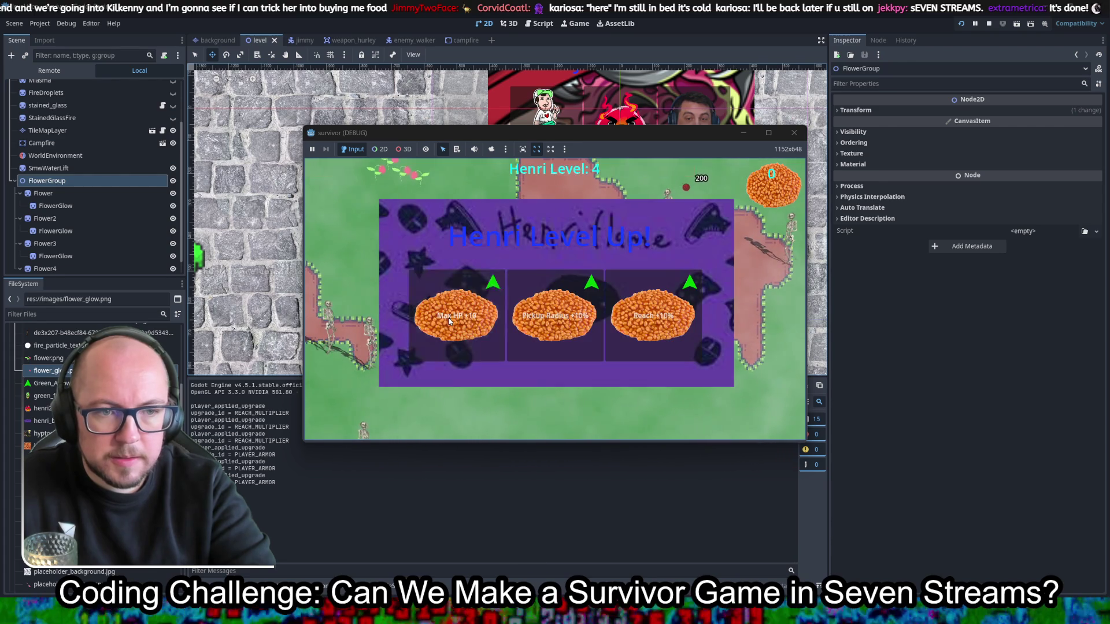
pyautogui.click(437, 338)
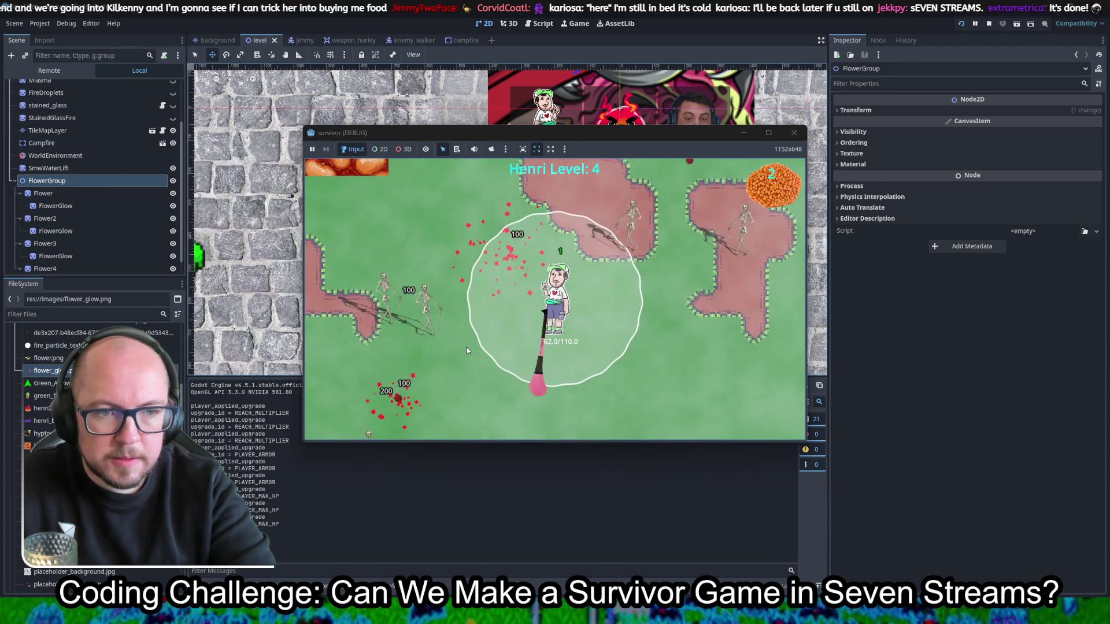
# Step: Keep walking Henri around the map, picking the Move Speed upgrade twice
pyautogui.press('s')
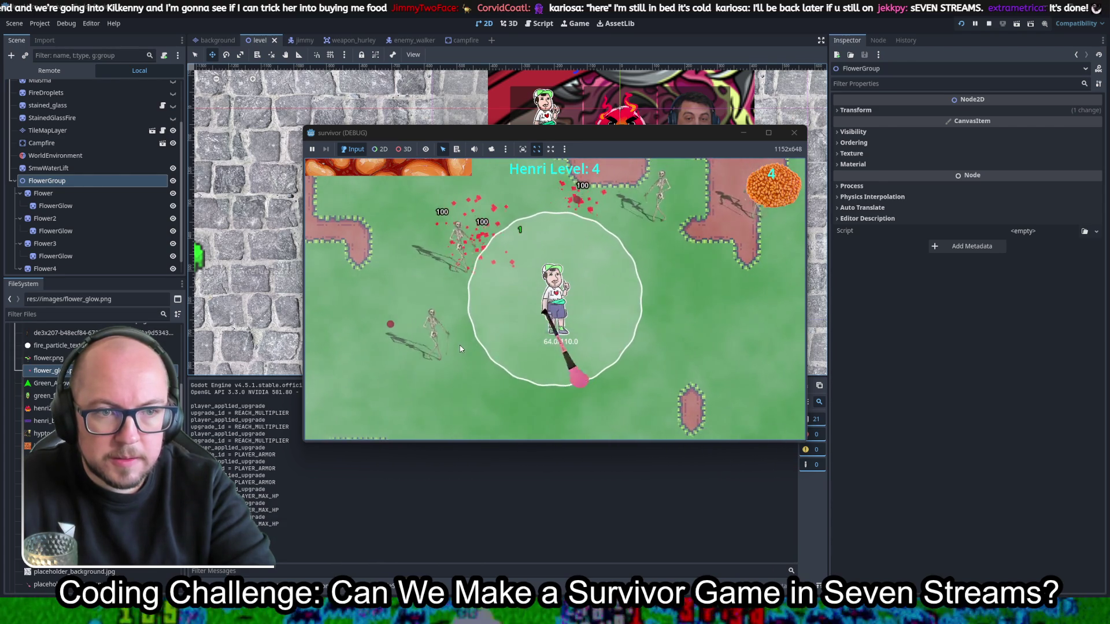
pyautogui.press('s')
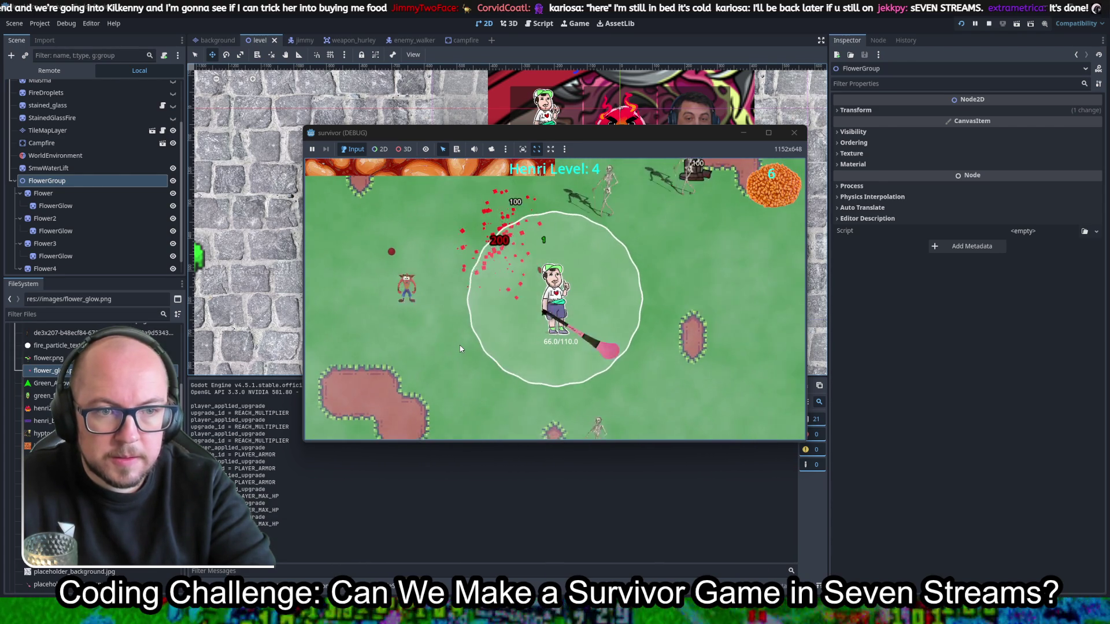
pyautogui.hotkey('w', 'a')
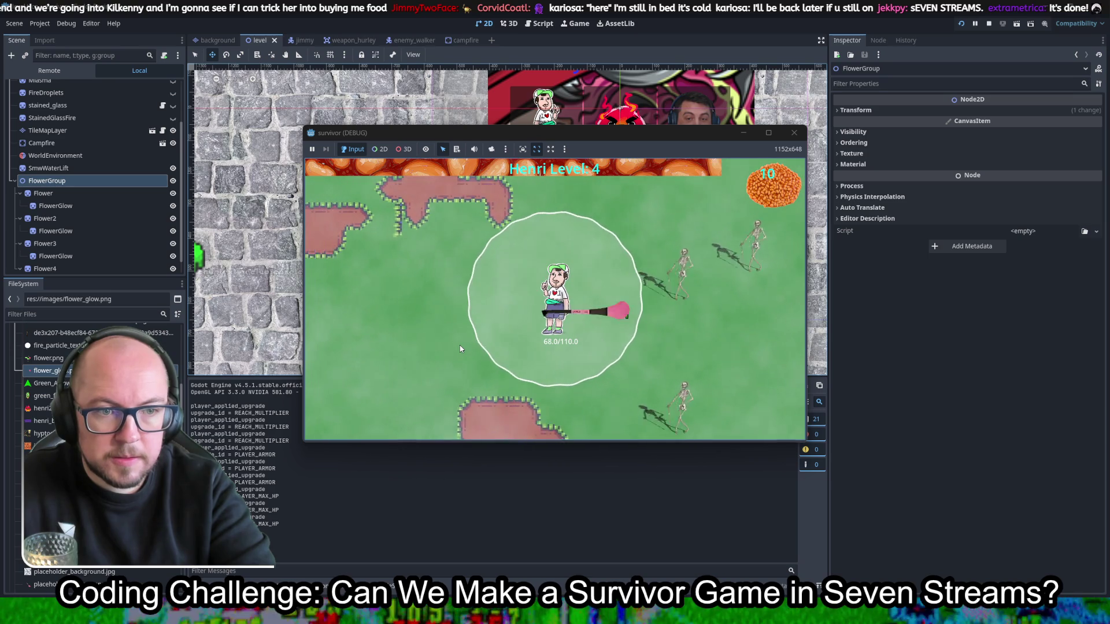
pyautogui.press('w')
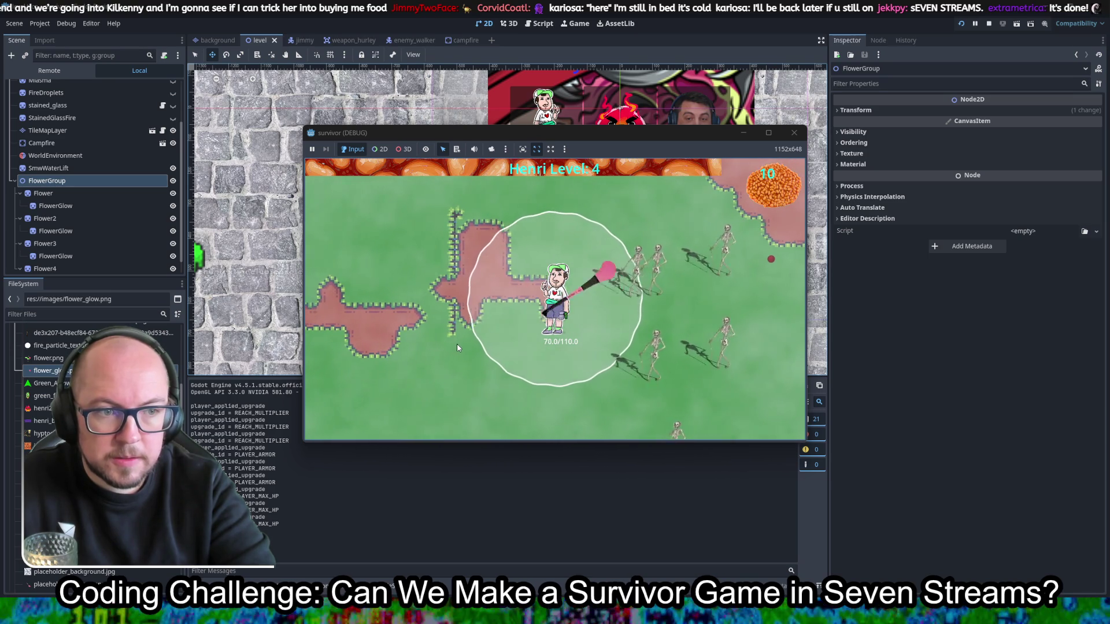
pyautogui.press('d')
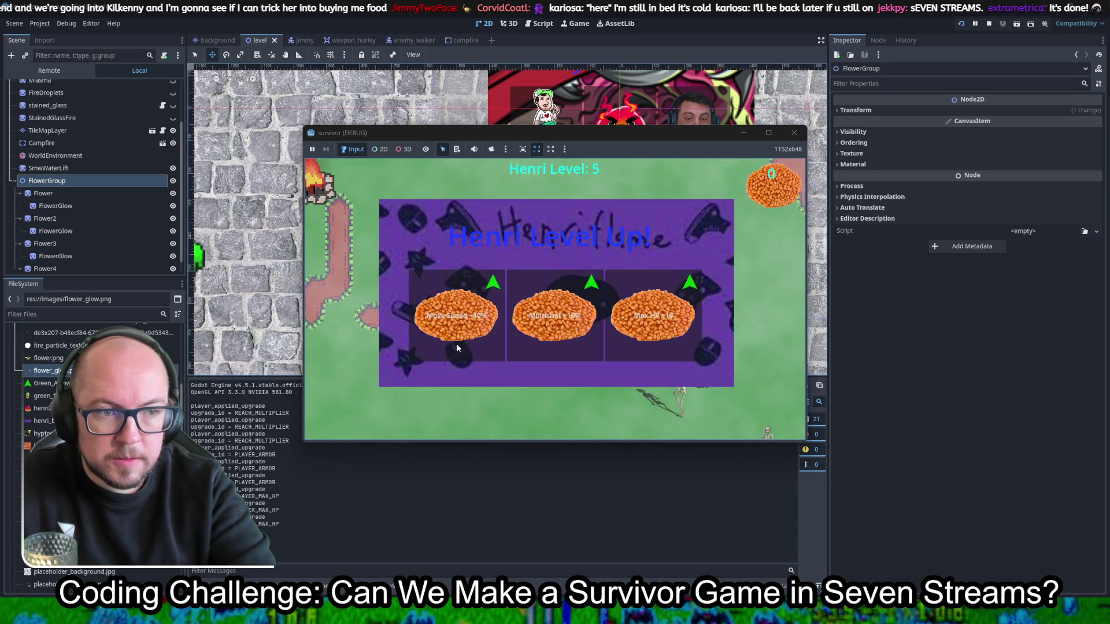
pyautogui.click(456, 344)
pyautogui.press('a')
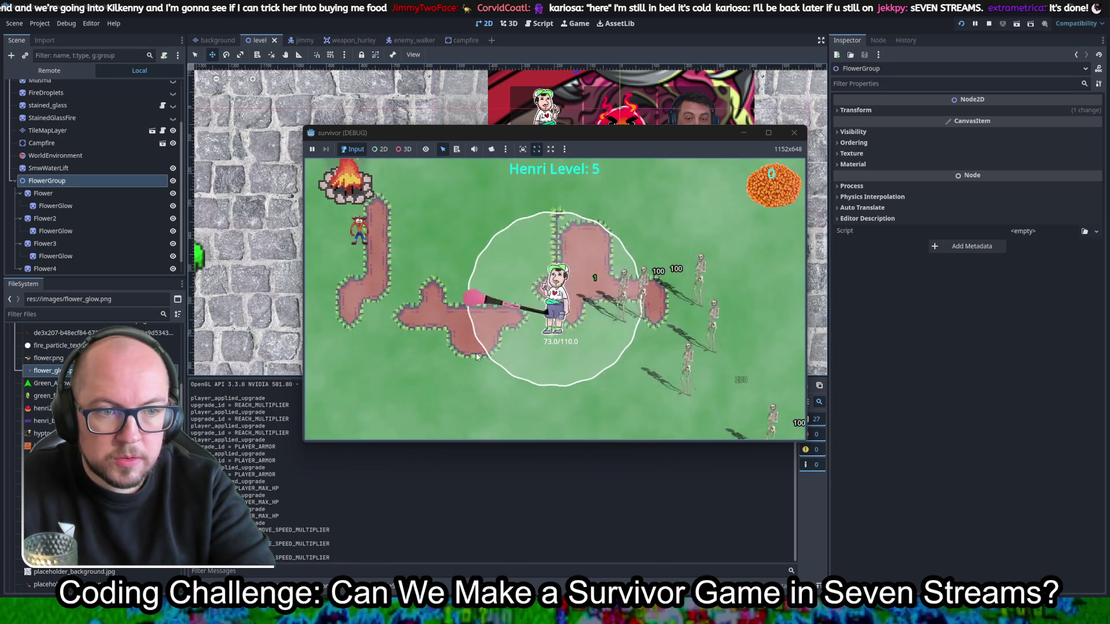
pyautogui.press('w')
pyautogui.press('a')
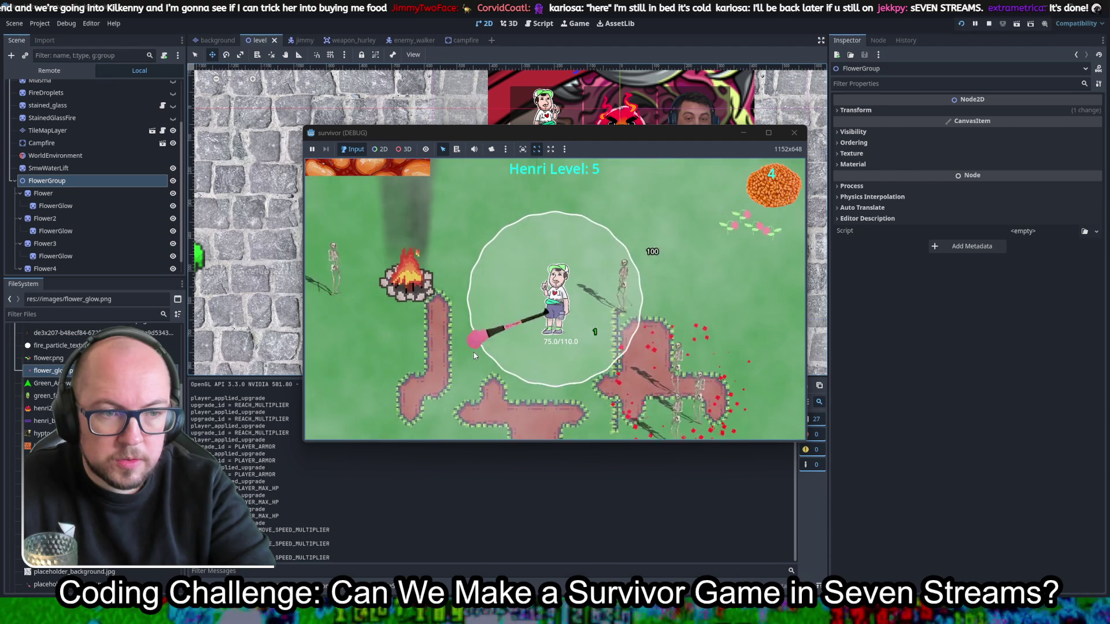
pyautogui.press('w')
pyautogui.press('d')
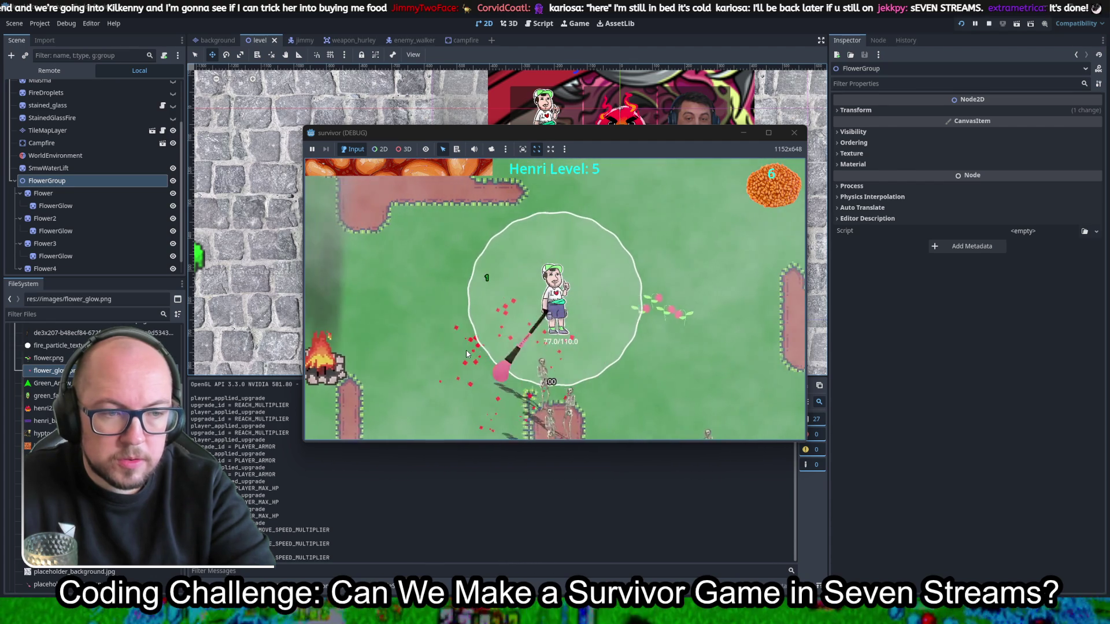
pyautogui.press('w')
pyautogui.press('d')
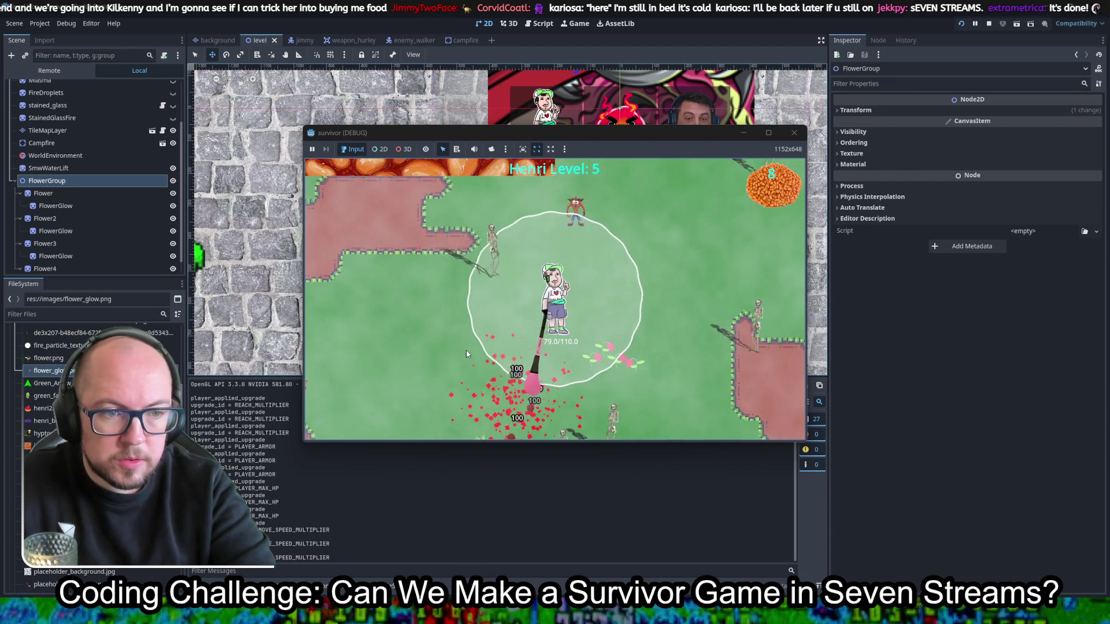
pyautogui.press('a')
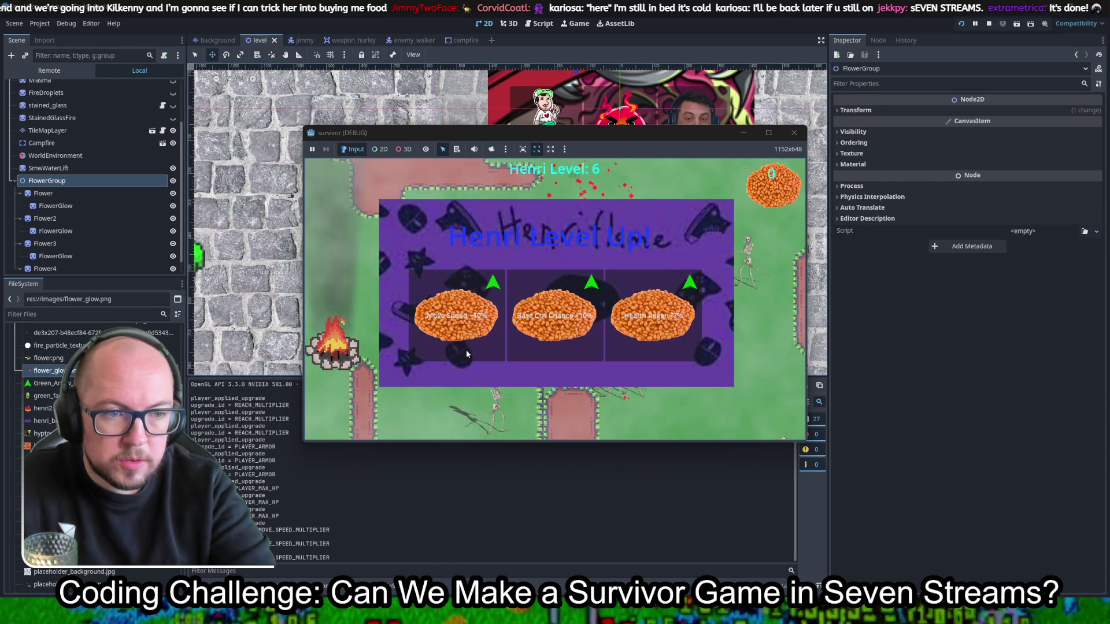
pyautogui.click(444, 346)
# Step: Walk the character a little more, then stop the running game with F8
pyautogui.press('a')
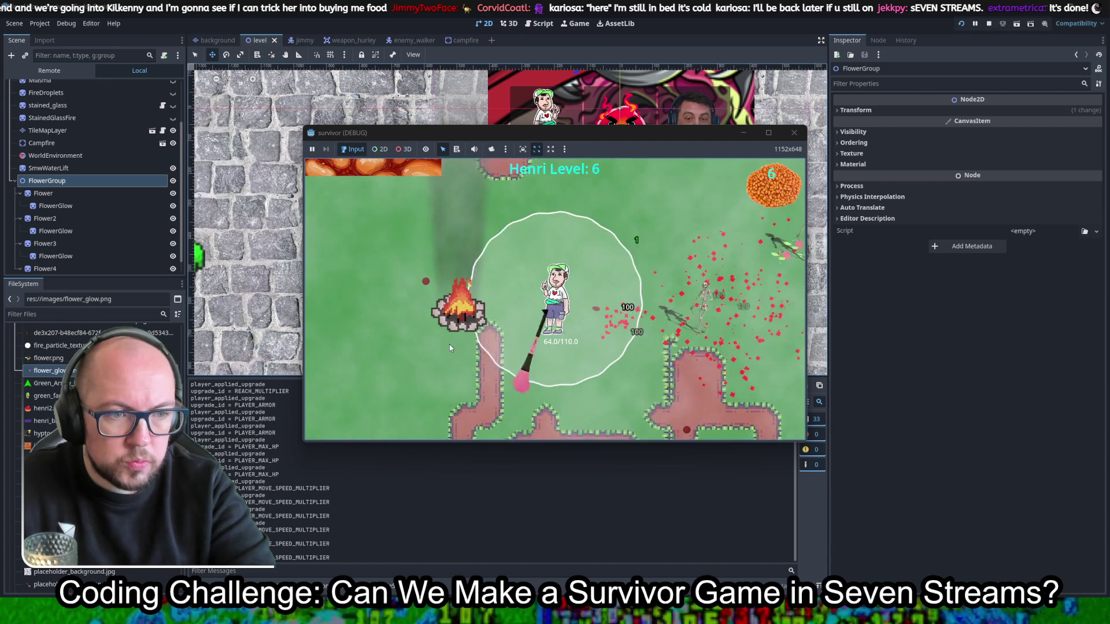
pyautogui.press('a')
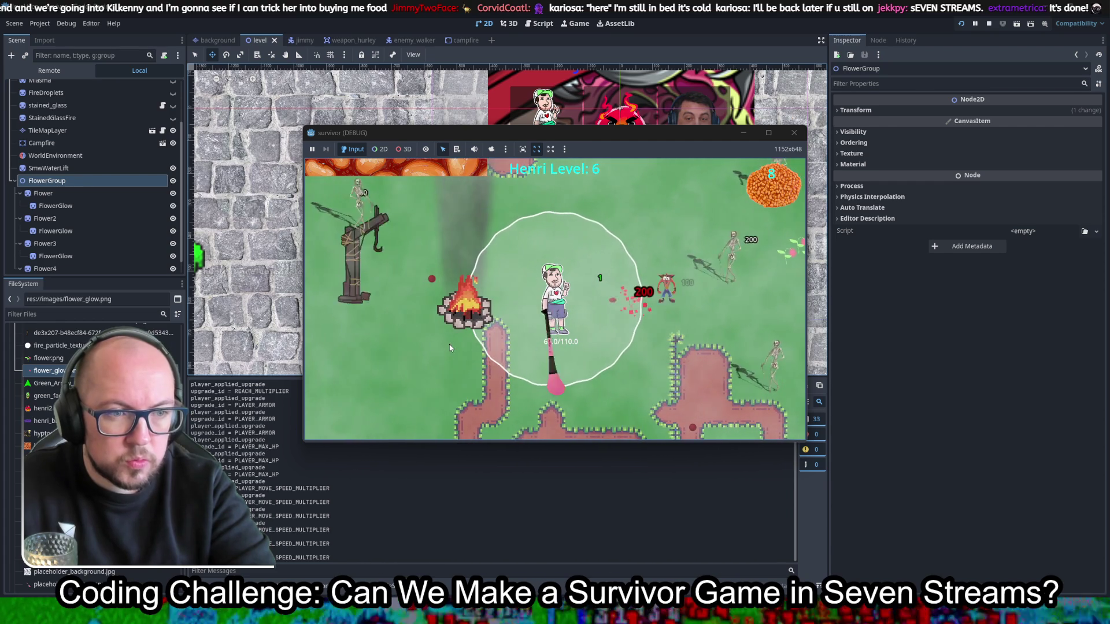
pyautogui.press('d')
pyautogui.press('s')
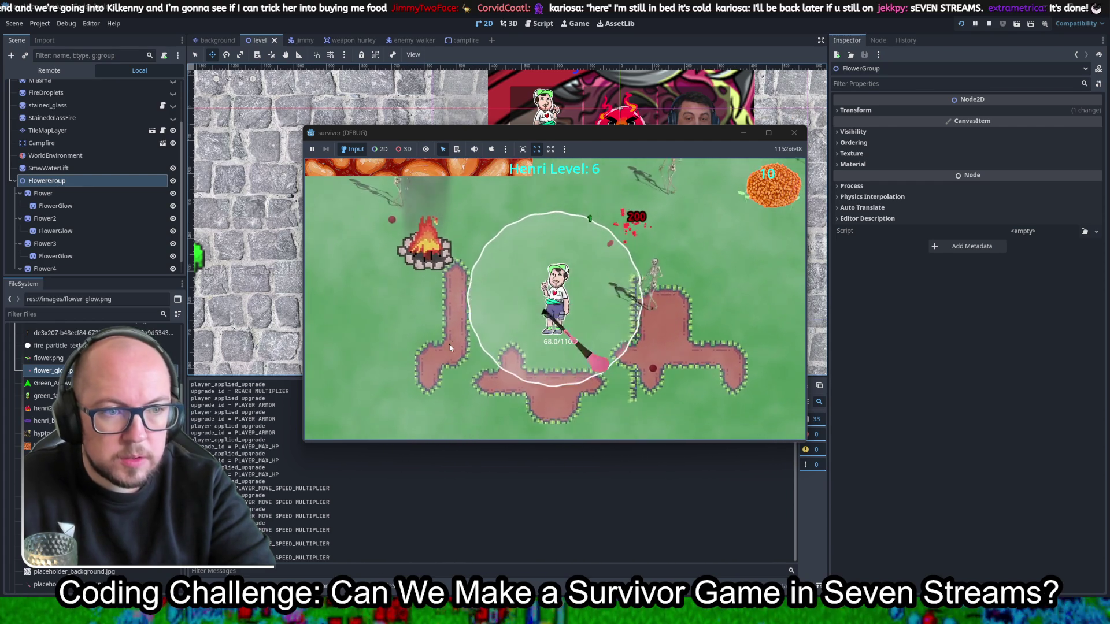
pyautogui.press('a')
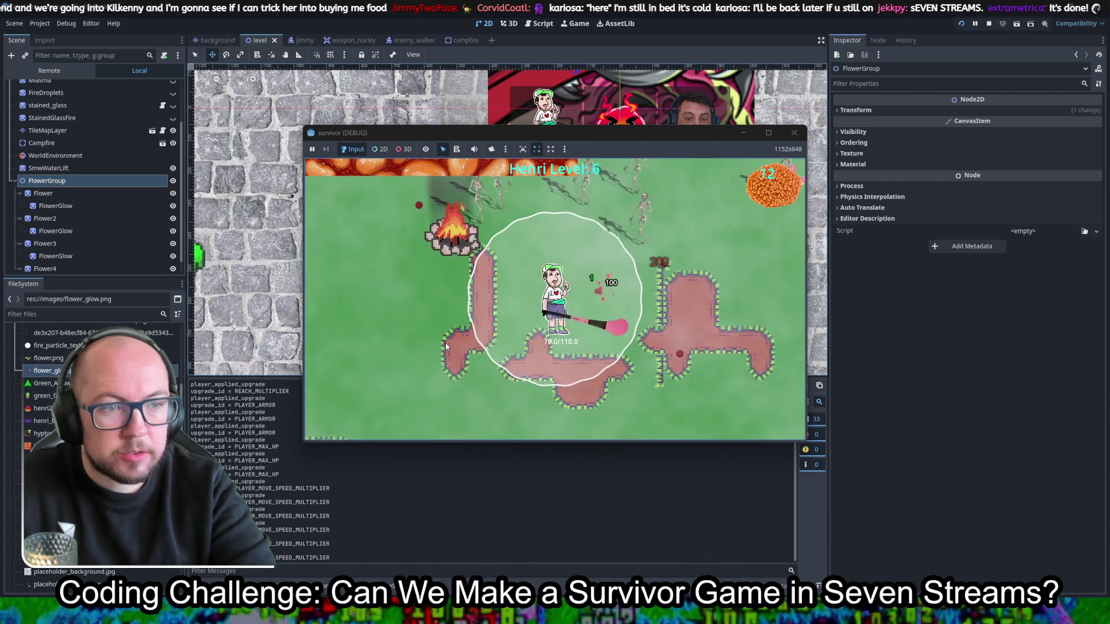
pyautogui.press('d')
pyautogui.press('s')
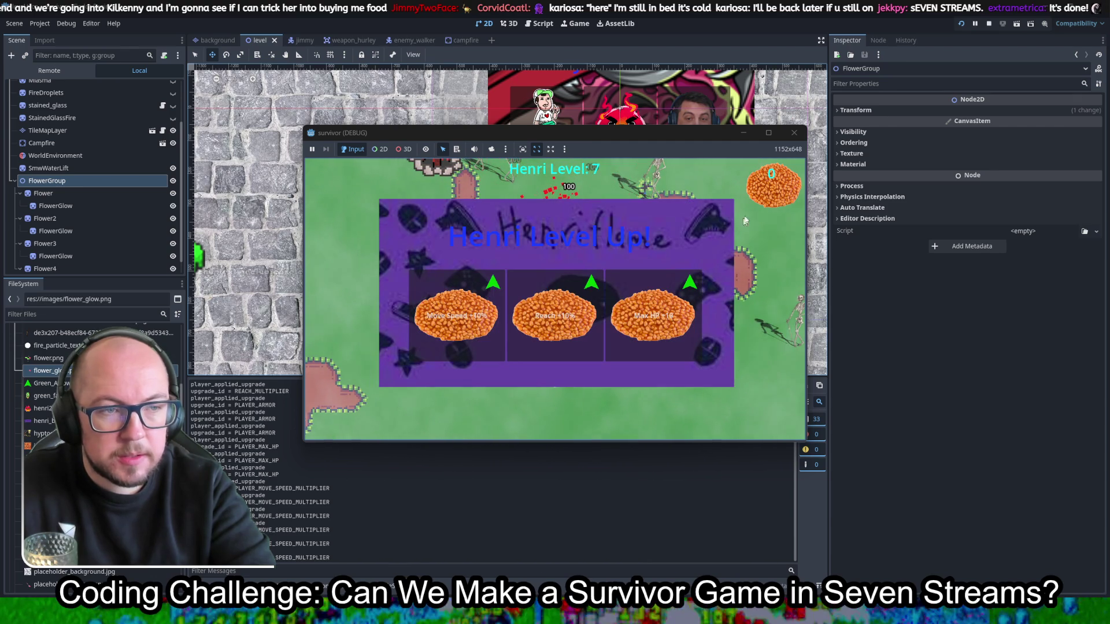
pyautogui.press('F8')
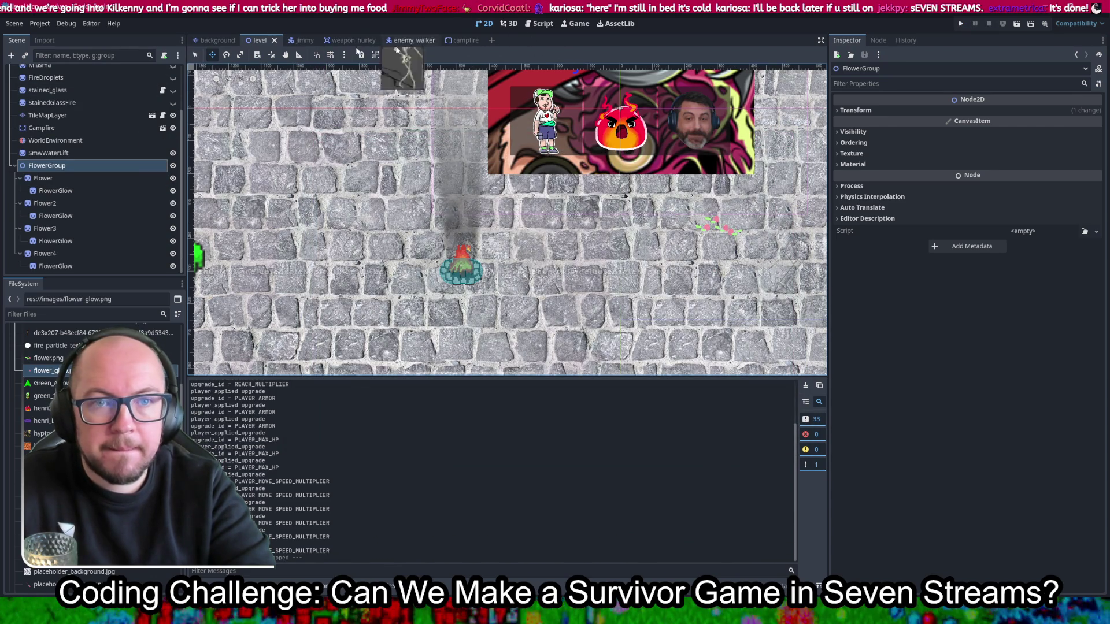
# Step: Open notes_next.gd in the Script workspace and start a new comment line at the top
pyautogui.scroll(3, 15, 180)
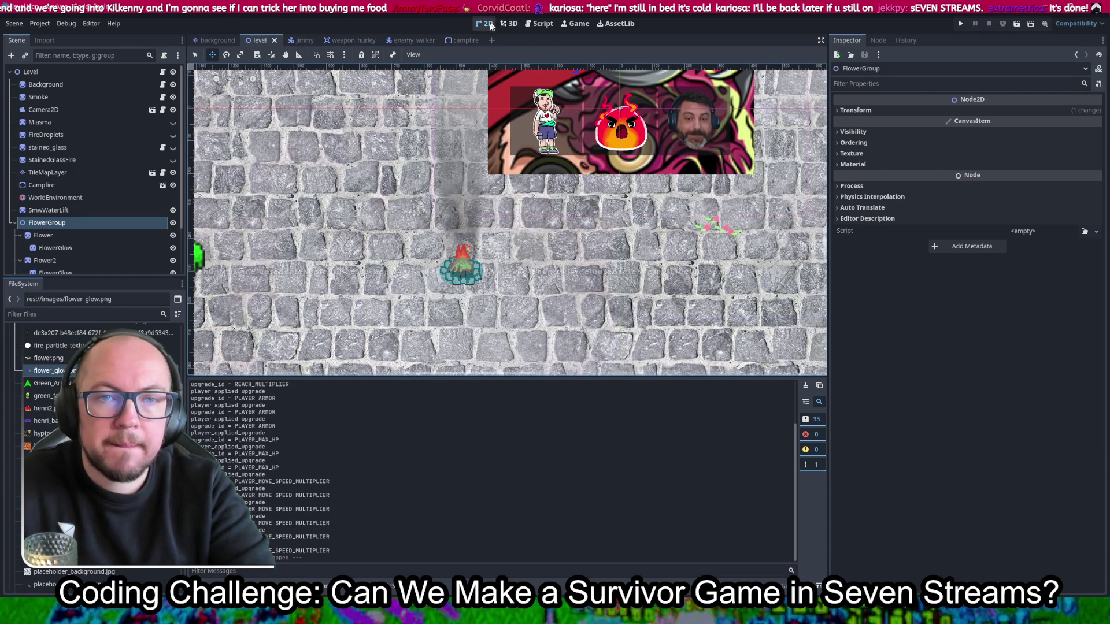
pyautogui.click(540, 24)
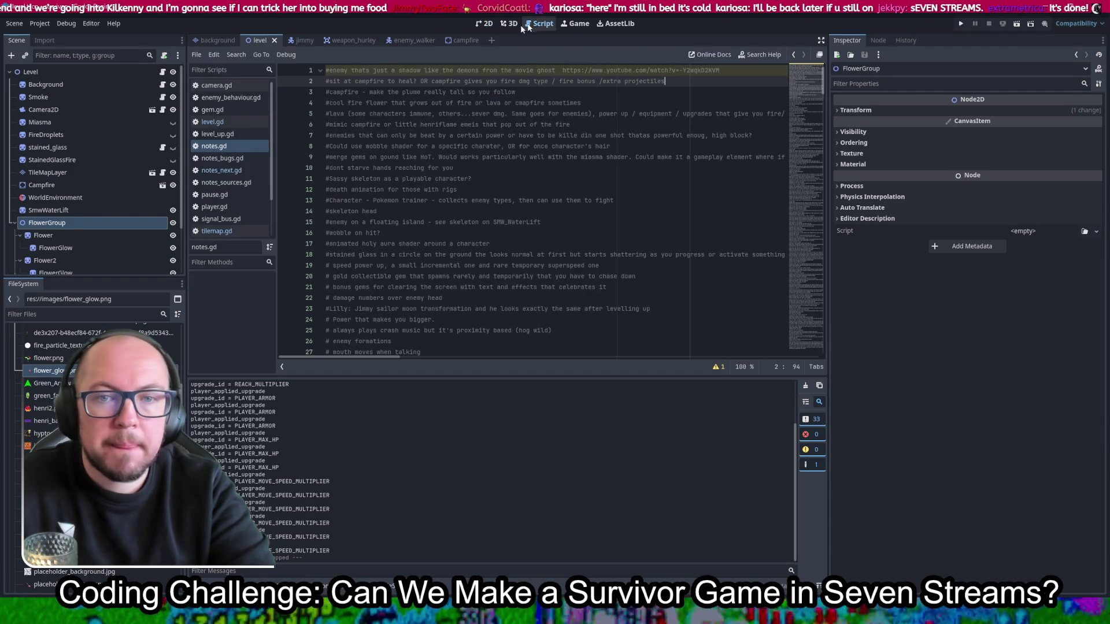
pyautogui.click(222, 170)
pyautogui.click(324, 69)
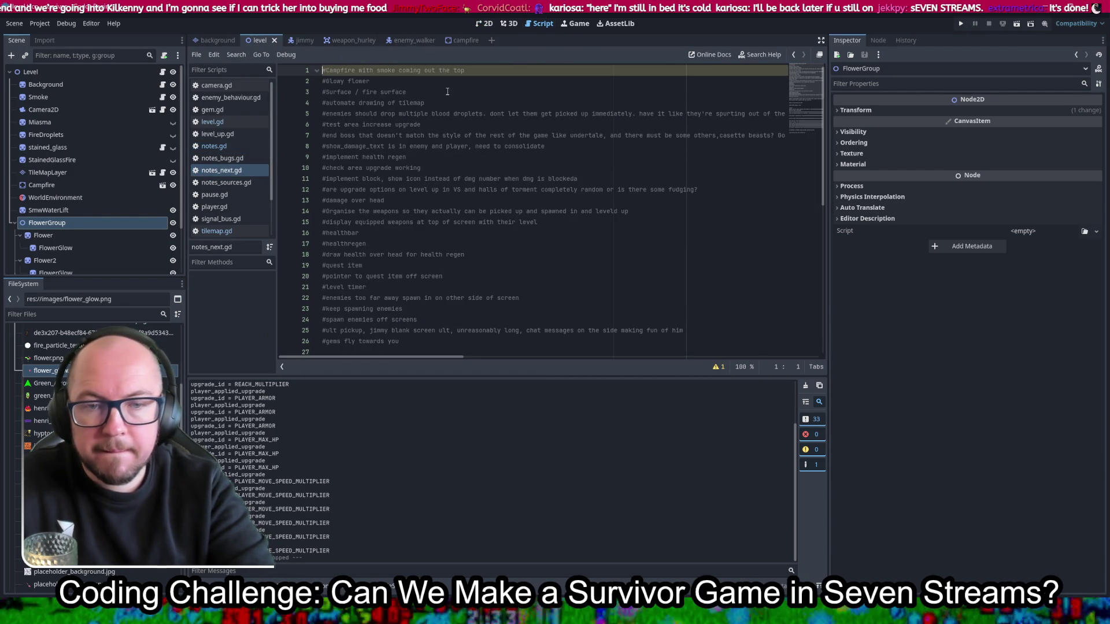
pyautogui.press('Return')
pyautogui.write('#')
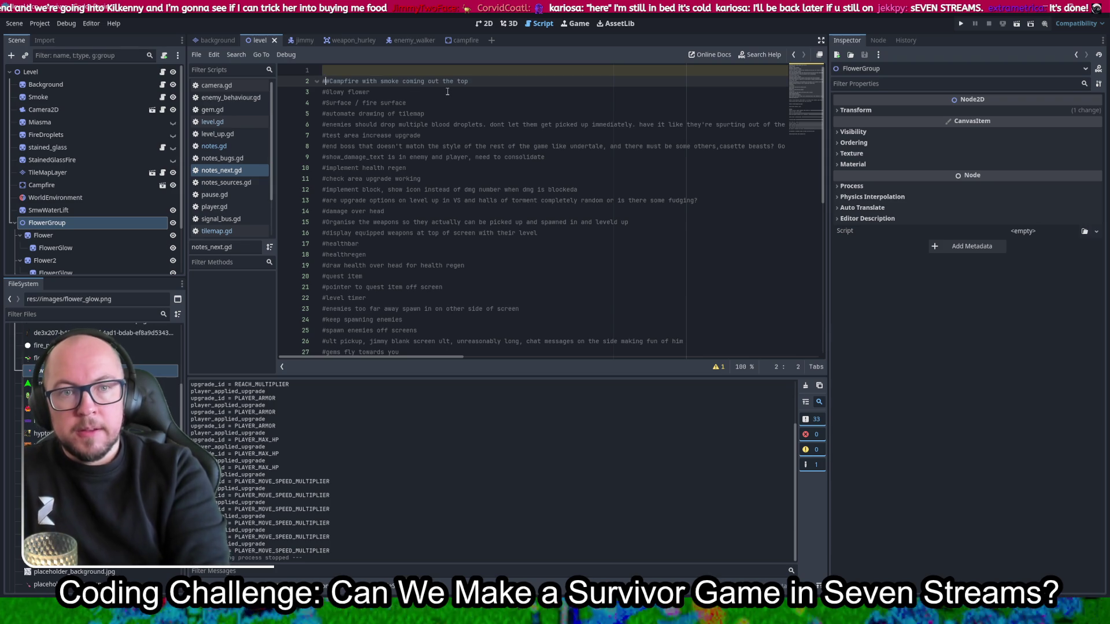
pyautogui.press('BackSpace')
pyautogui.press('Up')
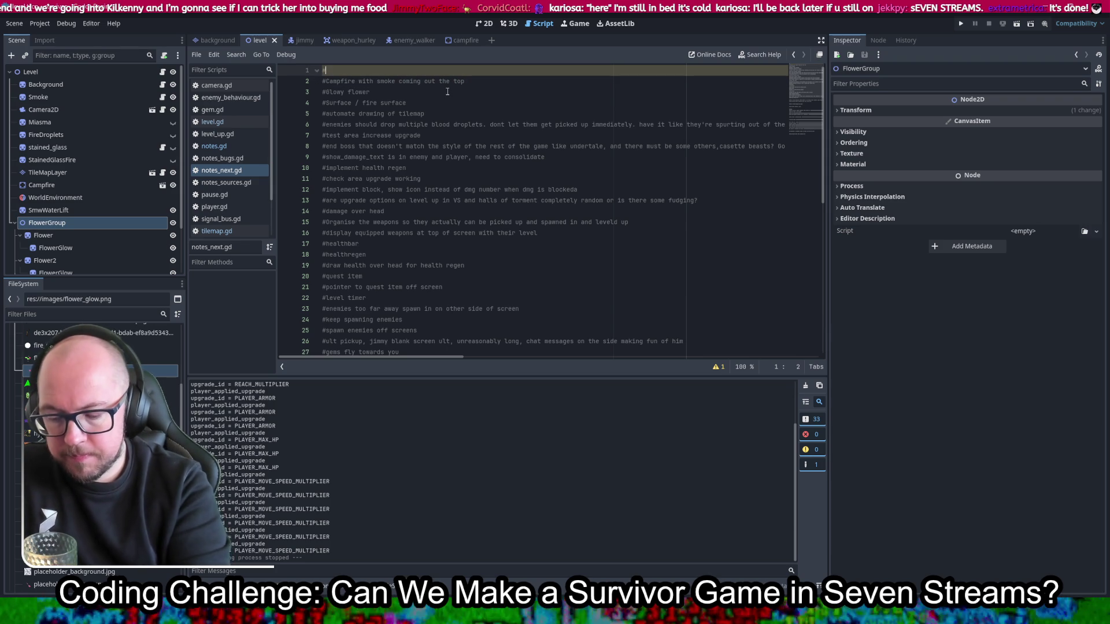
# Step: Write the note: flowers destroyed on touch, leaves float down, head drops a small health item; save
pyautogui.write('glowers')
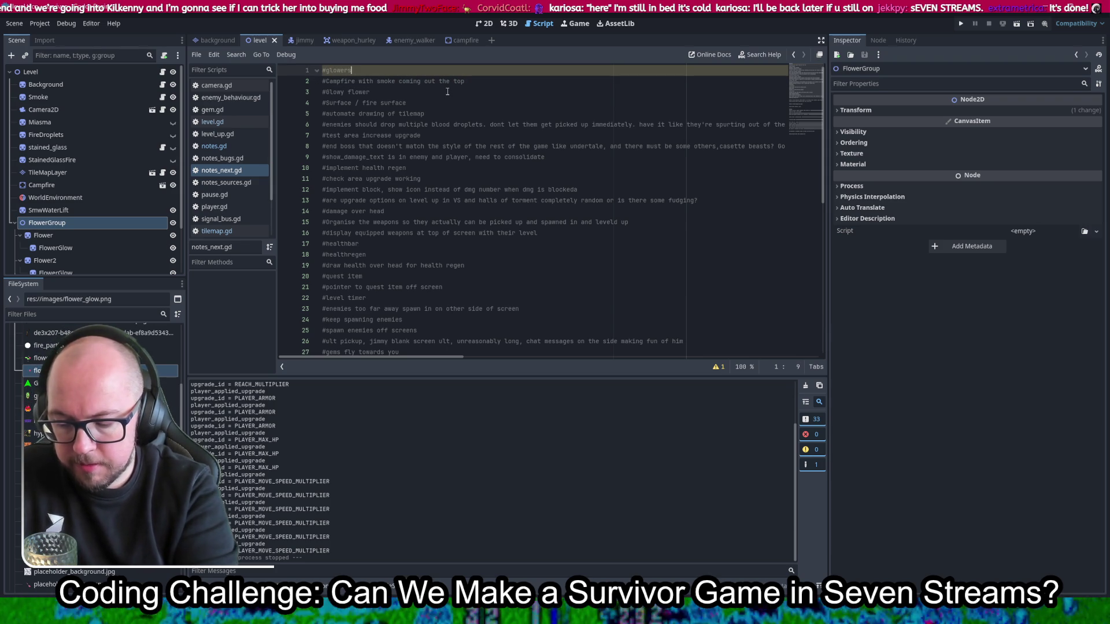
pyautogui.write(' getstr')
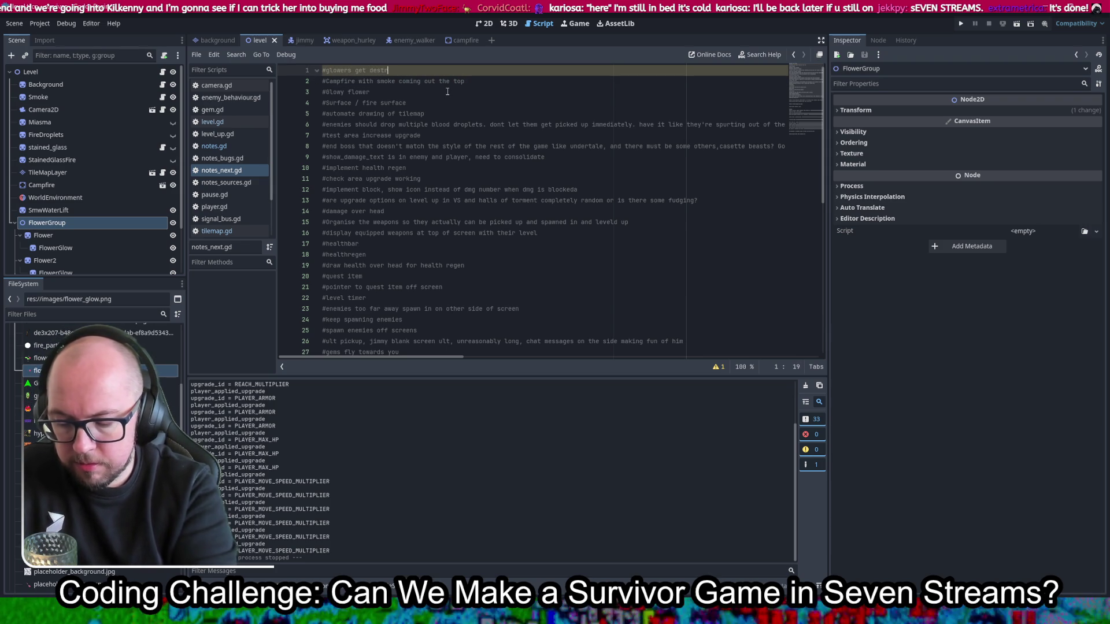
pyautogui.write('oyed ')
pyautogui.write('on touch')
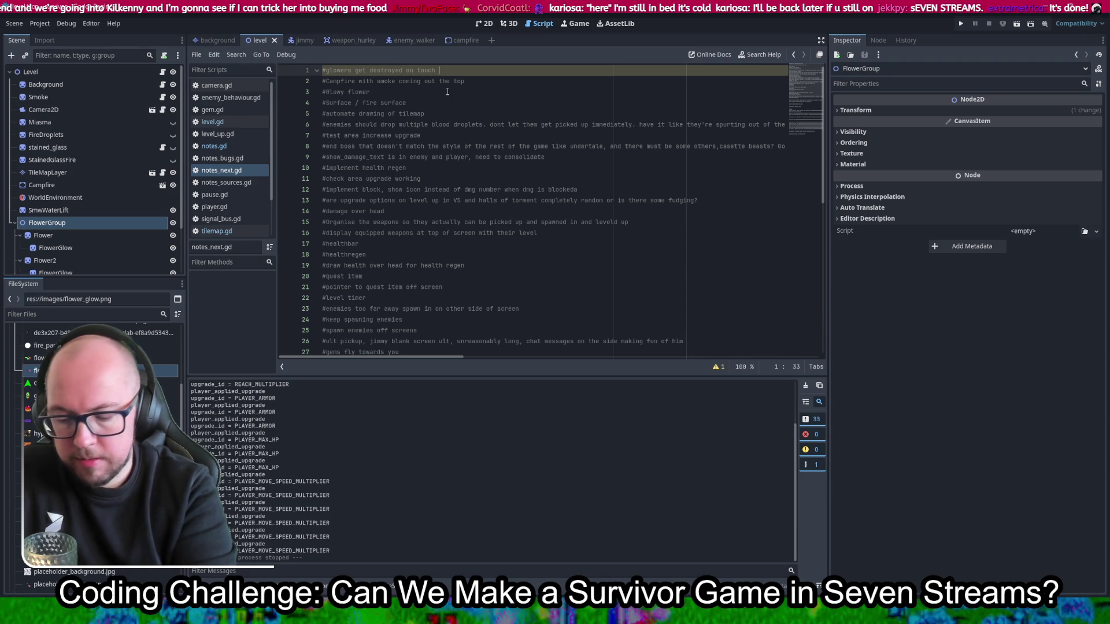
pyautogui.write(',by playr or enemy, ')
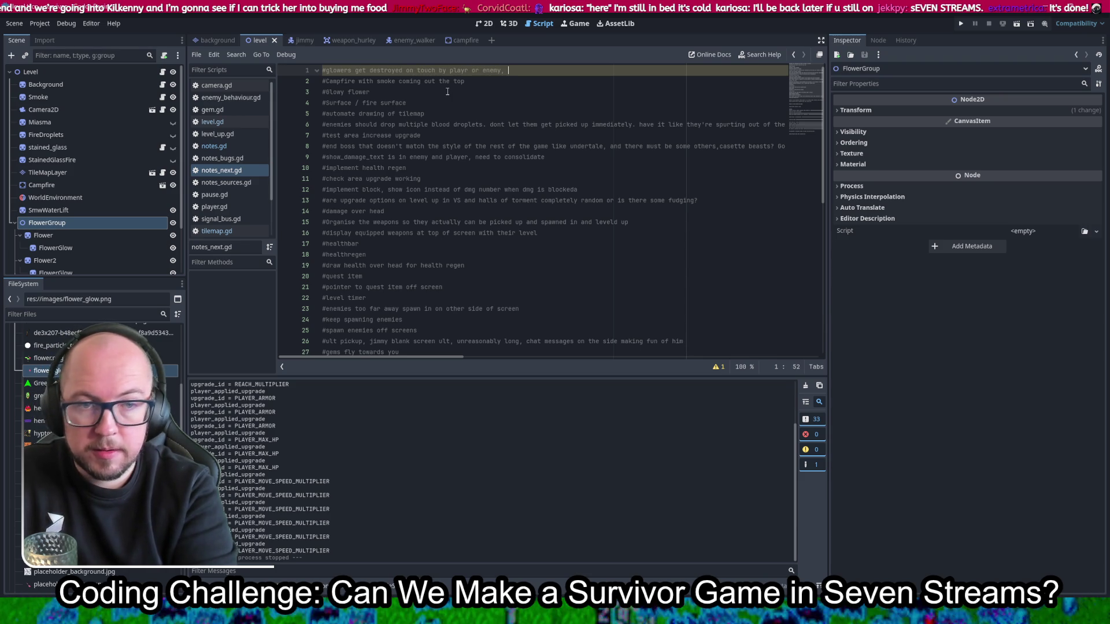
pyautogui.write('drop')
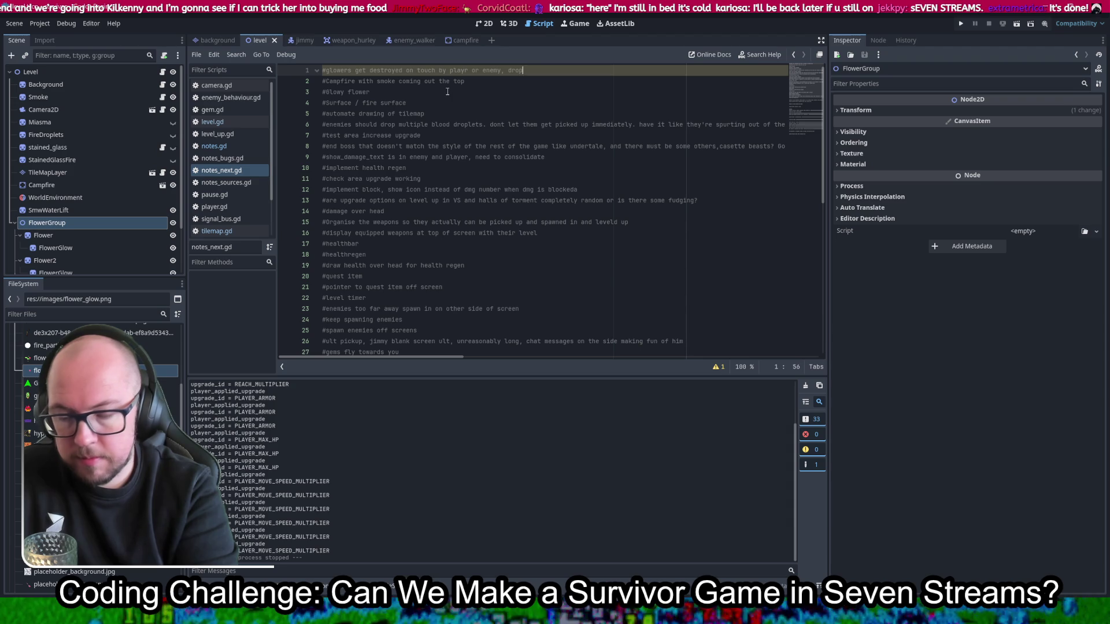
pyautogui.press('BackSpace')
pyautogui.press('BackSpace')
pyautogui.press('BackSpace')
pyautogui.write('pe')
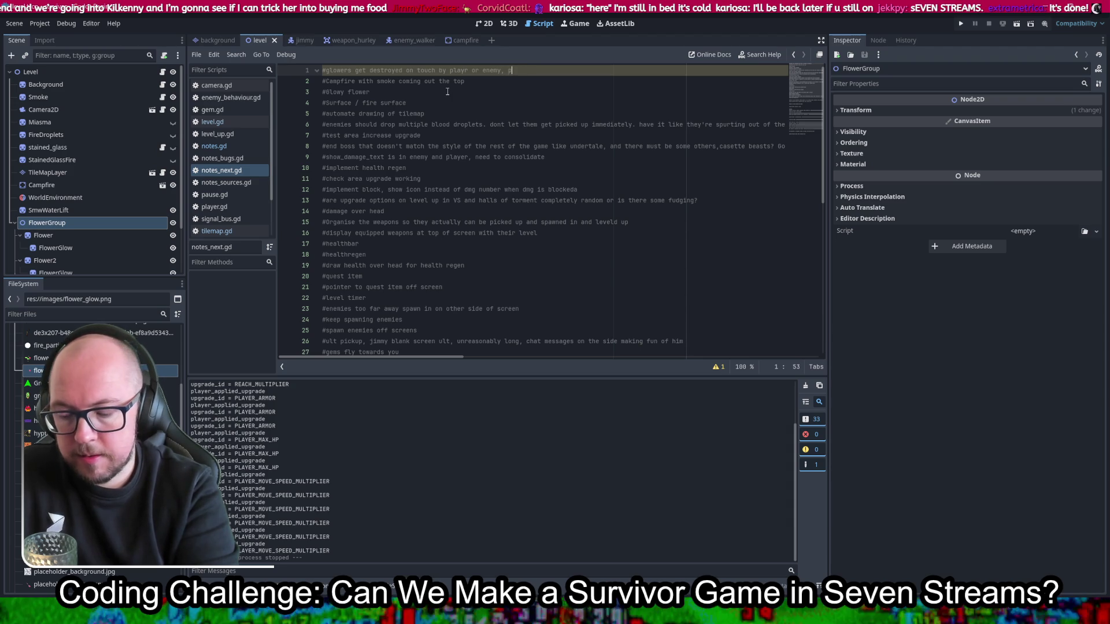
pyautogui.write('tals float')
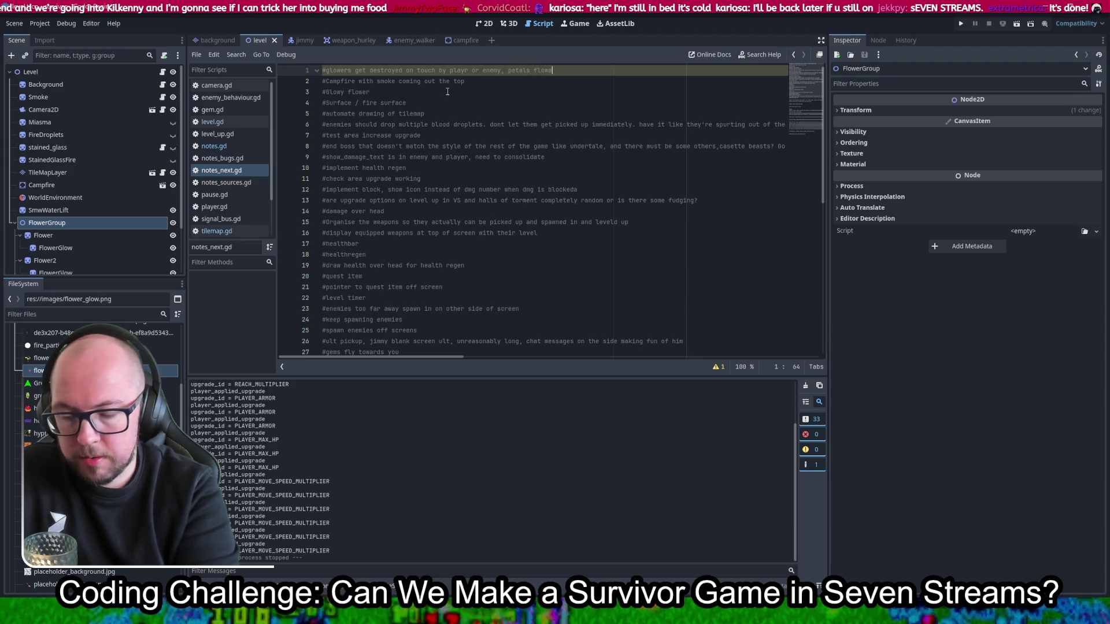
pyautogui.write(' down, t')
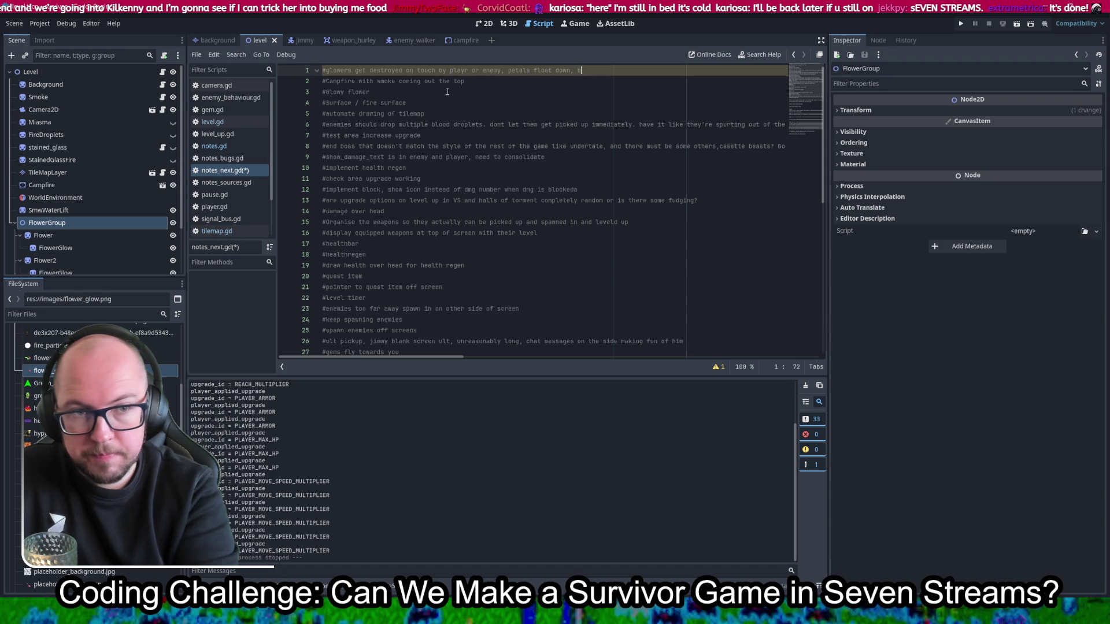
pyautogui.press('BackSpace')
pyautogui.press('BackSpace')
pyautogui.press('BackSpace')
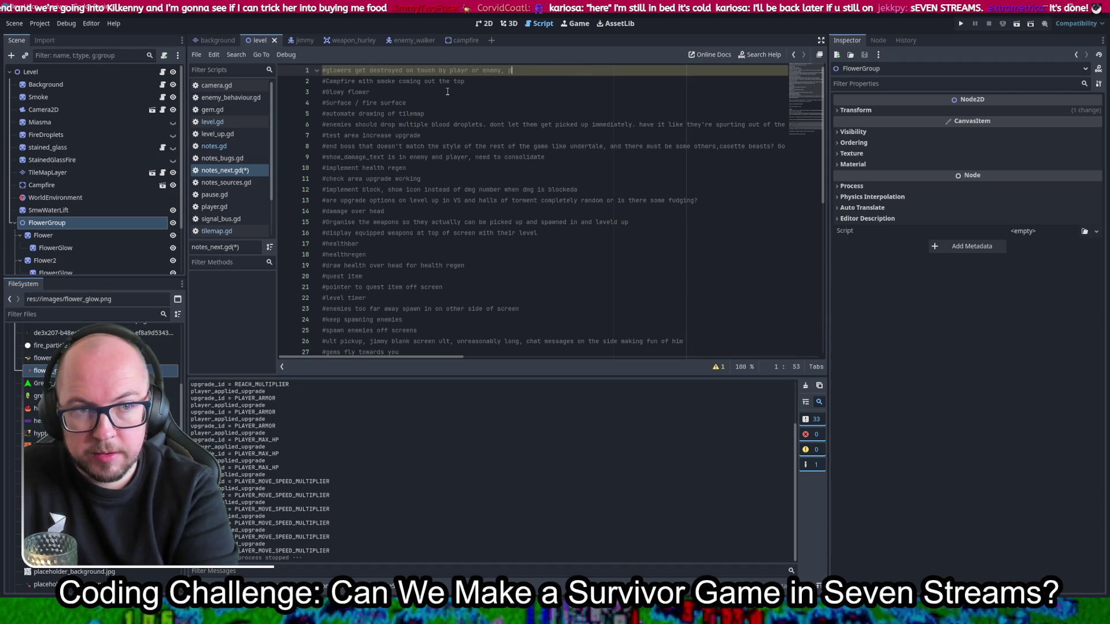
pyautogui.write('lave fl')
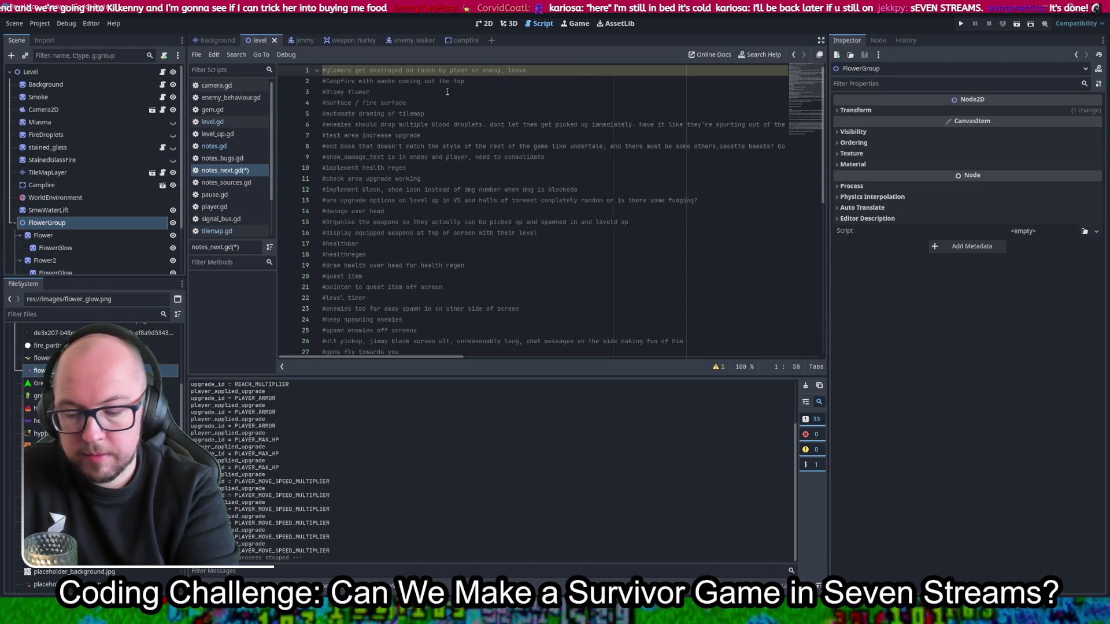
pyautogui.write('oat down, ')
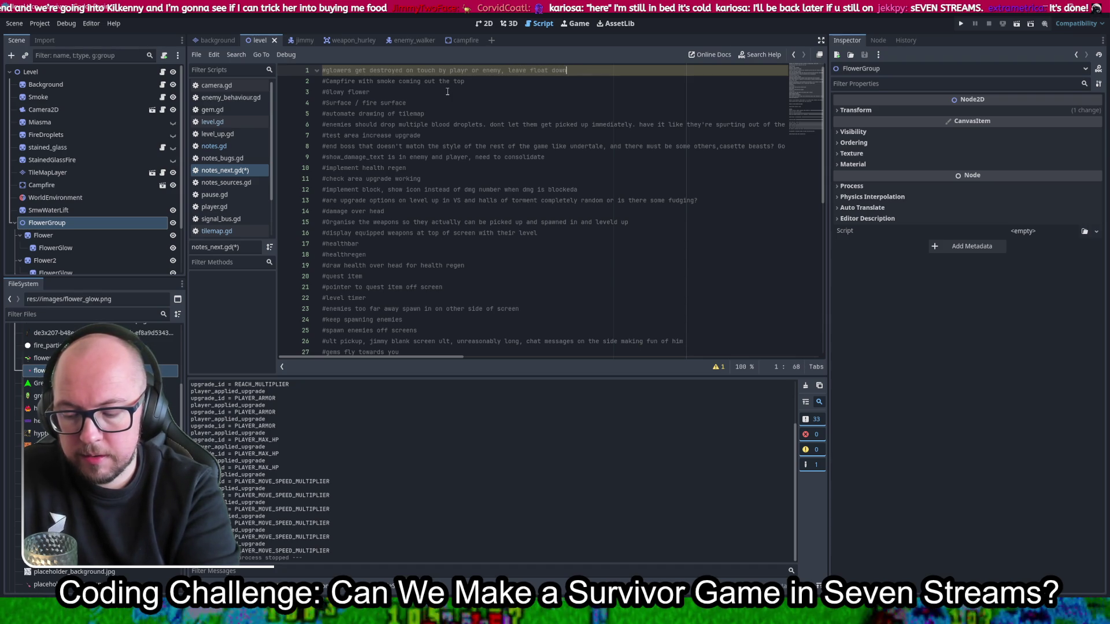
pyautogui.write('petals ')
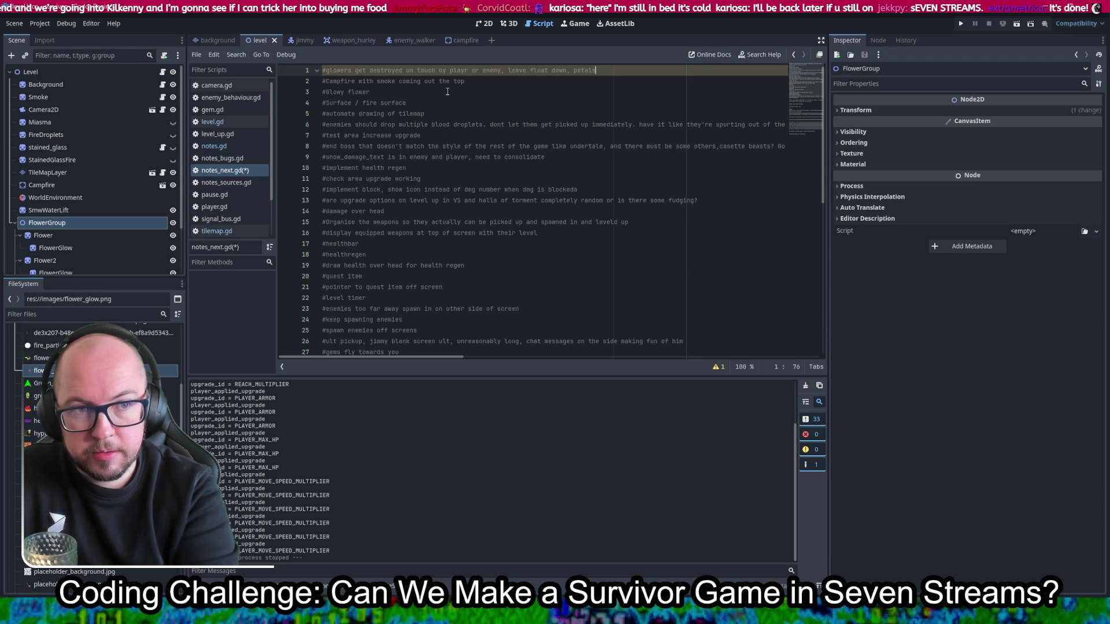
pyautogui.write('dro')
pyautogui.press('BackSpace')
pyautogui.press('BackSpace')
pyautogui.press('BackSpace')
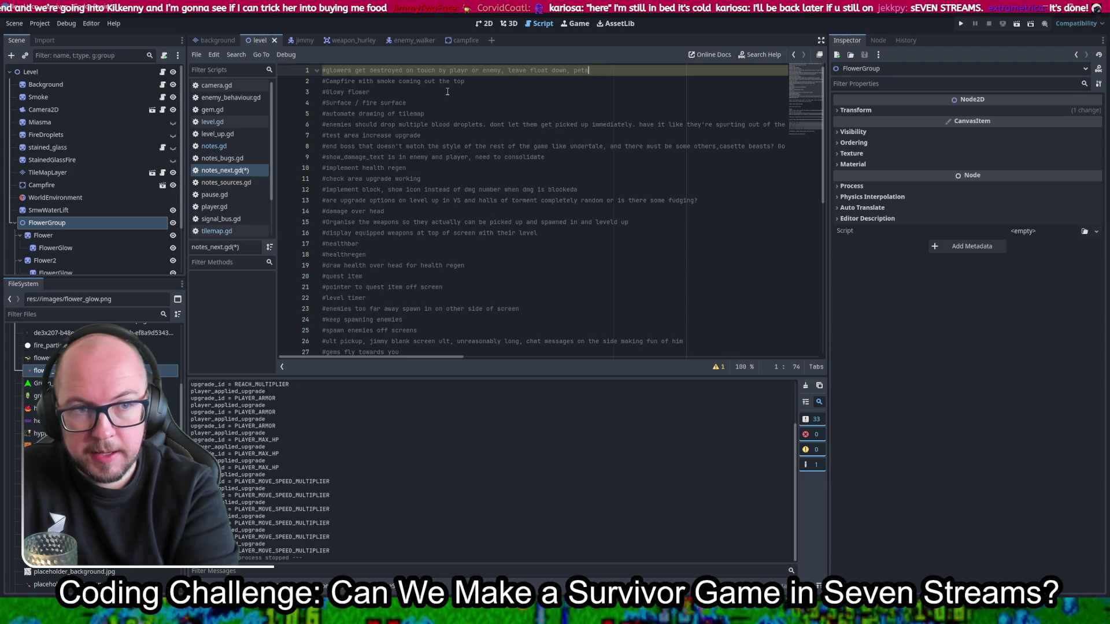
pyautogui.write('head ')
pyautogui.write('ps ar')
pyautogui.write('small health itemn')
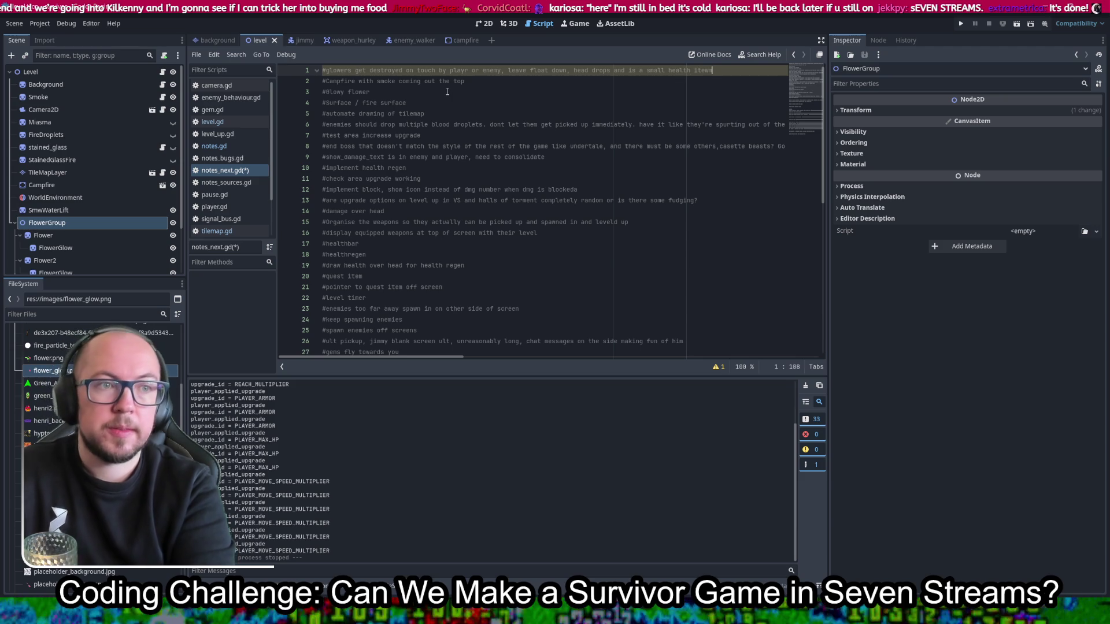
pyautogui.hotkey('ctrl', 's')
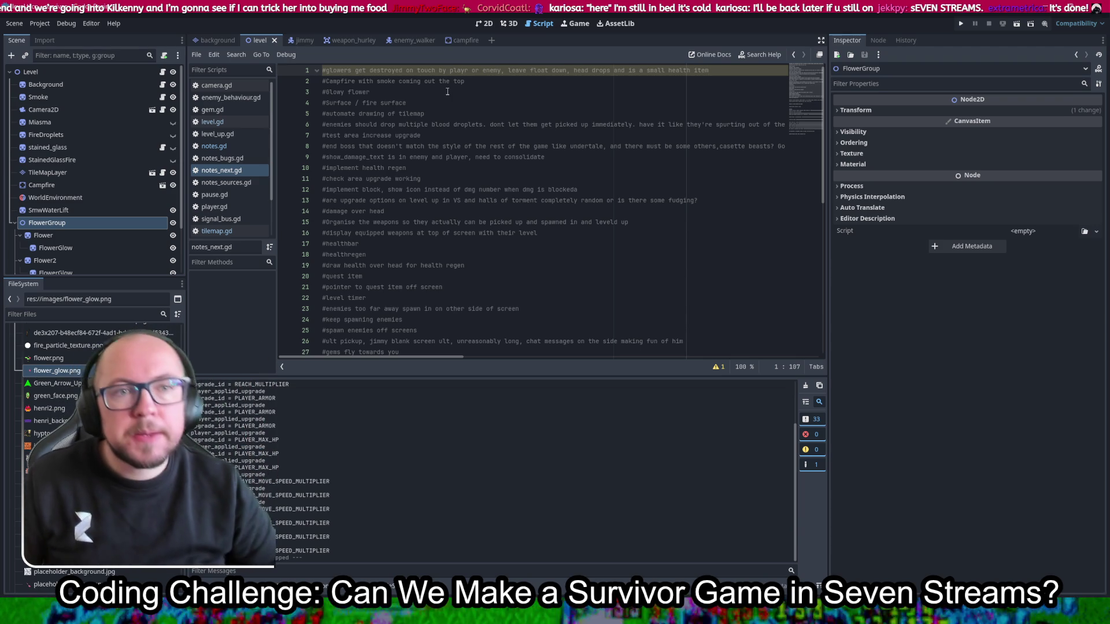
# Step: Return to the 2D level view, pan to the character select area, and switch to the browser
pyautogui.click(484, 23)
pyautogui.moveTo(671, 253)
pyautogui.mouseDown()
pyautogui.moveTo(601, 254)
pyautogui.moveTo(597, 311)
pyautogui.mouseUp()
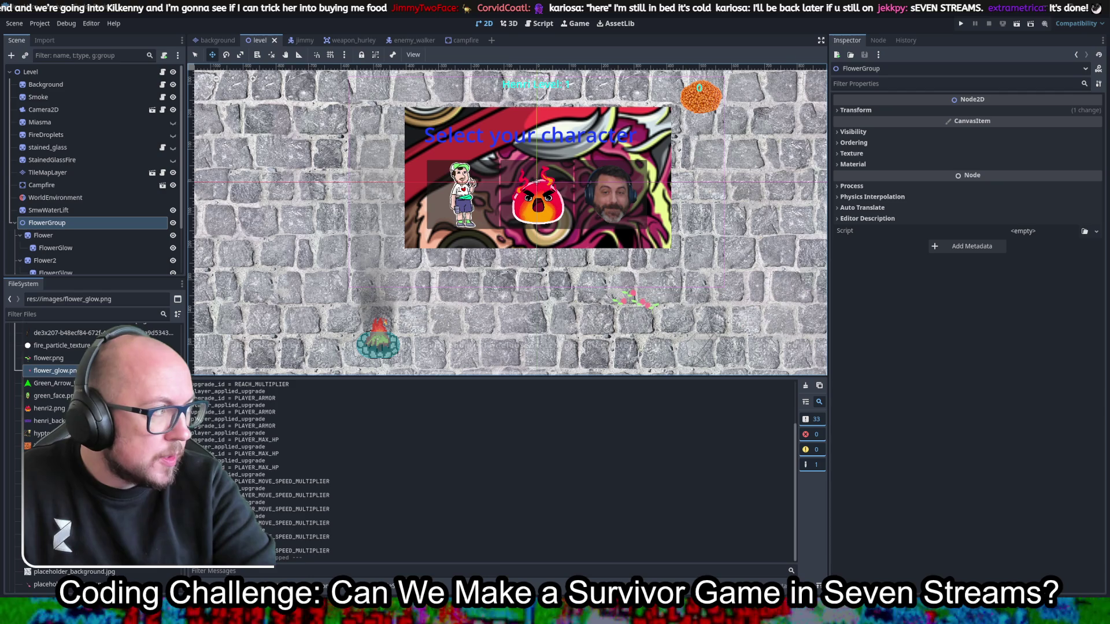
pyautogui.hotkey('alt', 'Tab')
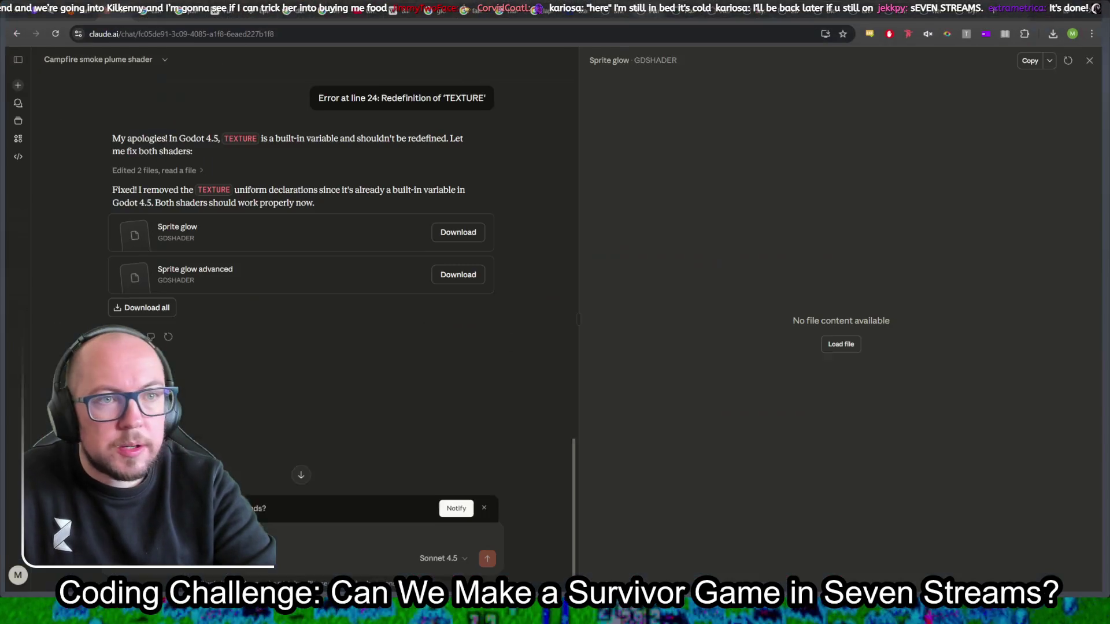
# Step: Open the Godot Shaders glow search tab, close the ad-blocker notices, and skim the previous shader page
pyautogui.click(651, 8)
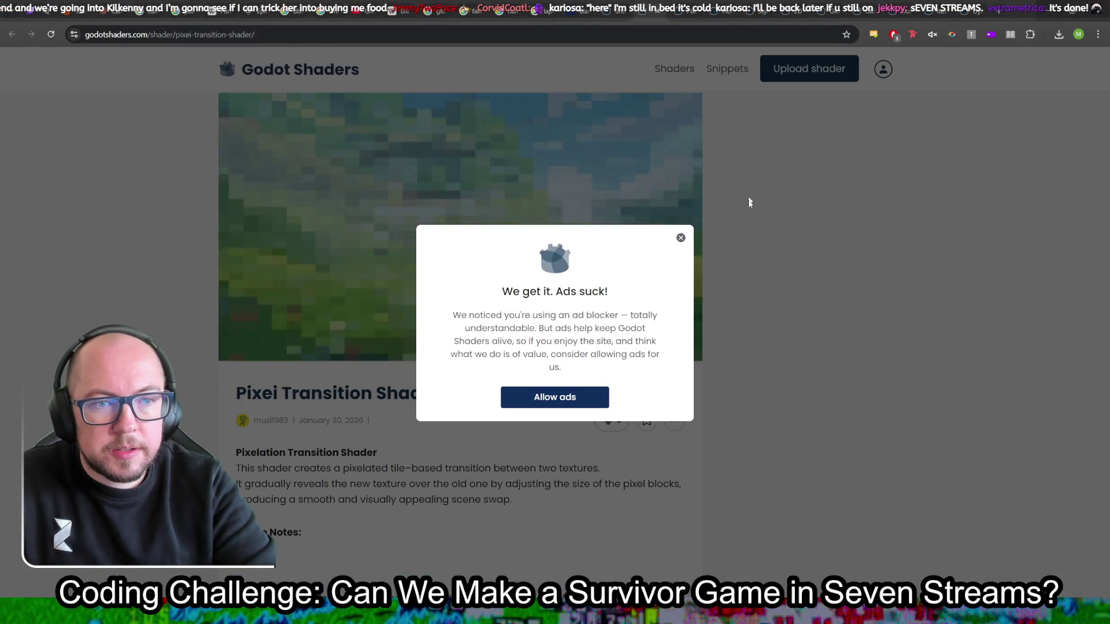
pyautogui.click(681, 238)
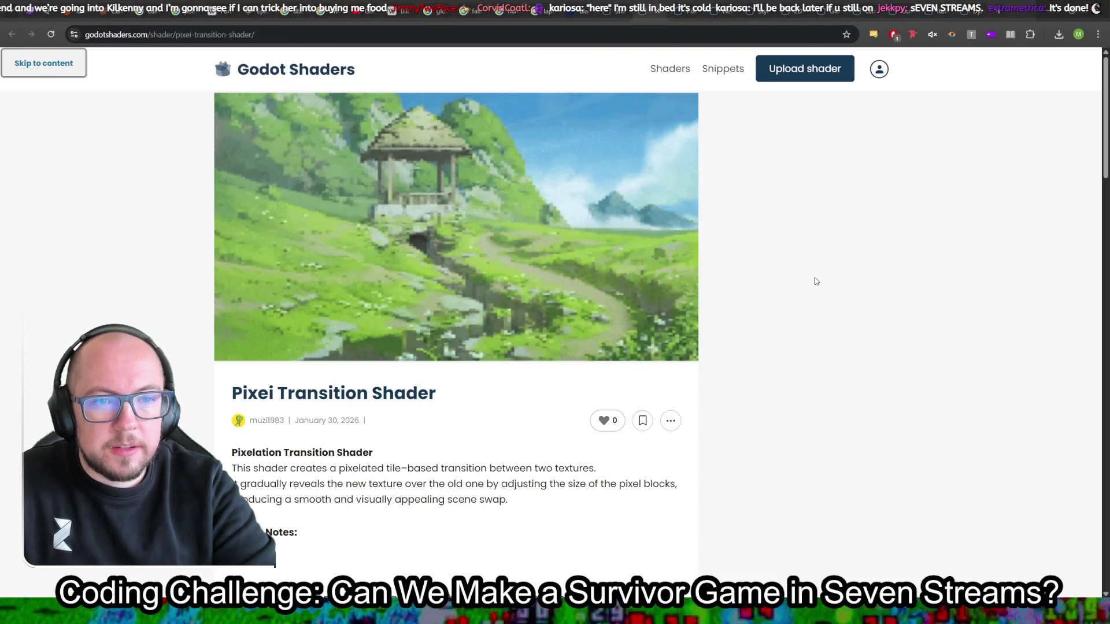
pyautogui.hotkey('alt', 'Left')
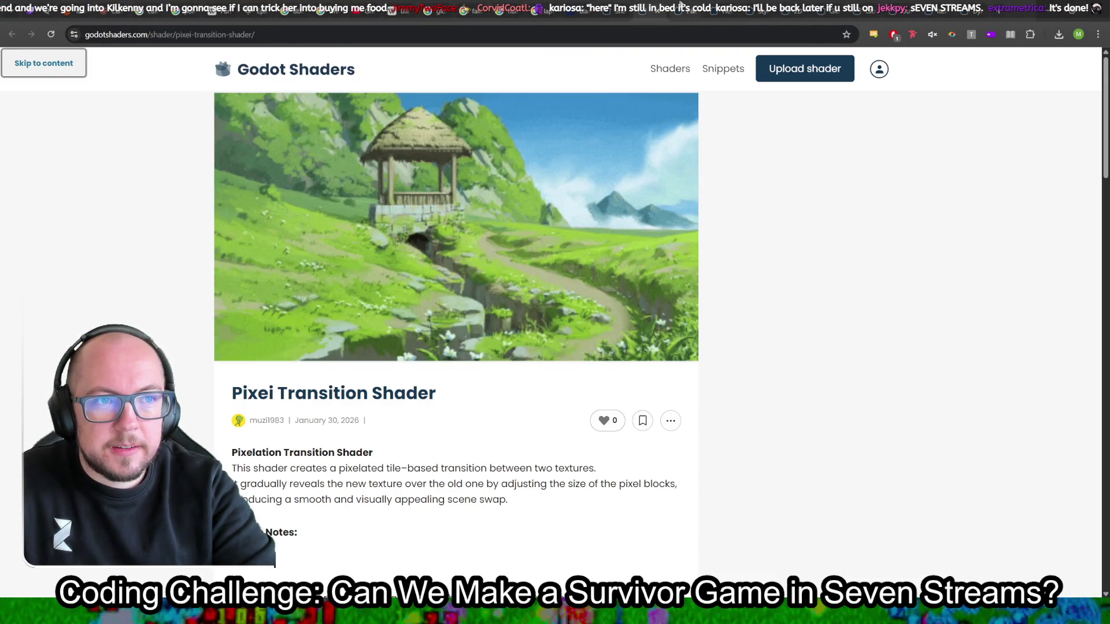
pyautogui.click(681, 238)
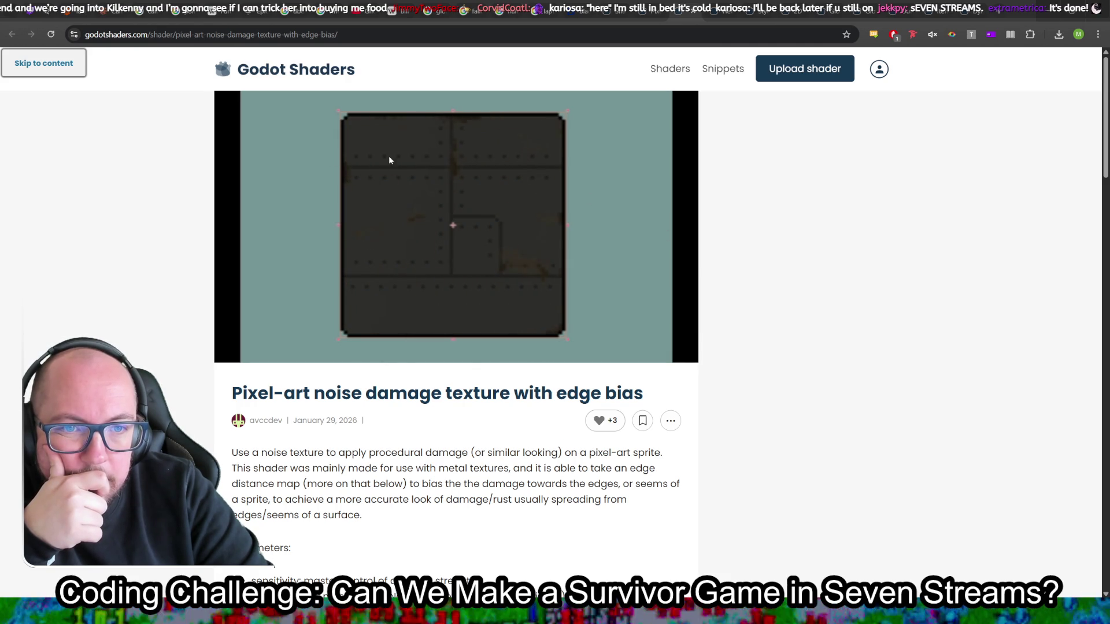
pyautogui.scroll(-3, 465, 232)
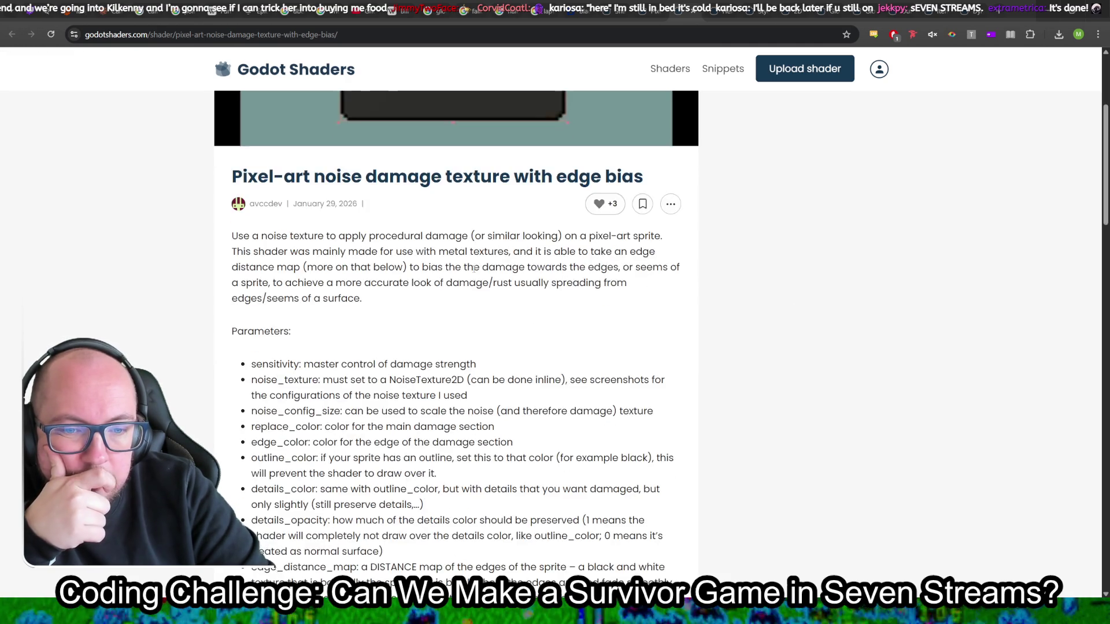
pyautogui.scroll(-4, 473, 268)
pyautogui.scroll(-4, 474, 269)
pyautogui.scroll(12, 738, 241)
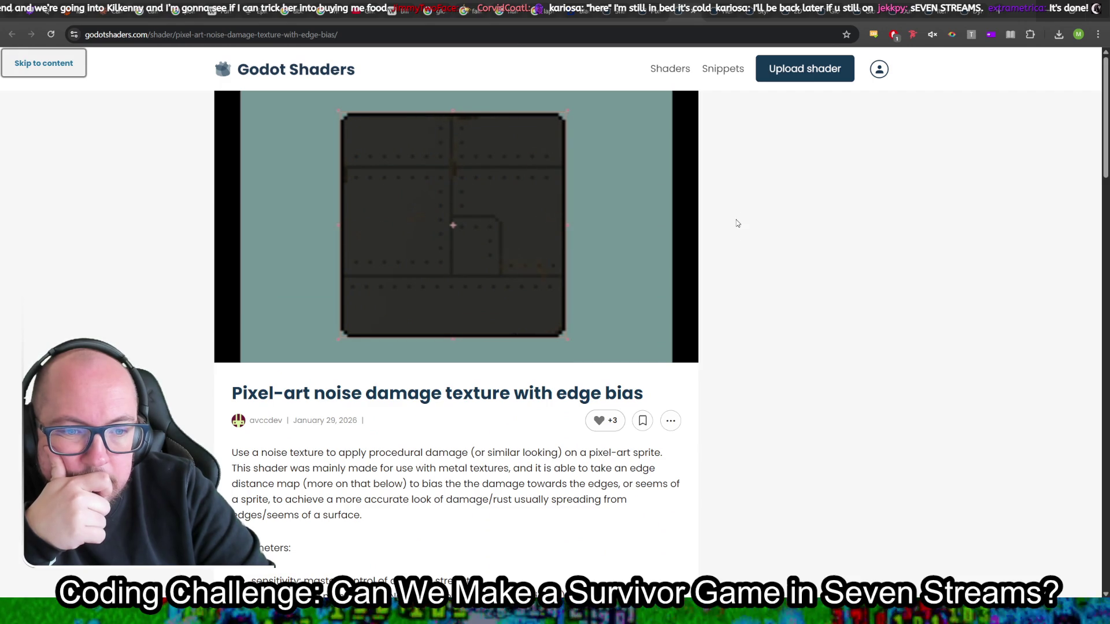
# Step: Step back through Hex Grid Transition and Stylized gradient pixel glint to the dashed rounded corner outline page
pyautogui.hotkey('alt', 'Left')
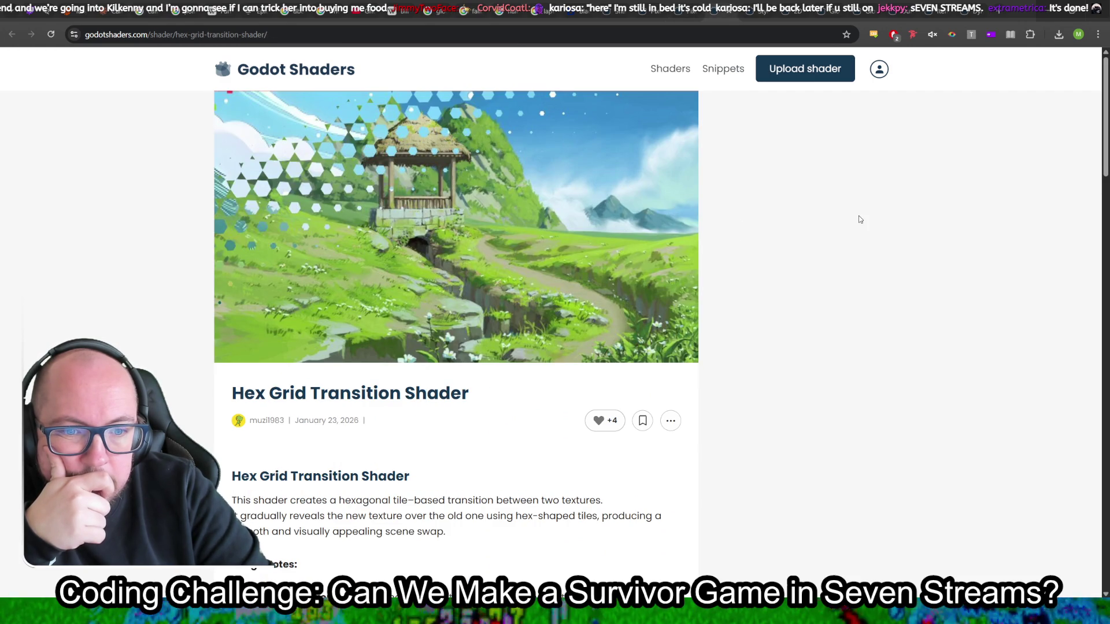
pyautogui.hotkey('alt', 'Left')
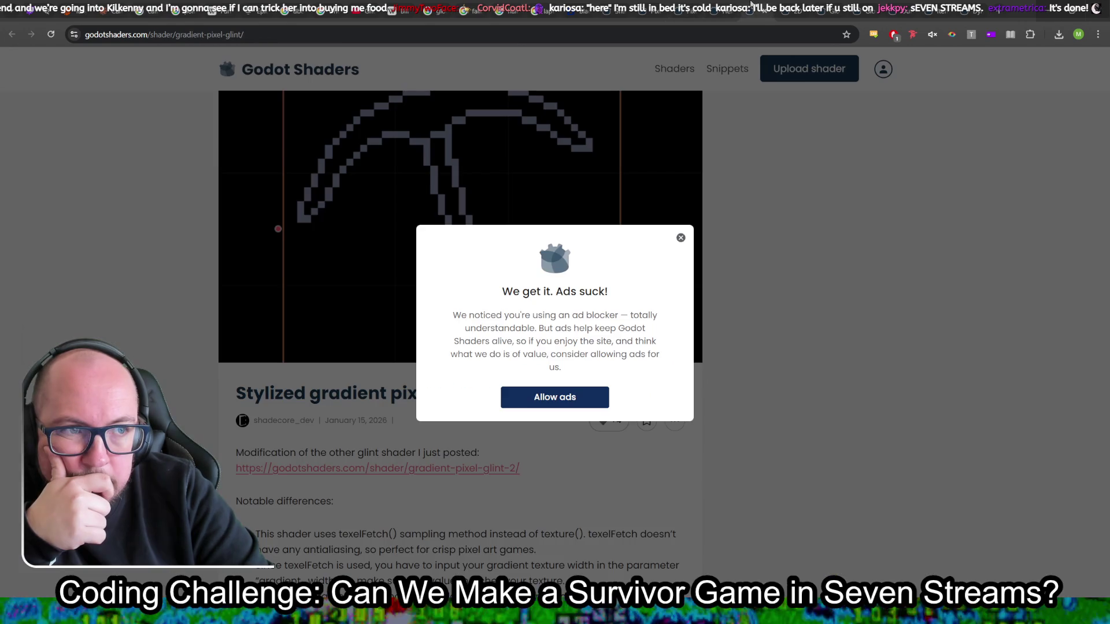
pyautogui.click(681, 238)
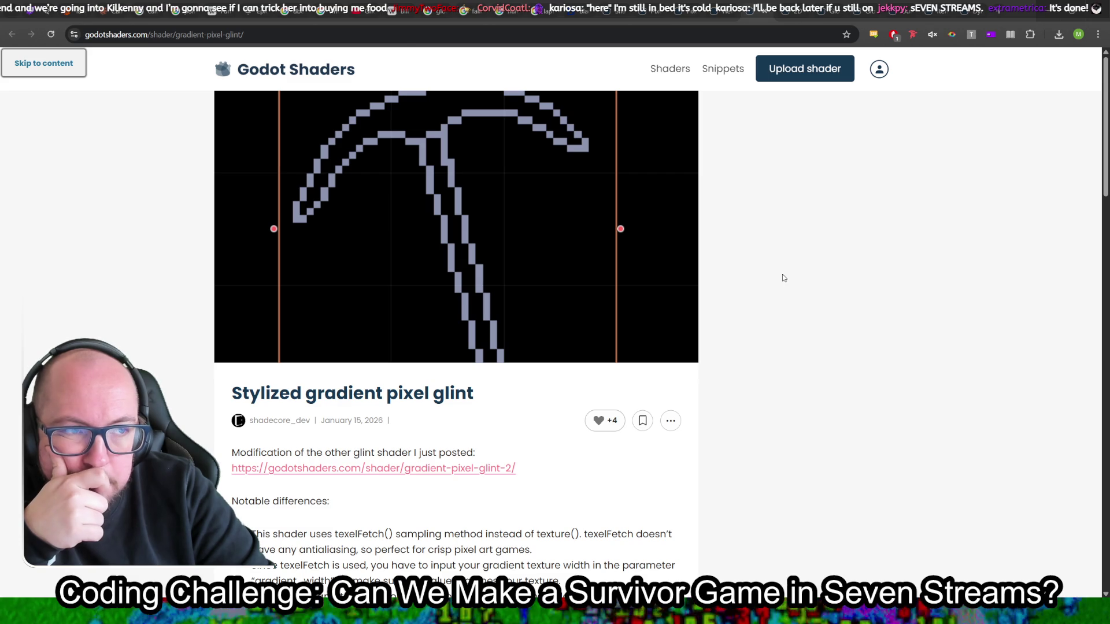
pyautogui.hotkey('alt', 'Left')
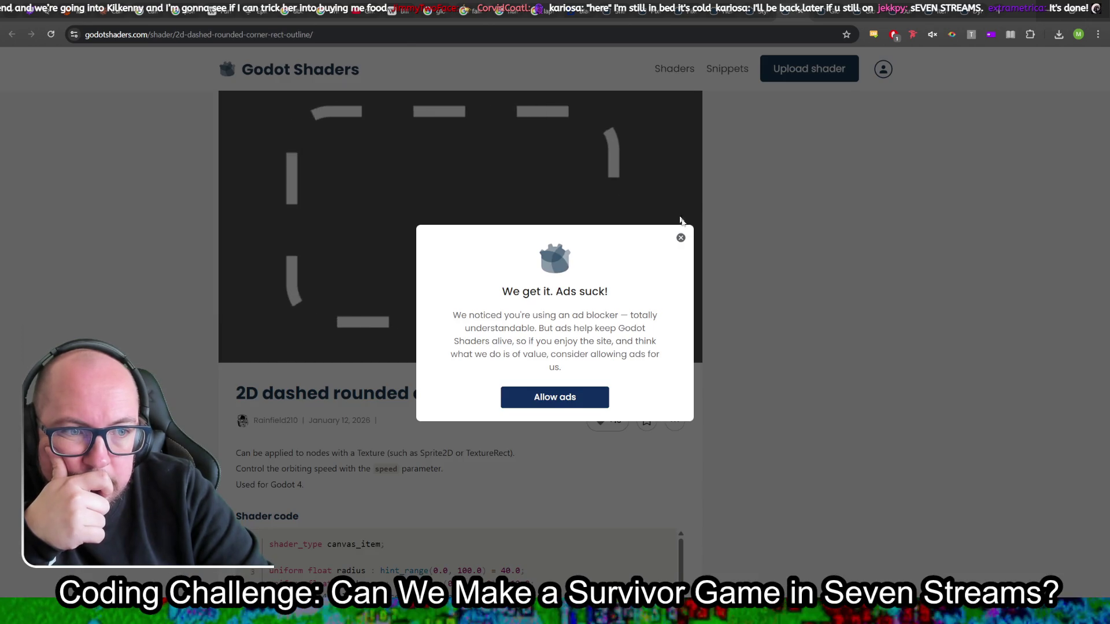
pyautogui.click(680, 237)
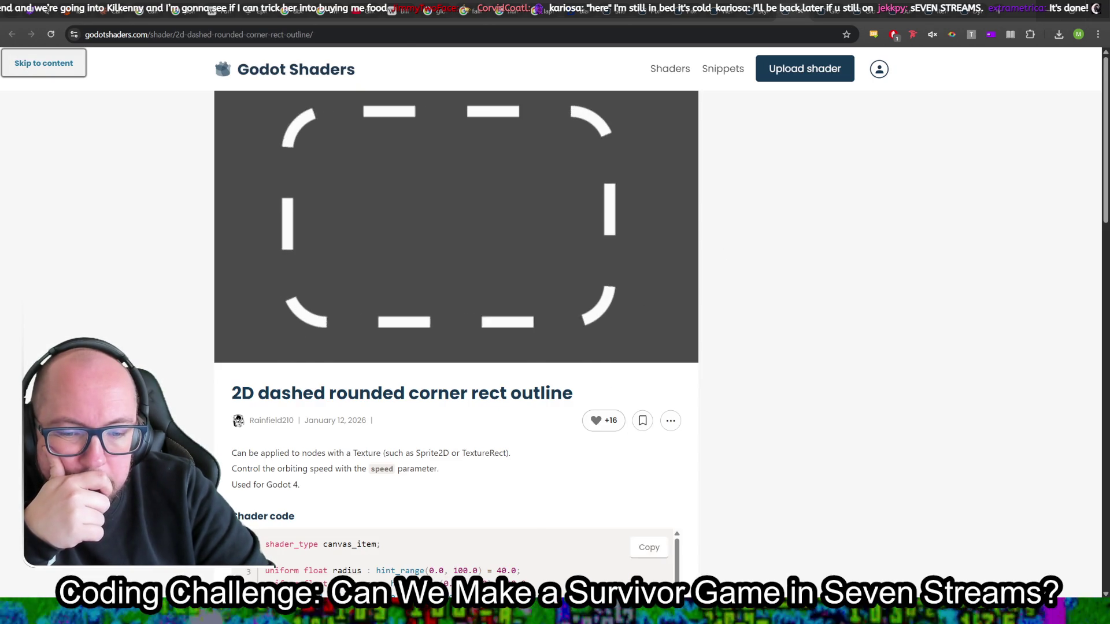
pyautogui.hotkey('alt', 'Tab')
pyautogui.hotkey('alt', 'Tab')
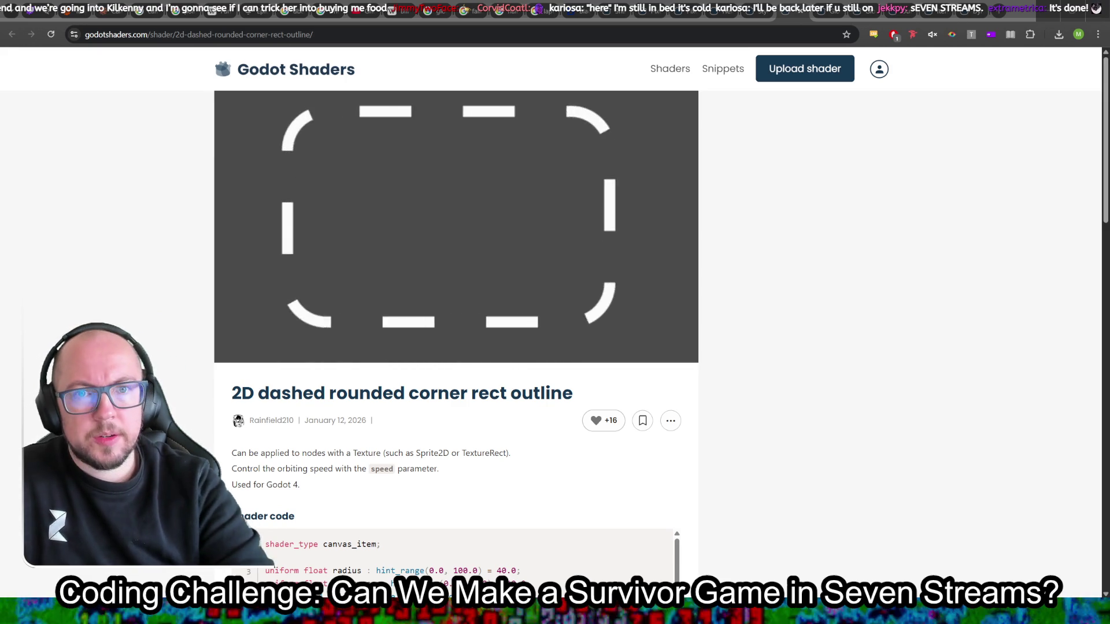
pyautogui.click(406, 40)
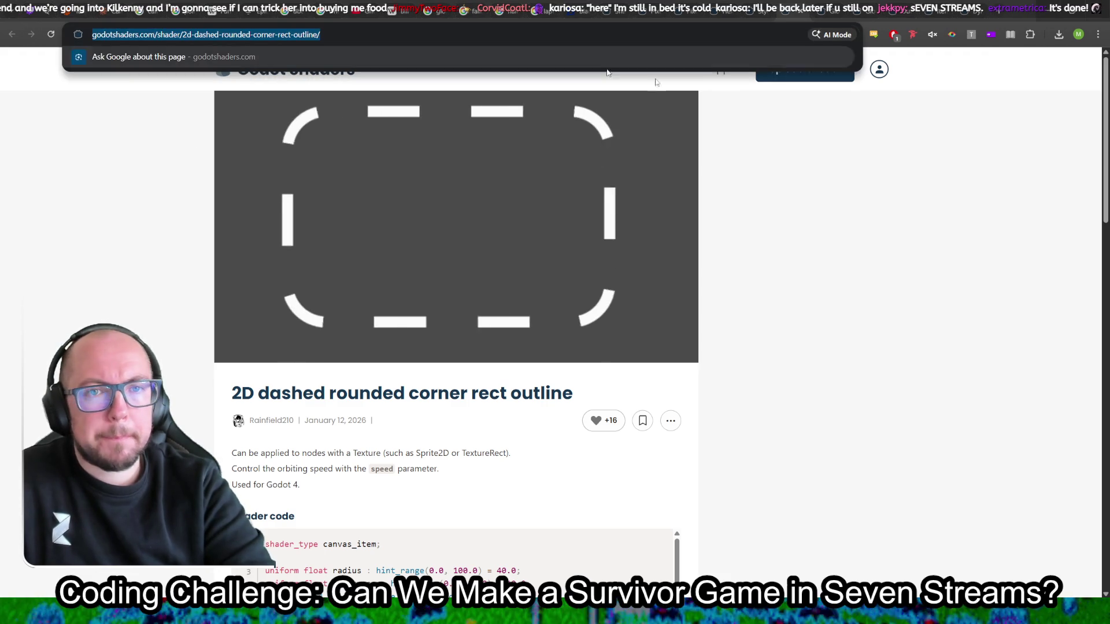
pyautogui.press('Escape')
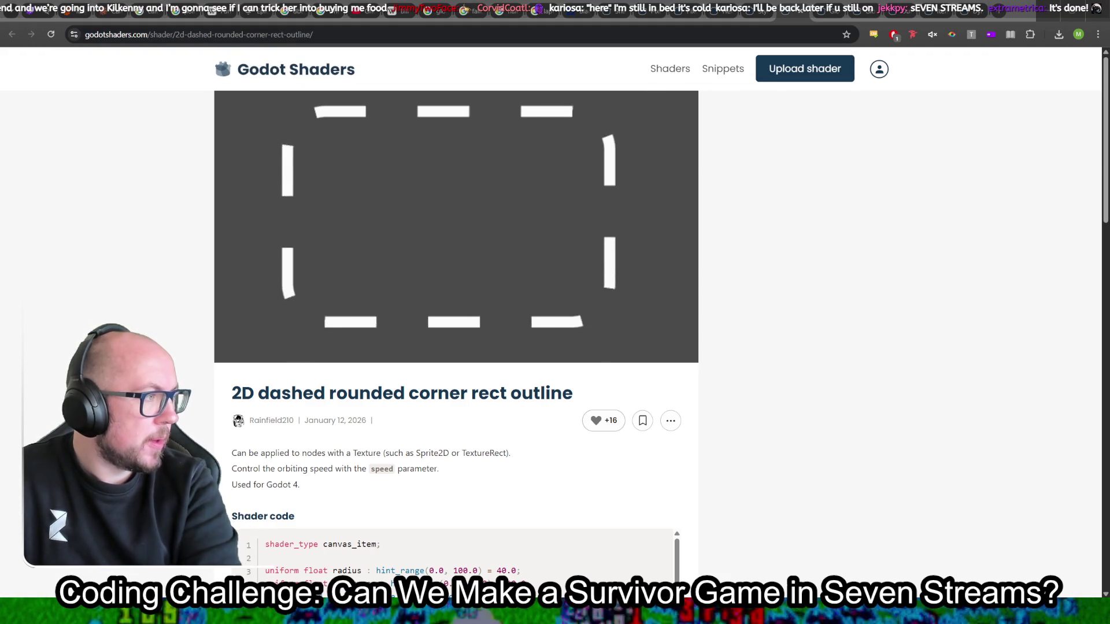
pyautogui.hotkey('alt', 'Left')
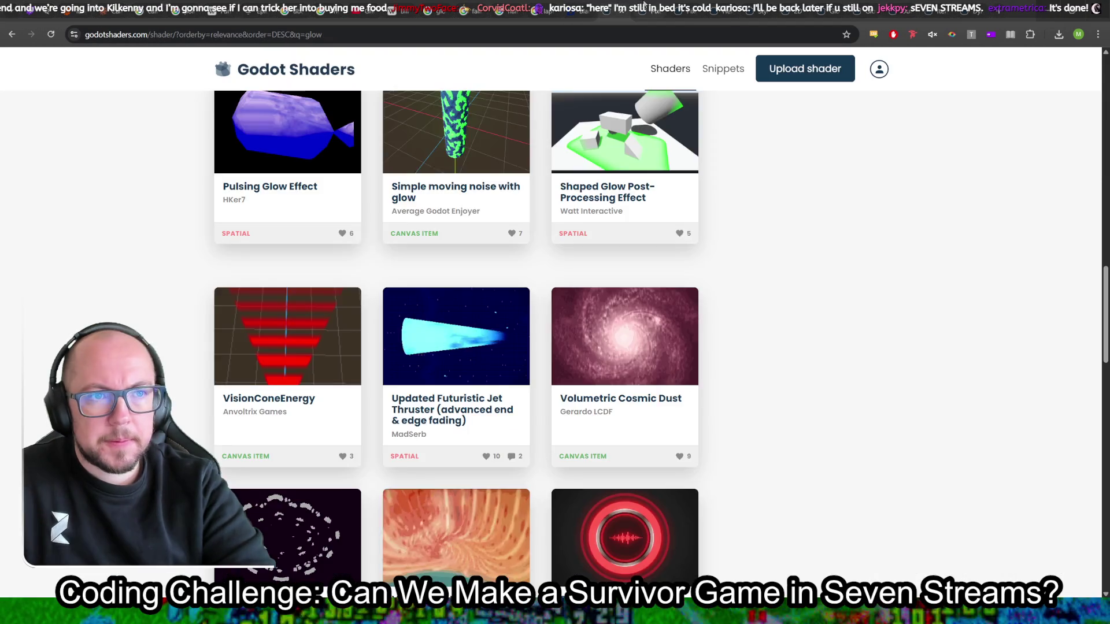
pyautogui.click(340, 33)
pyautogui.press('Escape')
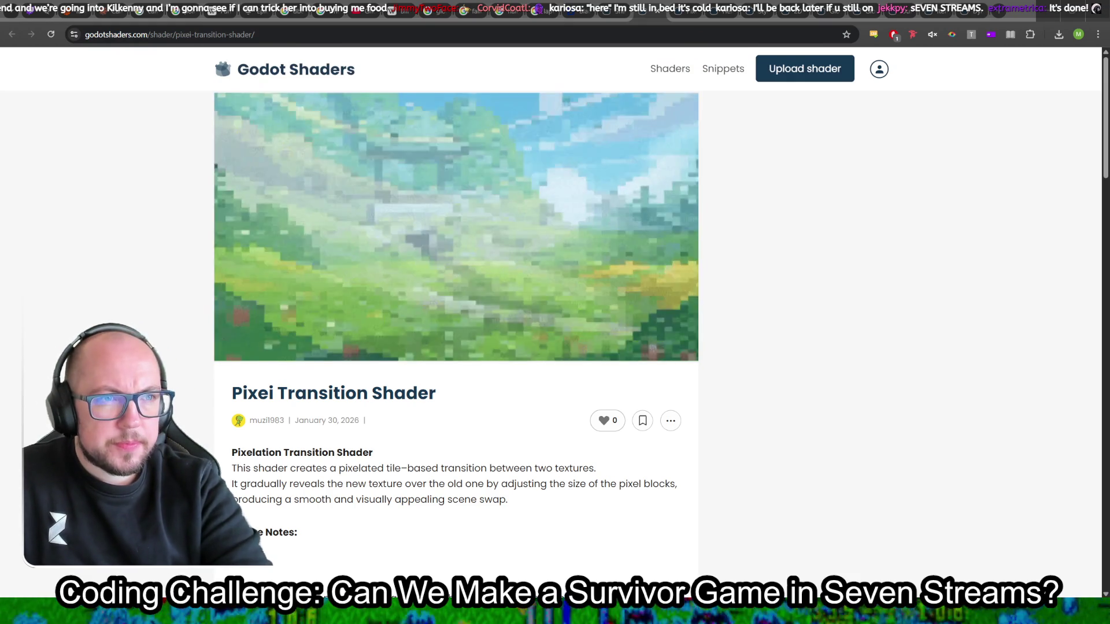
pyautogui.click(668, 13)
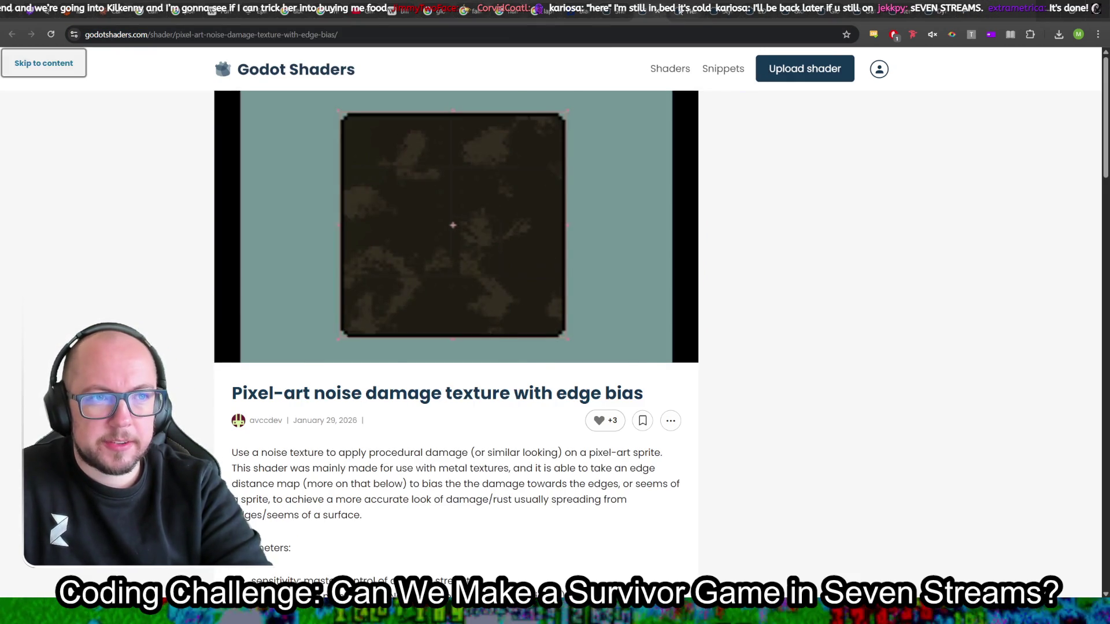
pyautogui.click(679, 11)
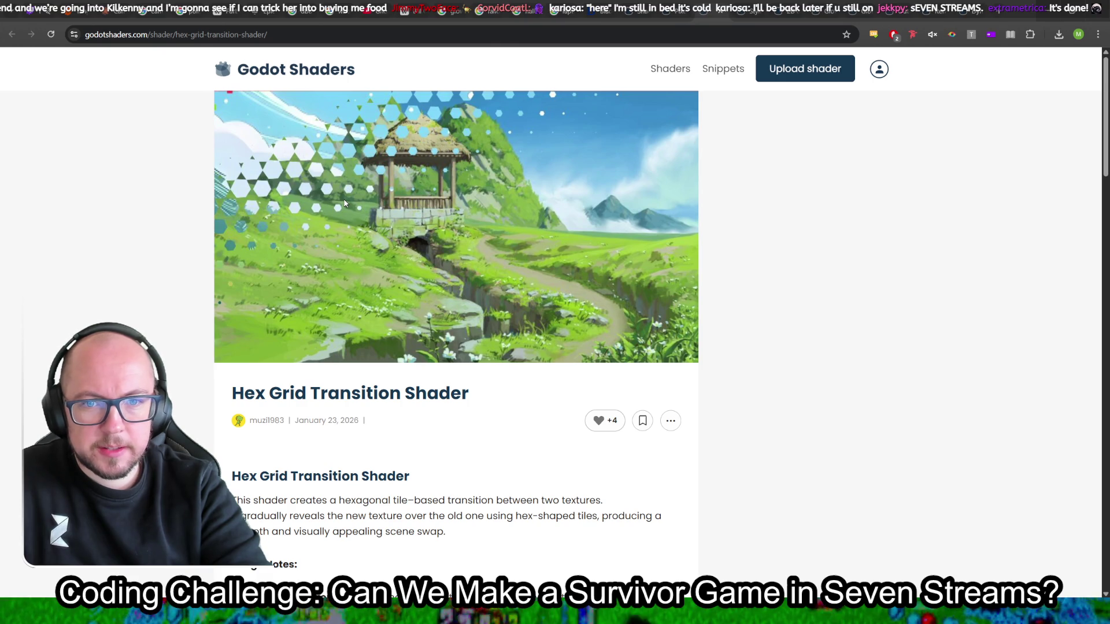
pyautogui.click(310, 25)
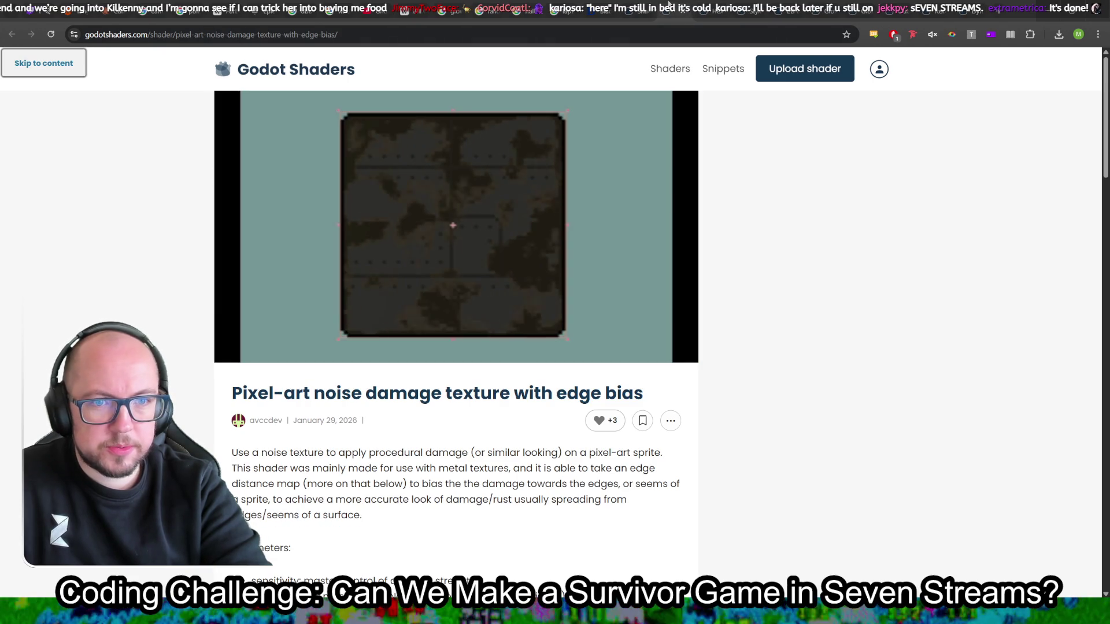
pyautogui.click(311, 26)
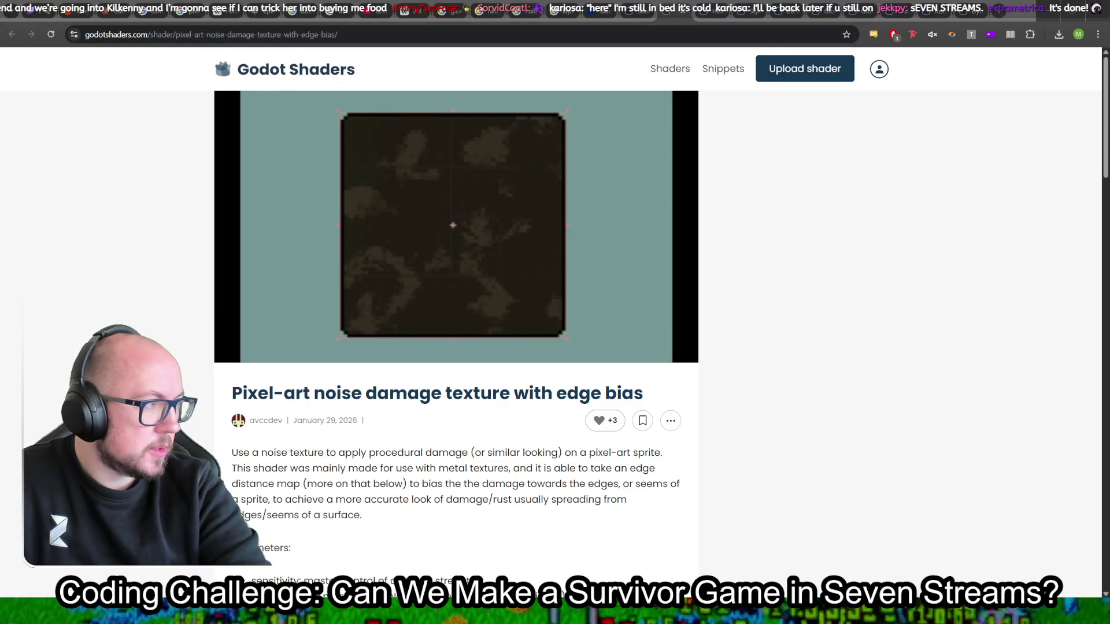
pyautogui.click(685, 13)
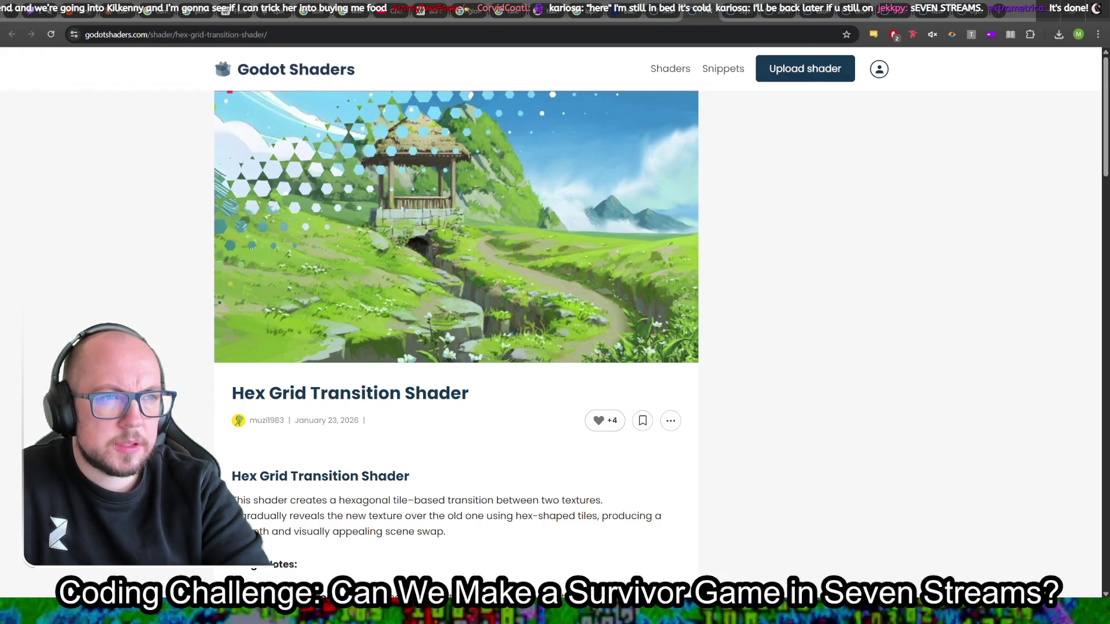
pyautogui.click(722, 13)
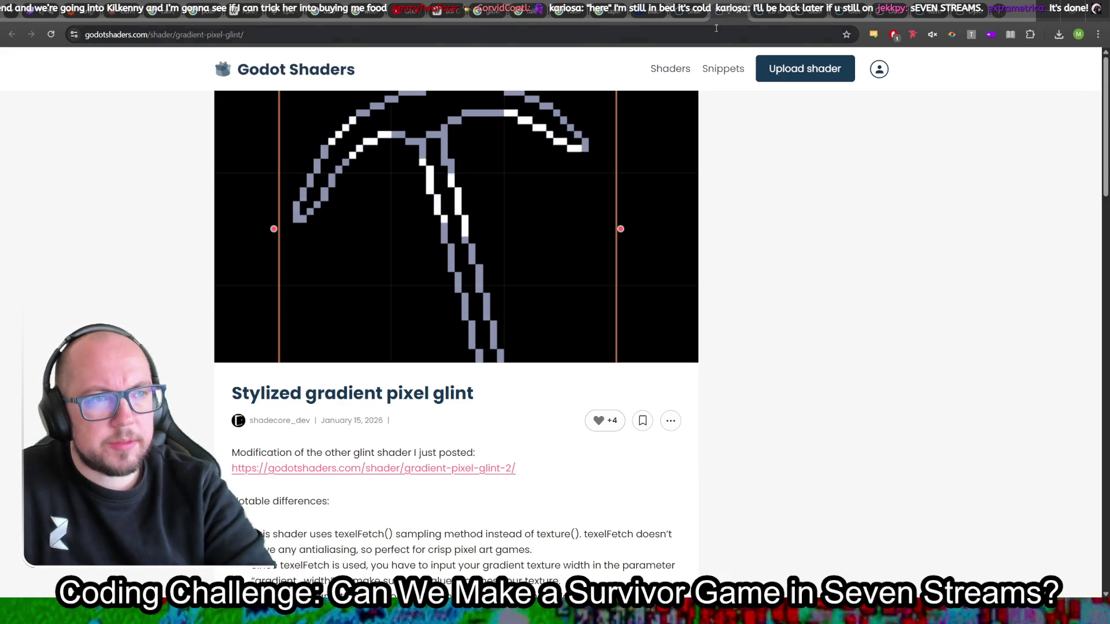
pyautogui.hotkey('alt', 'Left')
pyautogui.click(537, 28)
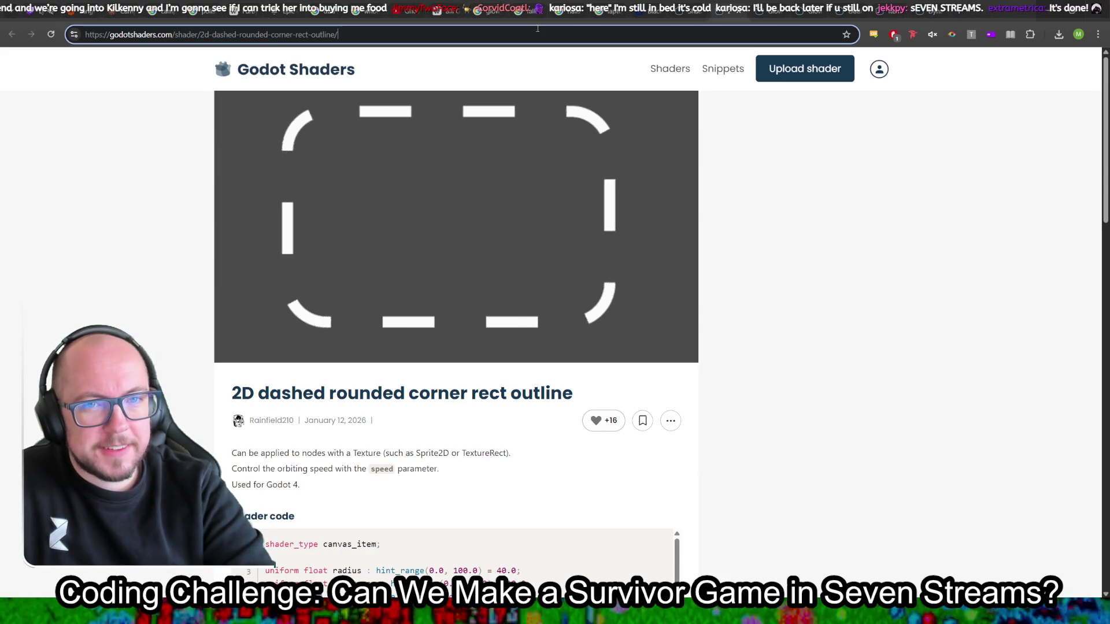
pyautogui.click(737, 15)
# Step: Look over the Glow & Click Ripple, Outline and Glow Sprite 3D and Item pulse glow tabs, closing Item pulse glow
pyautogui.scroll(2, 841, 143)
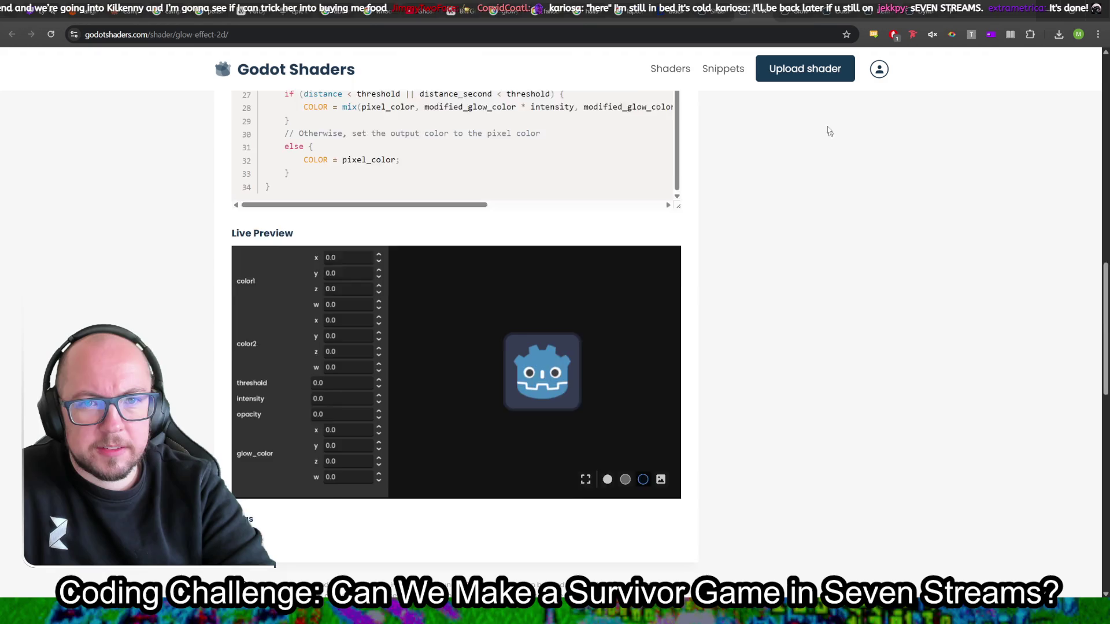
pyautogui.click(802, 14)
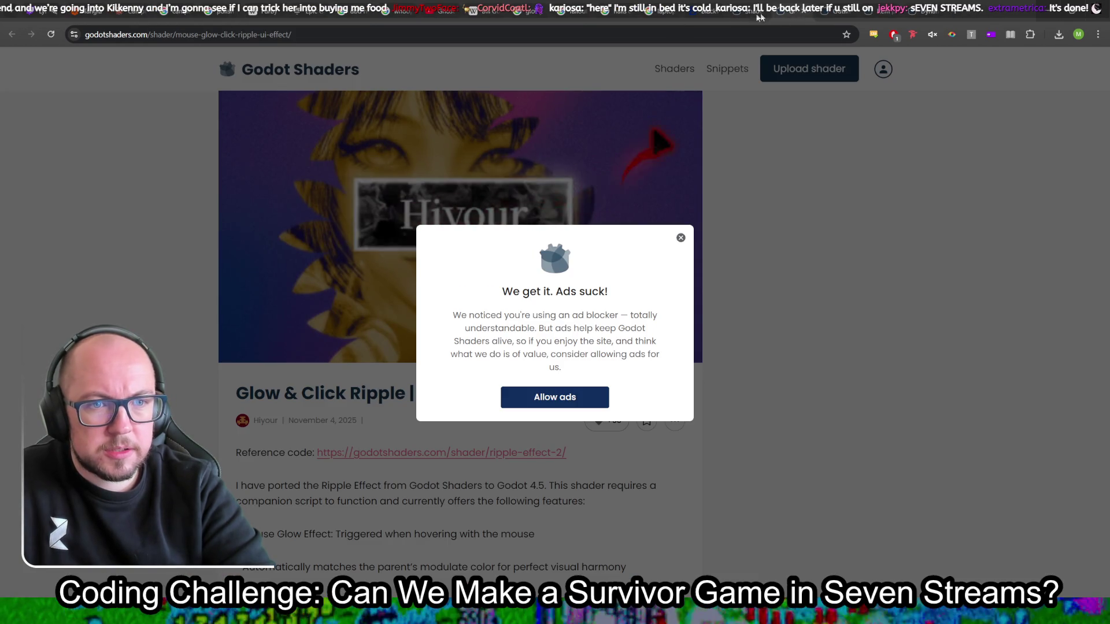
pyautogui.click(680, 238)
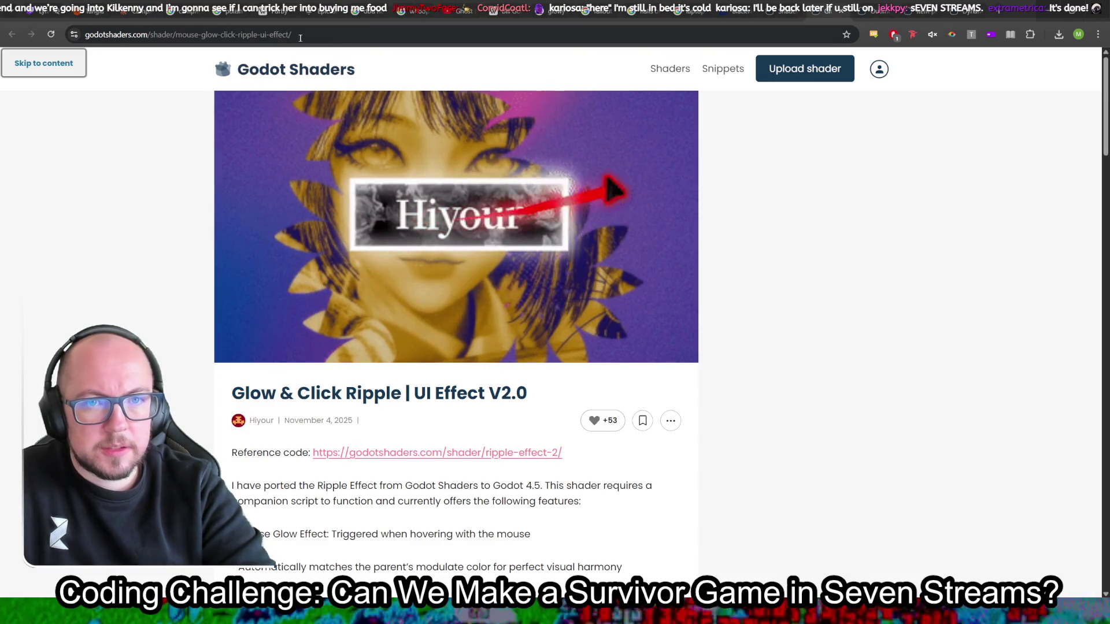
pyautogui.hotkey('ctrl', 'l')
pyautogui.press('Escape')
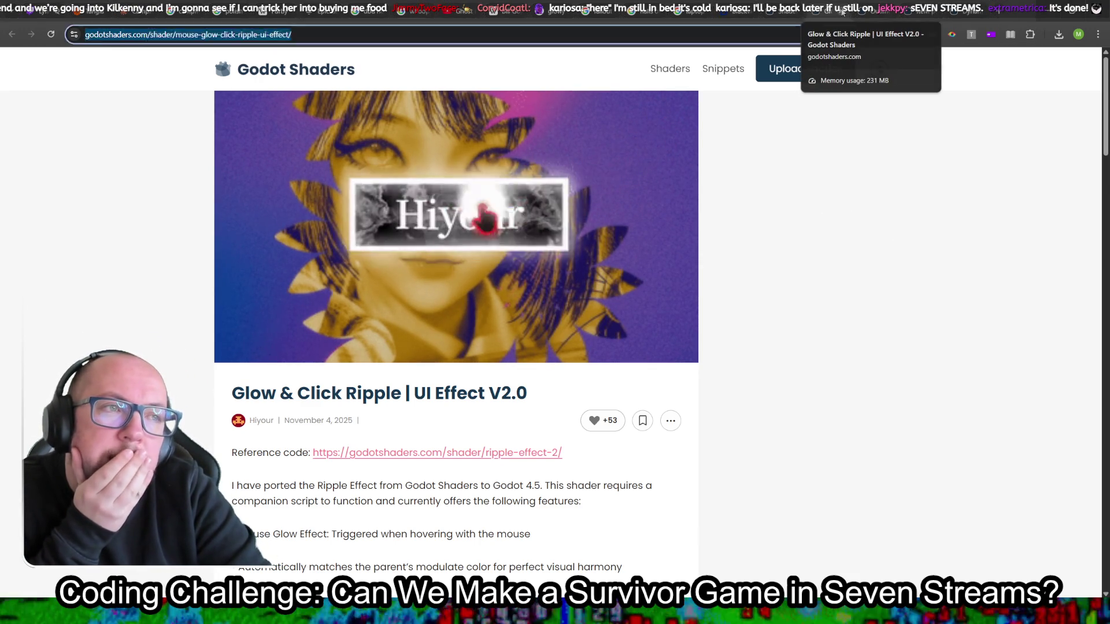
pyautogui.click(842, 12)
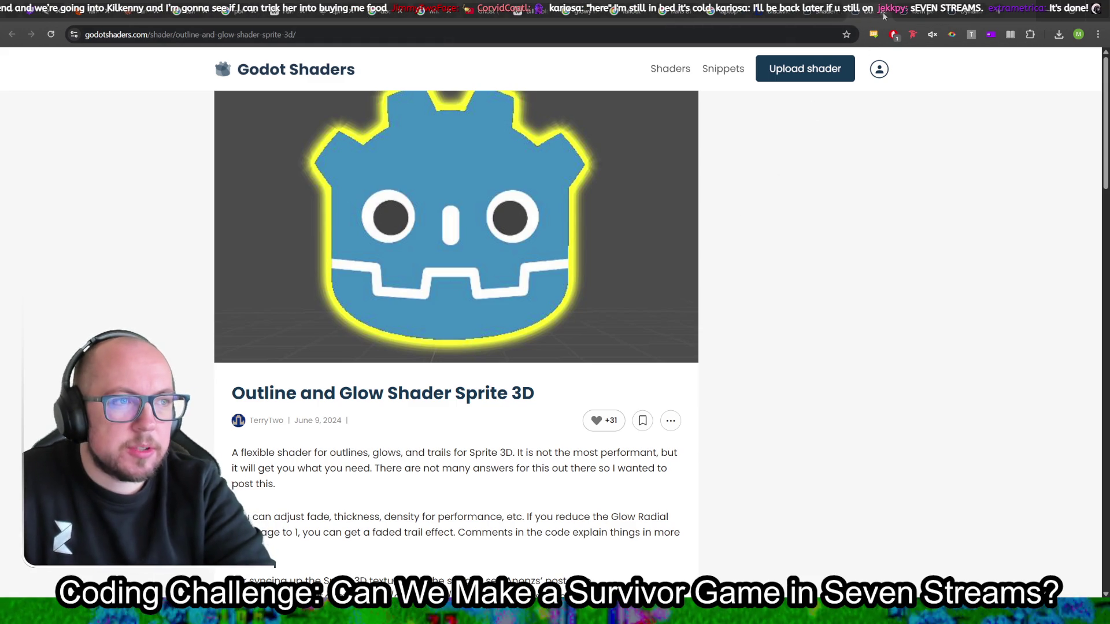
pyautogui.click(883, 14)
pyautogui.middleClick(883, 17)
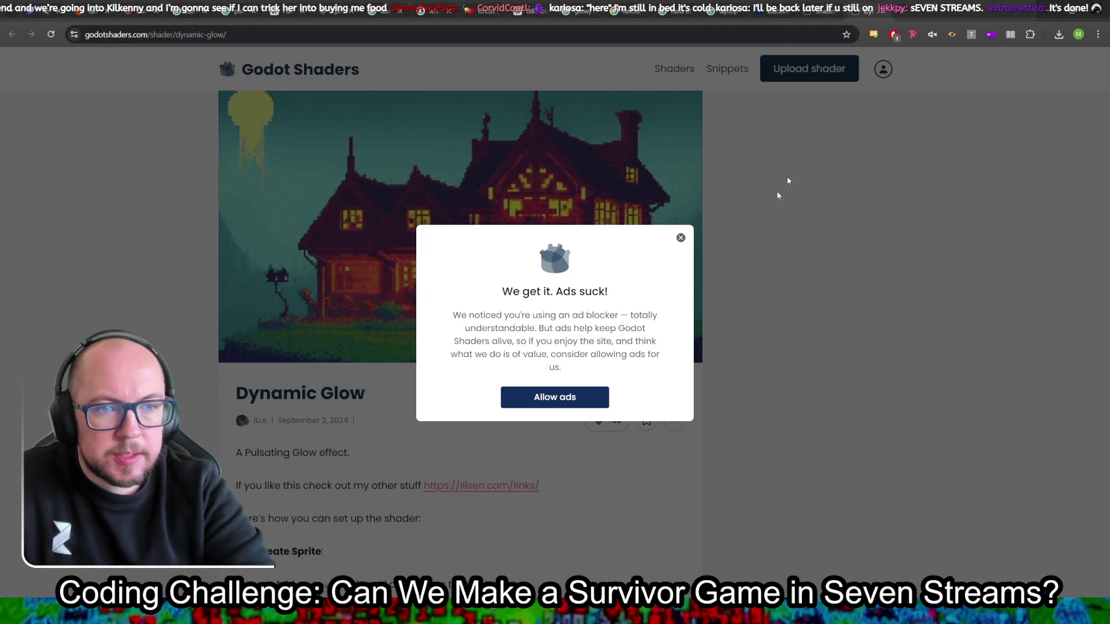
# Step: Scroll the Dynamic Glow page through its sprite setup steps down to the blend_add shader code
pyautogui.press('Escape')
pyautogui.scroll(-10, 793, 312)
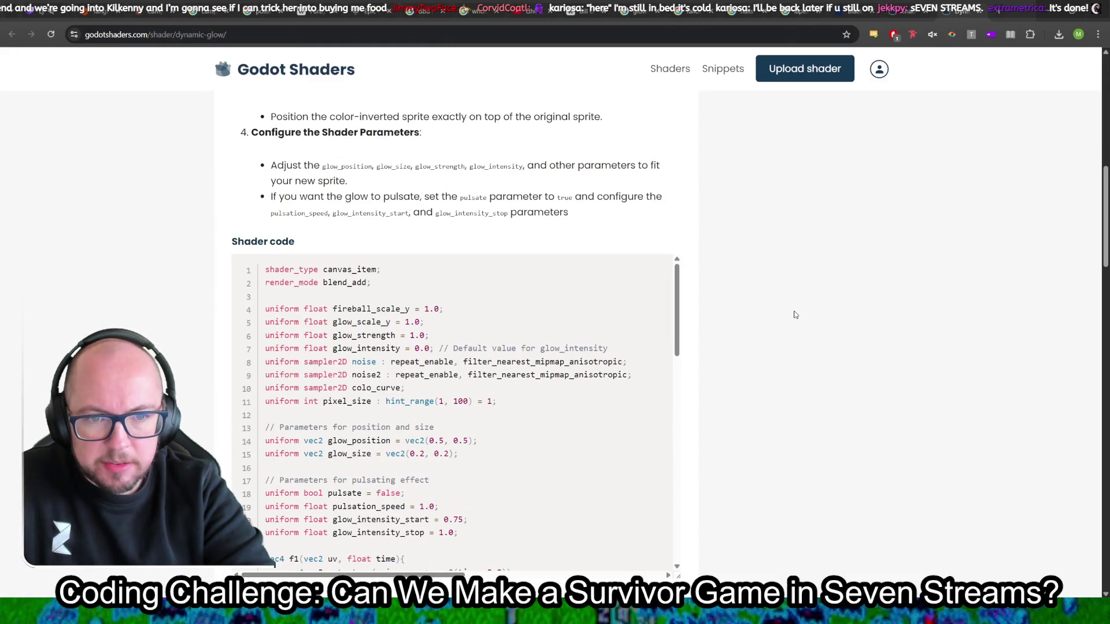
pyautogui.scroll(10, 794, 312)
pyautogui.scroll(1, 794, 309)
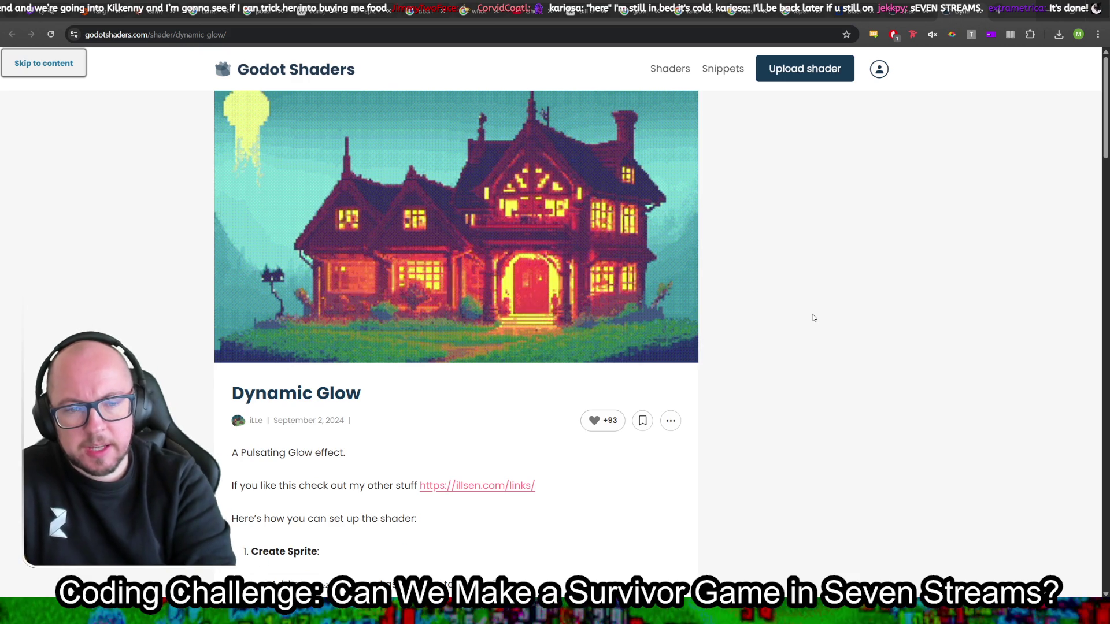
pyautogui.scroll(-4, 813, 317)
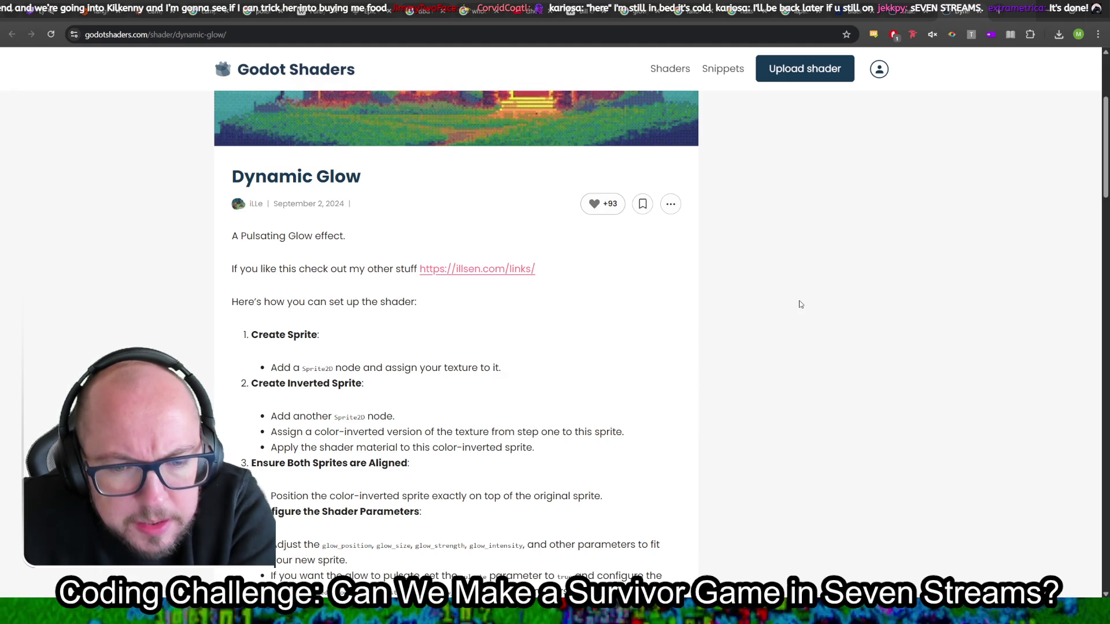
pyautogui.scroll(-2, 913, 444)
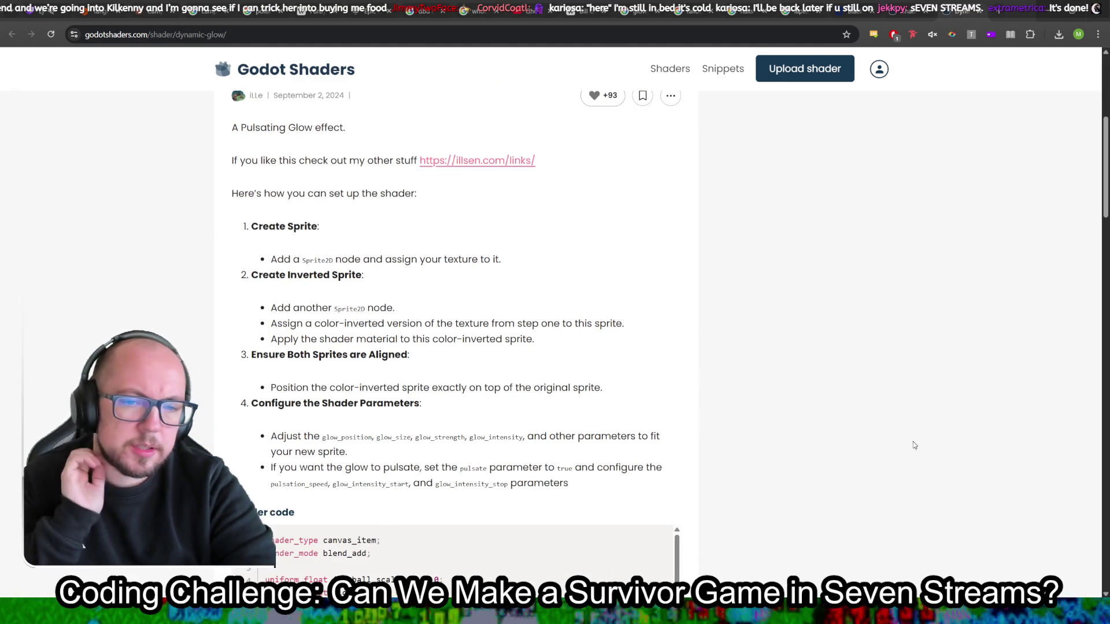
# Step: Go back from Dynamic Glow to the glow results listing Volumetric Plasma Flame and Rhythmic Color Pulse
pyautogui.click(326, 37)
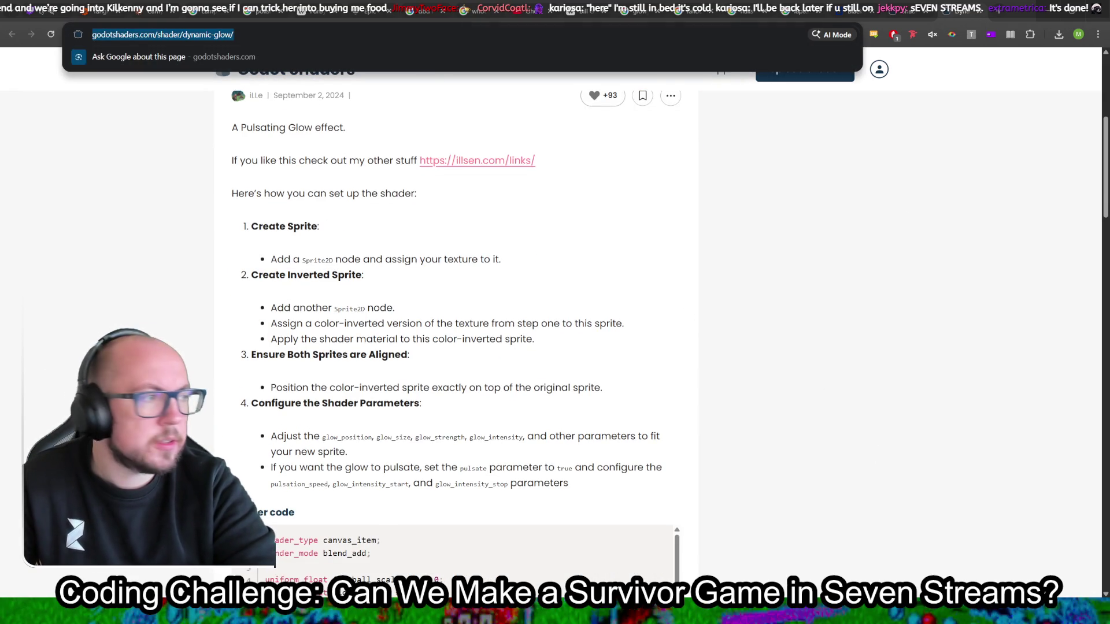
pyautogui.press('Escape')
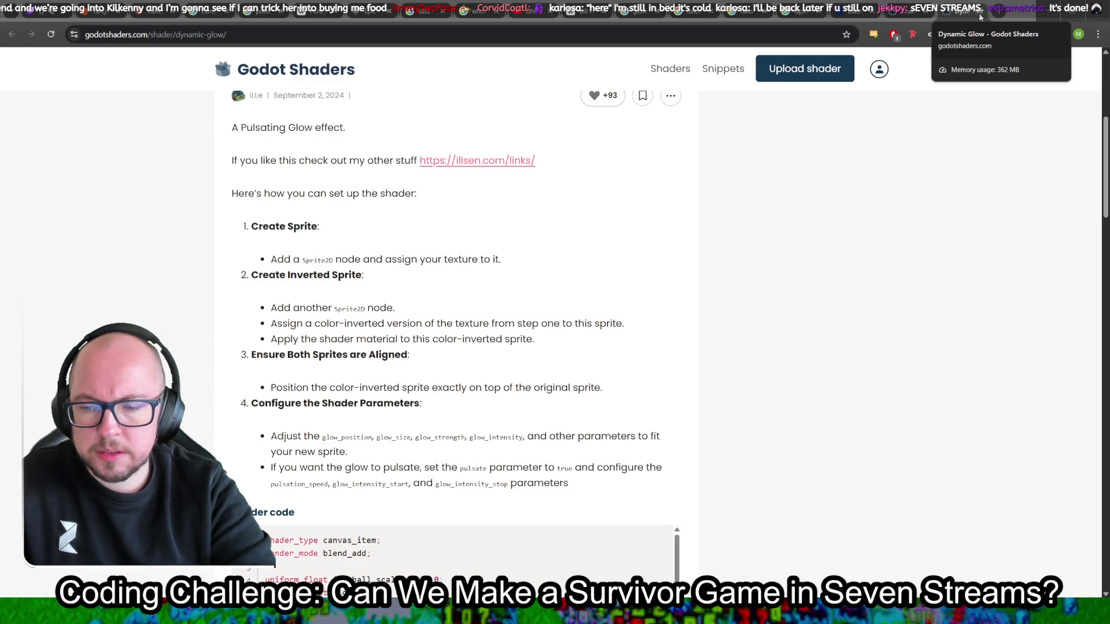
pyautogui.hotkey('alt', 'Left')
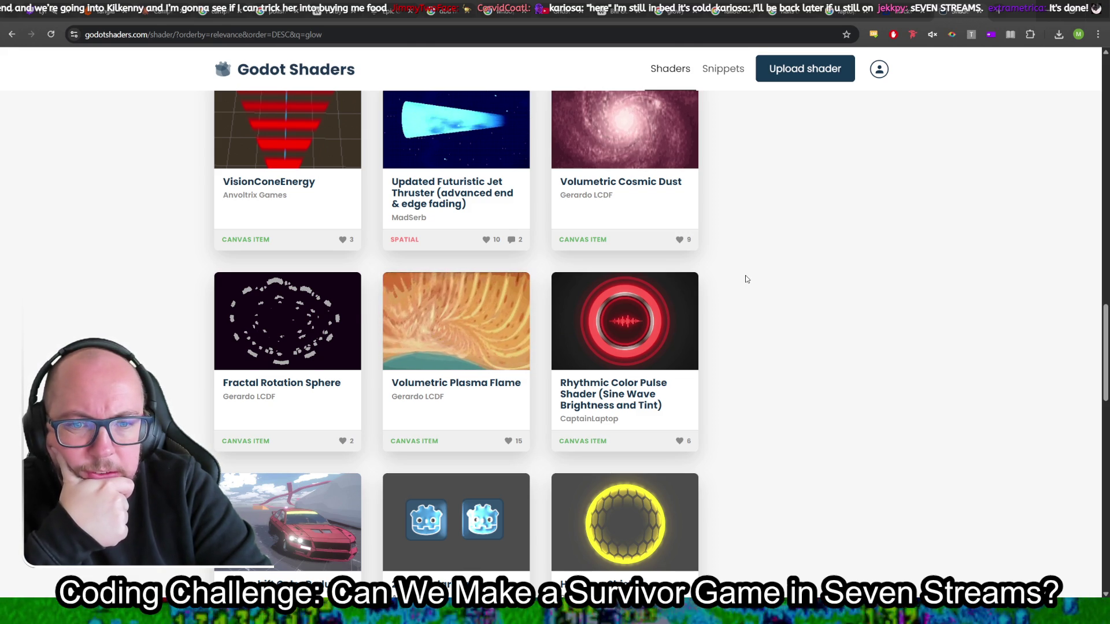
# Step: Filter the Godot Shaders listing to show only Canvas item shaders
pyautogui.scroll(-5, 745, 279)
pyautogui.scroll(3, 766, 273)
pyautogui.scroll(20, 766, 273)
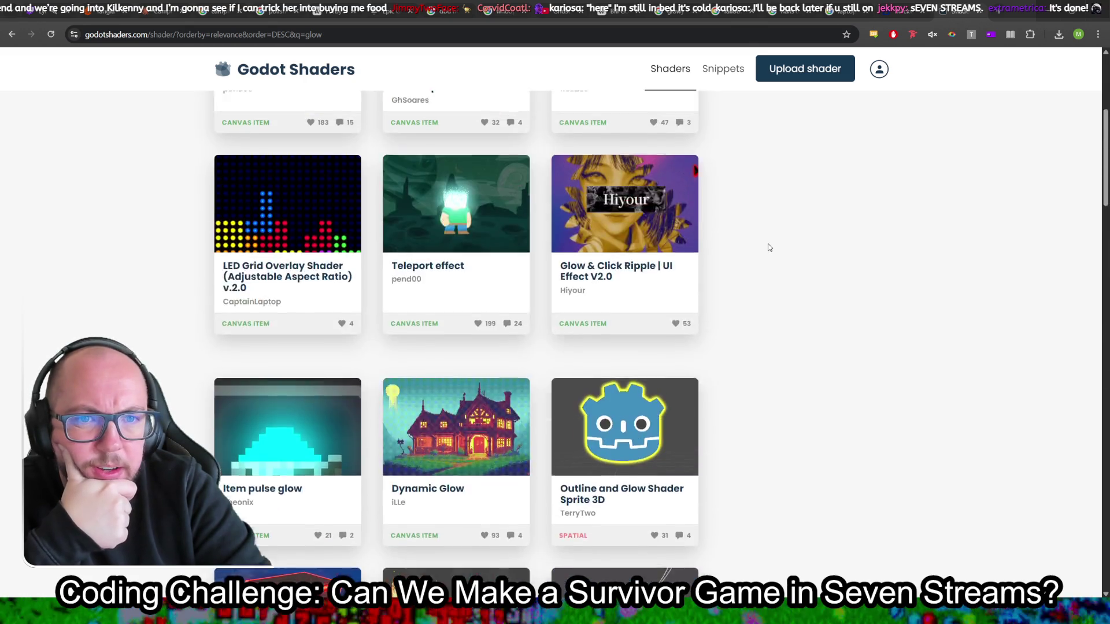
pyautogui.click(249, 208)
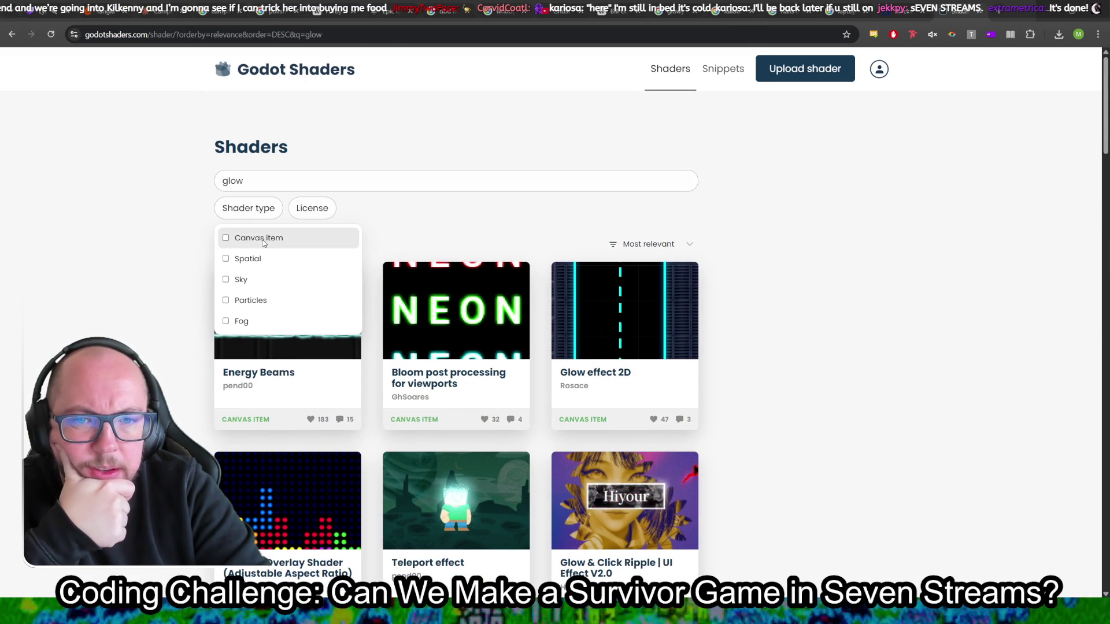
pyautogui.click(254, 237)
# Step: Remove the 'glow' search term so every canvas item shader is listed
pyautogui.scroll(-8, 946, 302)
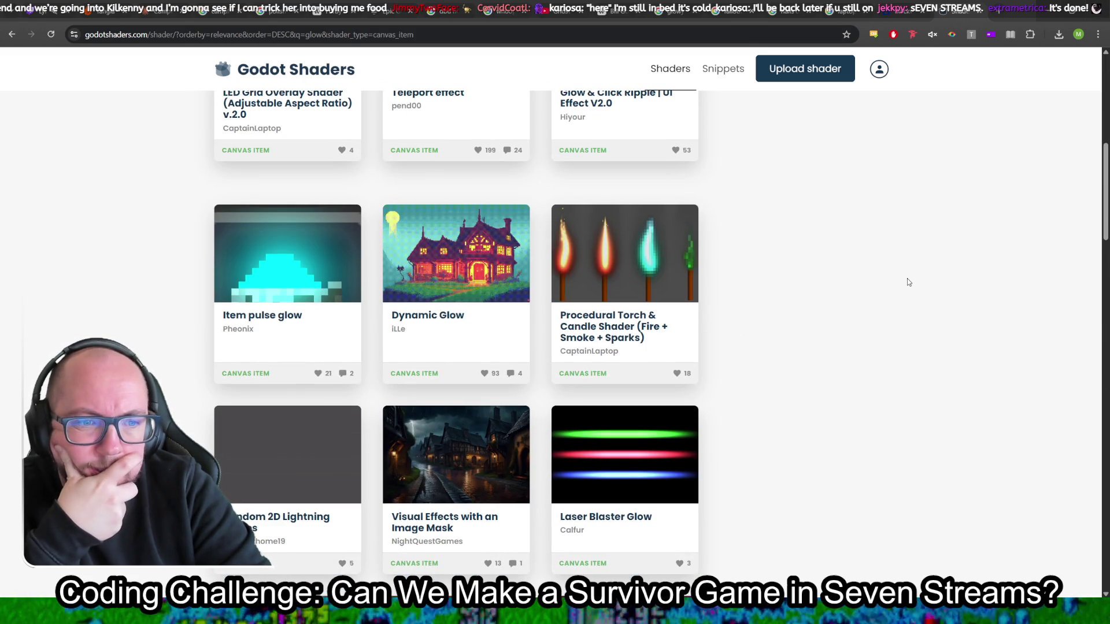
pyautogui.scroll(8, 870, 265)
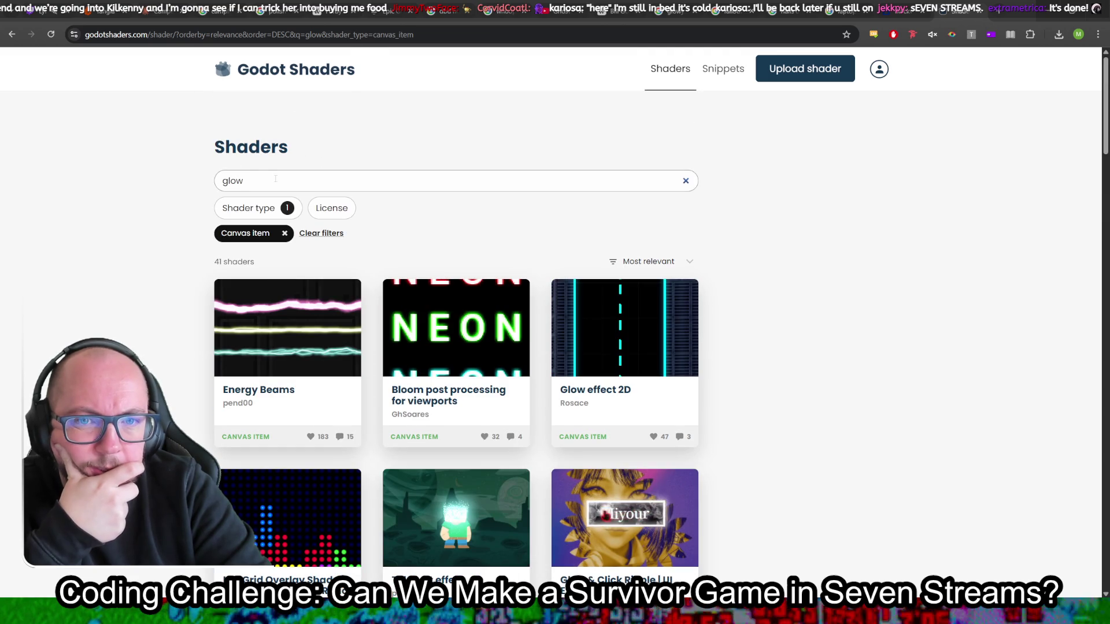
pyautogui.doubleClick(275, 179)
pyautogui.press('BackSpace')
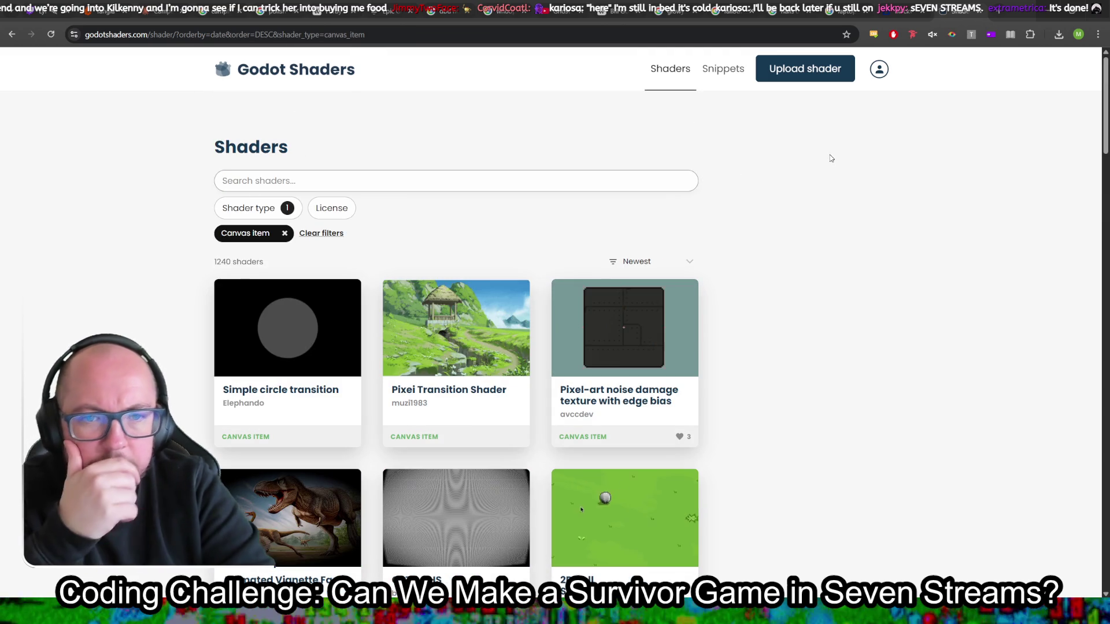
# Step: Browse the newest canvas item shaders, past Pixel dotted silhouette and Waterfall trail shader
pyautogui.scroll(-6, 874, 324)
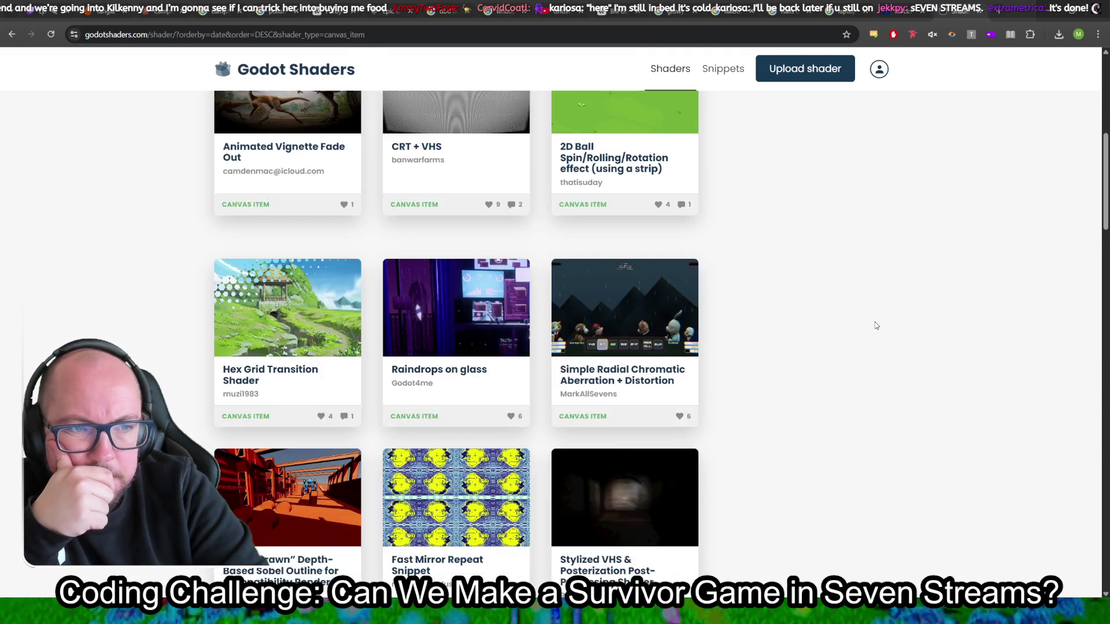
pyautogui.scroll(2, 875, 326)
pyautogui.scroll(-5, 875, 326)
pyautogui.scroll(-8, 876, 325)
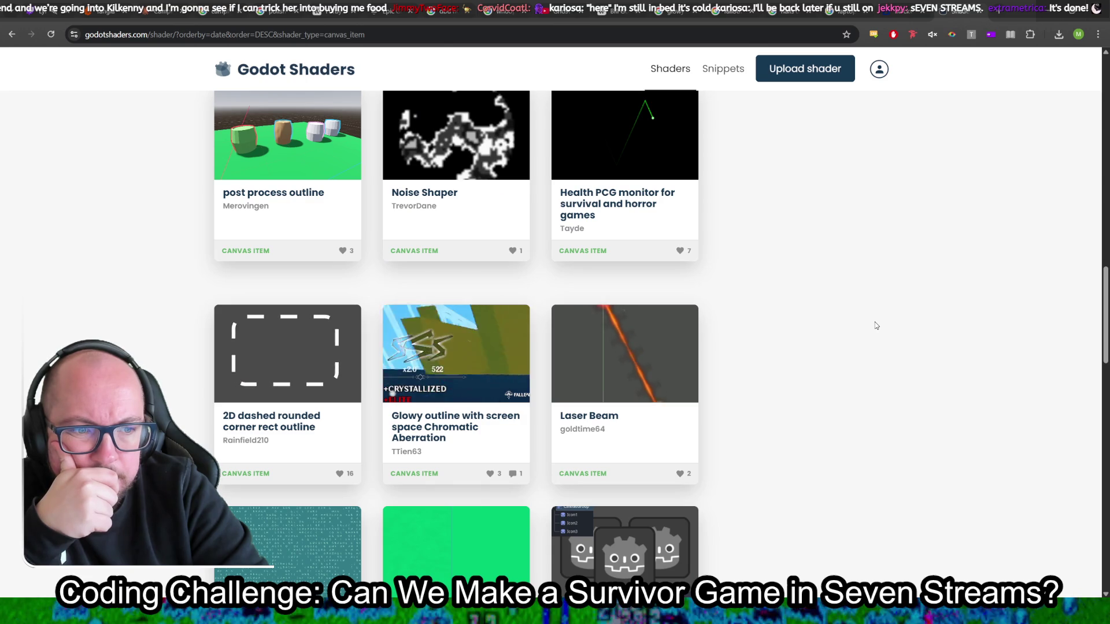
pyautogui.scroll(-2, 876, 325)
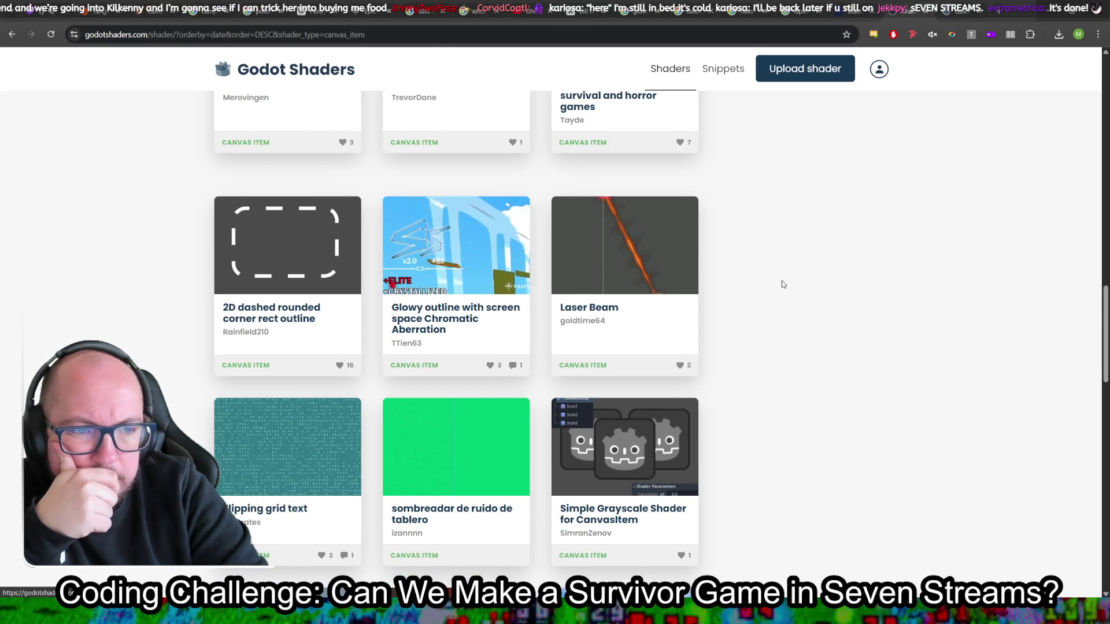
pyautogui.scroll(-3, 783, 284)
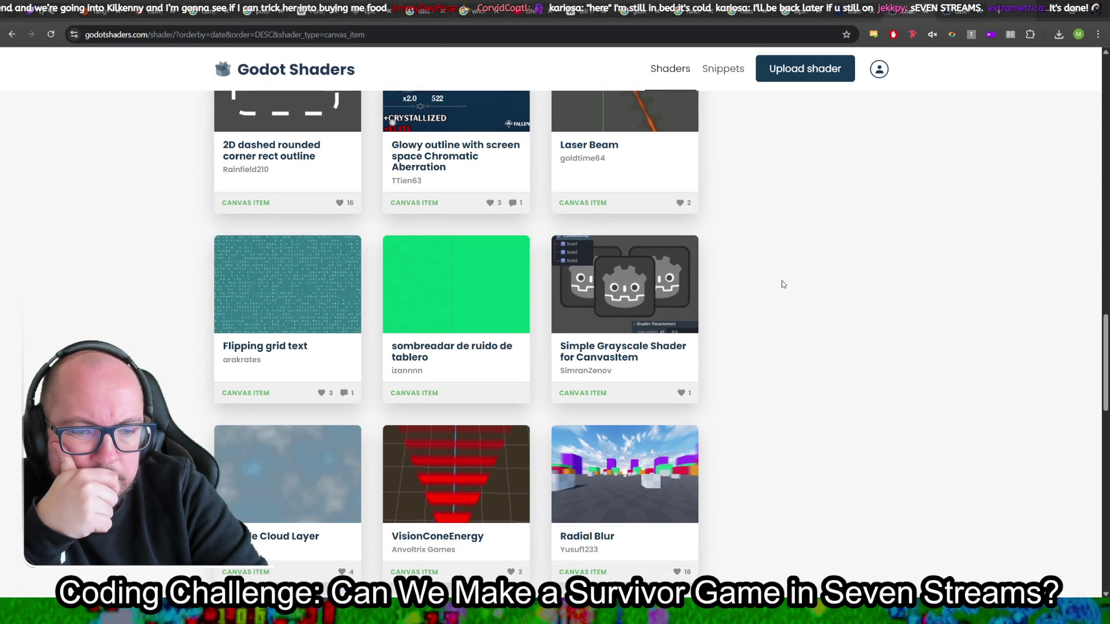
pyautogui.scroll(-2, 783, 283)
pyautogui.scroll(-3, 783, 284)
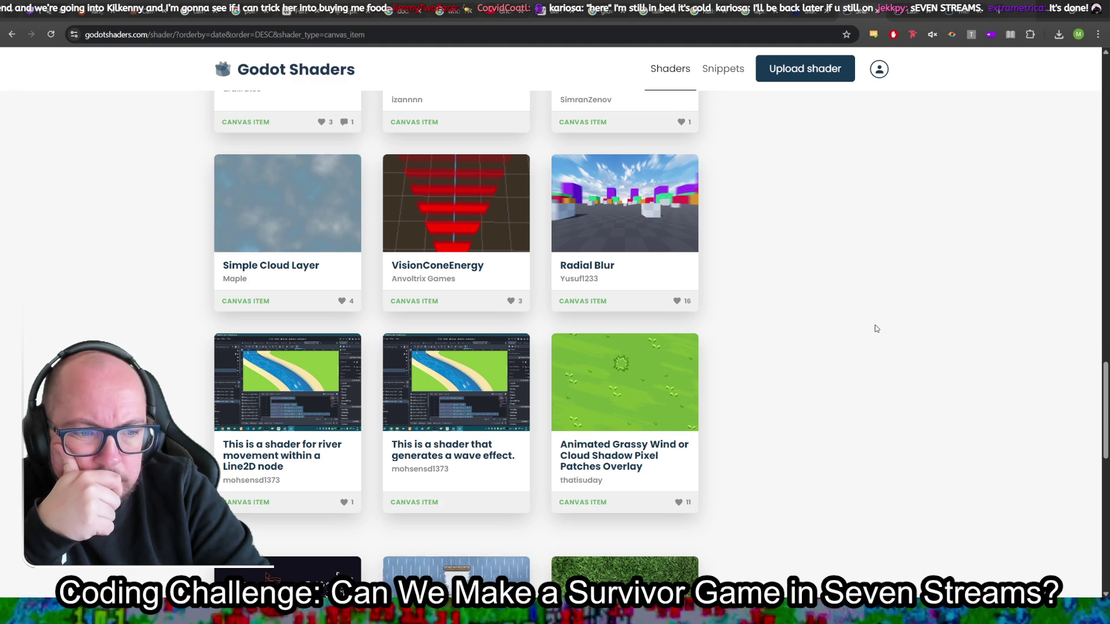
pyautogui.scroll(-5, 834, 396)
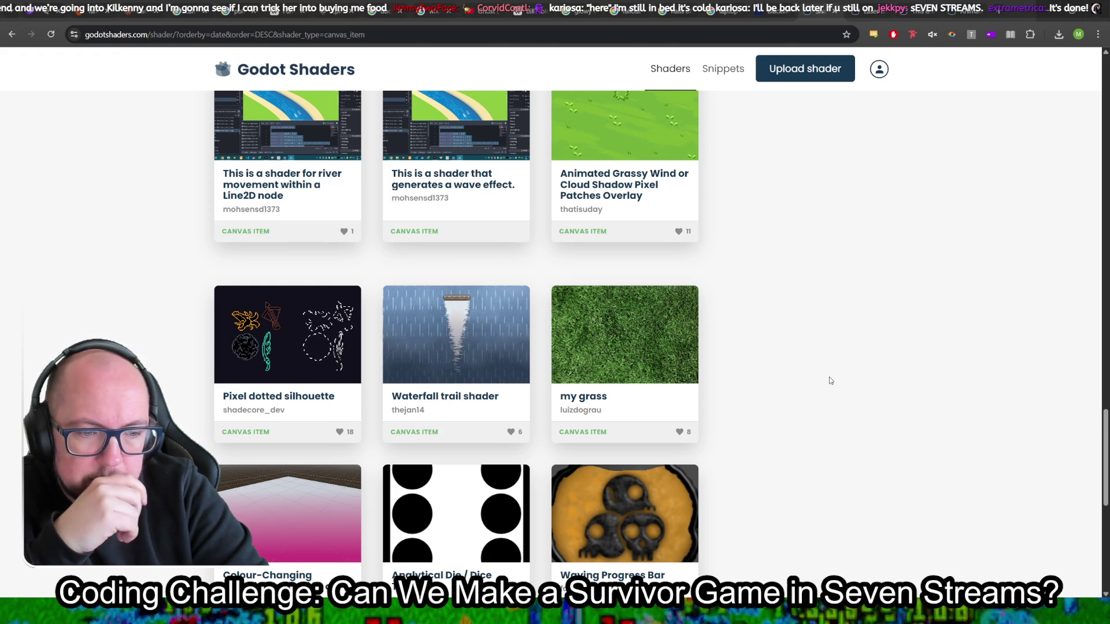
pyautogui.scroll(-3, 831, 380)
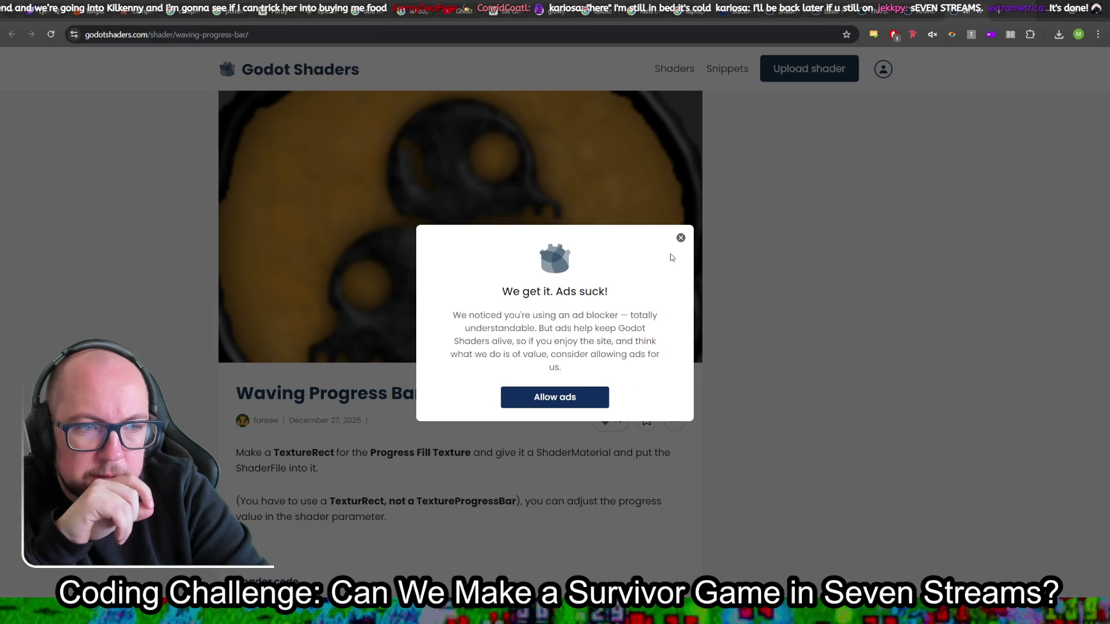
# Step: Dismiss the ad-blocker notice, review the code and live preview, and nudge progress to 52.3
pyautogui.click(680, 238)
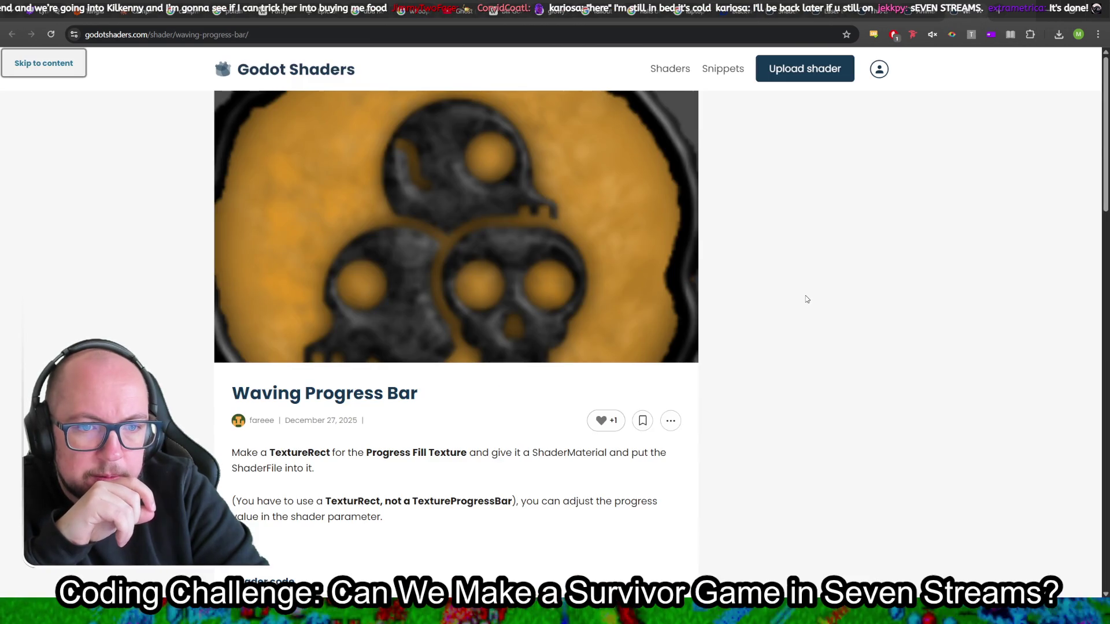
pyautogui.scroll(-10, 803, 303)
pyautogui.scroll(-2, 794, 316)
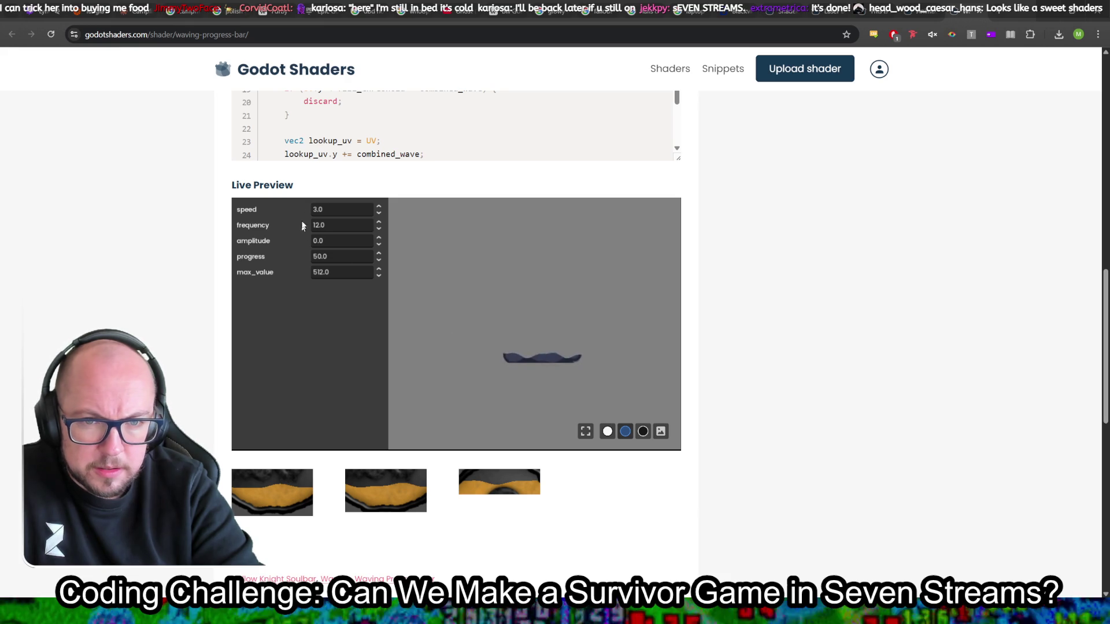
pyautogui.scroll(5, 794, 282)
pyautogui.scroll(5, 793, 283)
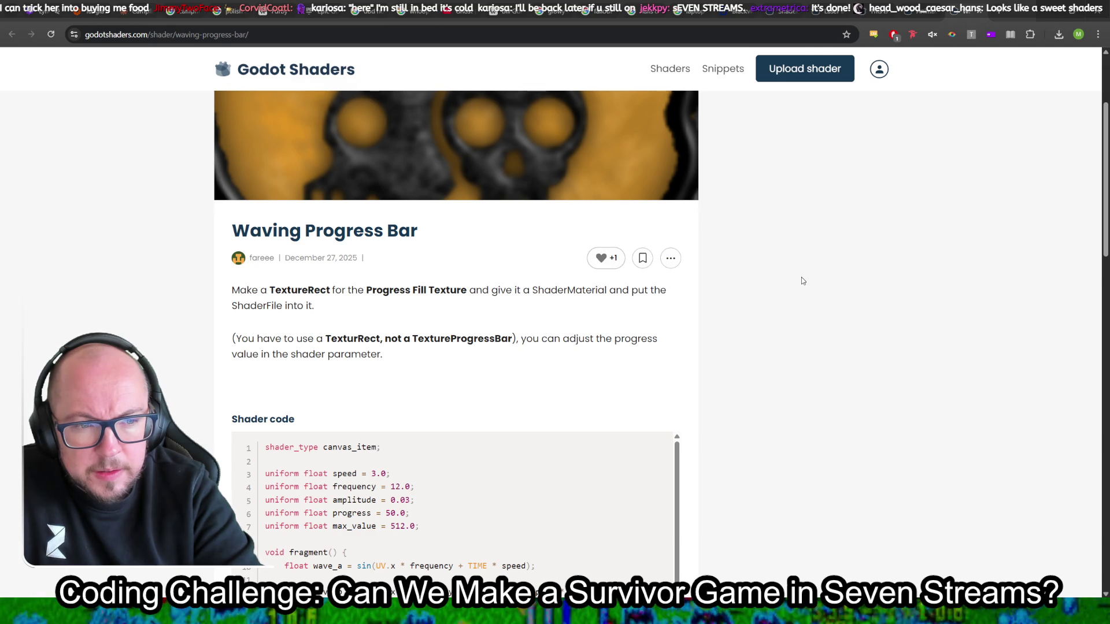
pyautogui.scroll(-10, 801, 280)
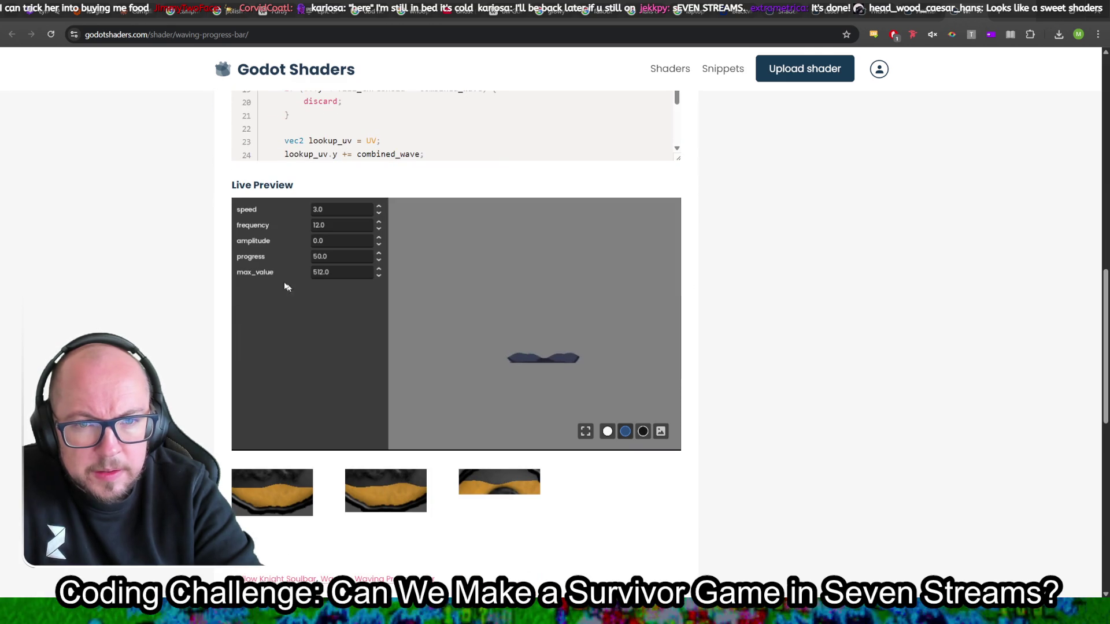
pyautogui.click(379, 253)
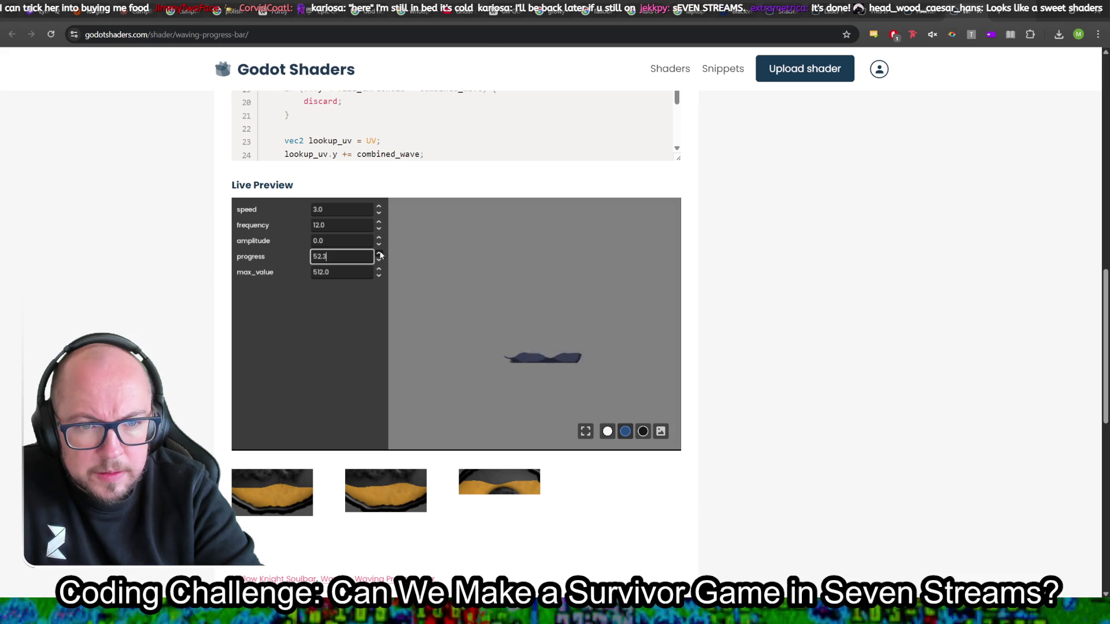
# Step: Set the Waving Progress Bar preview's progress to 512.0, blocking clipboard access, then close its tab
pyautogui.hotkey('ctrl', 'a')
pyautogui.write('100')
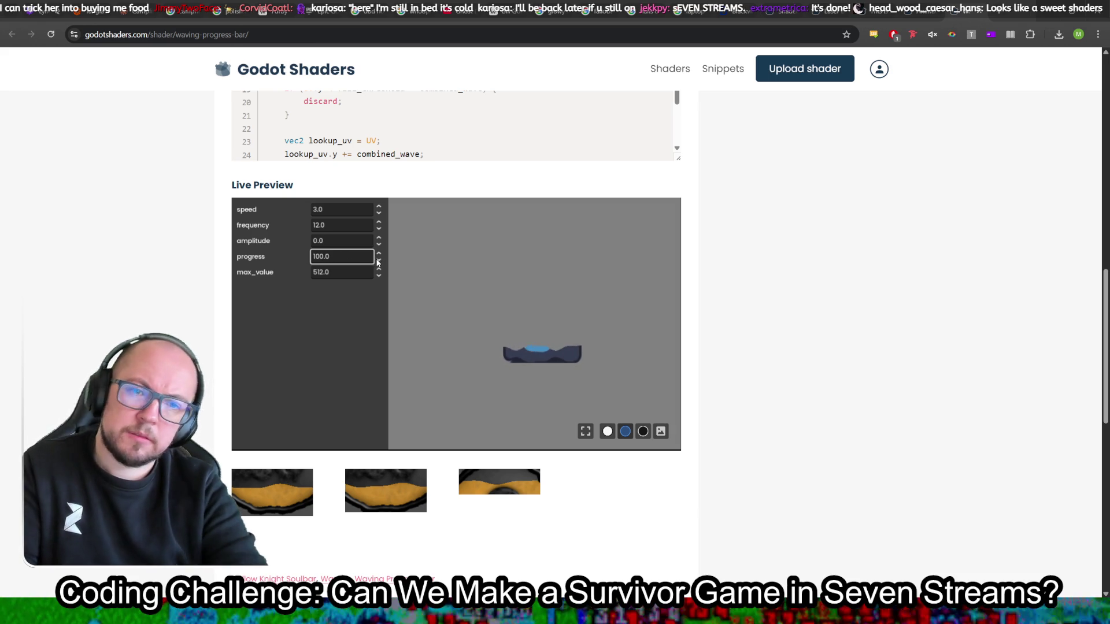
pyautogui.doubleClick(339, 272)
pyautogui.hotkey('ctrl', 'c')
pyautogui.click(341, 258)
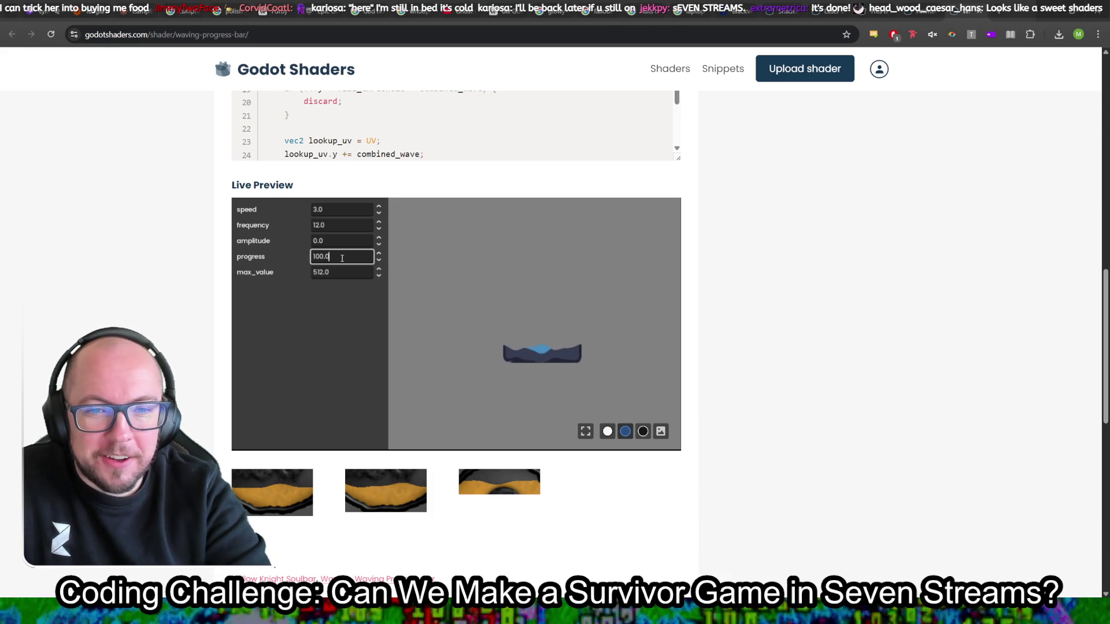
pyautogui.hotkey('ctrl', 'a')
pyautogui.hotkey('ctrl', 'v')
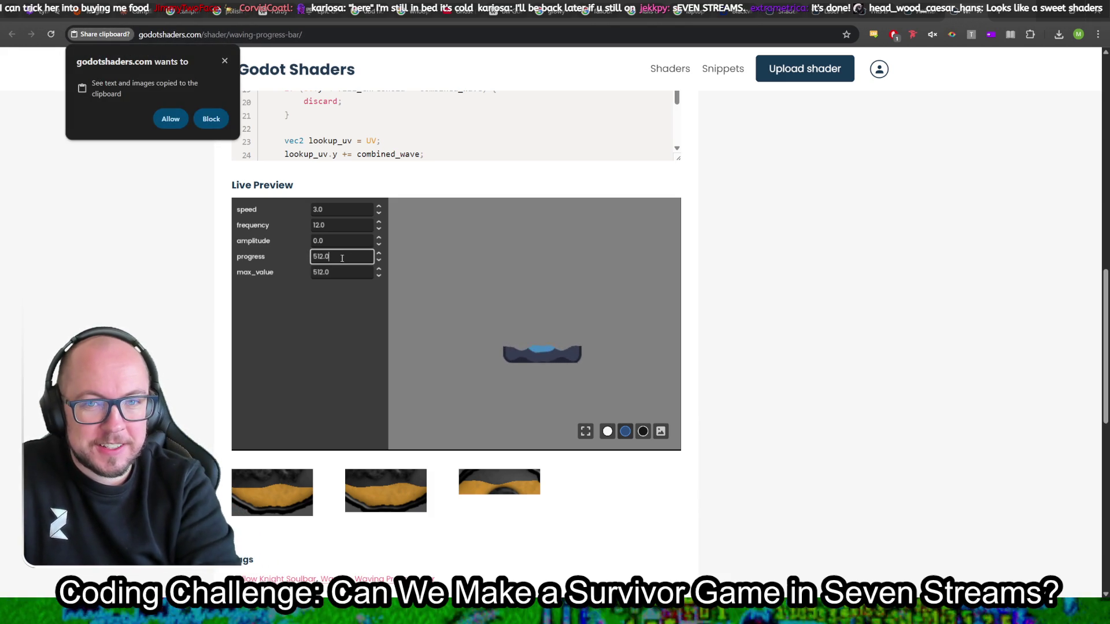
pyautogui.click(212, 120)
pyautogui.press('Return')
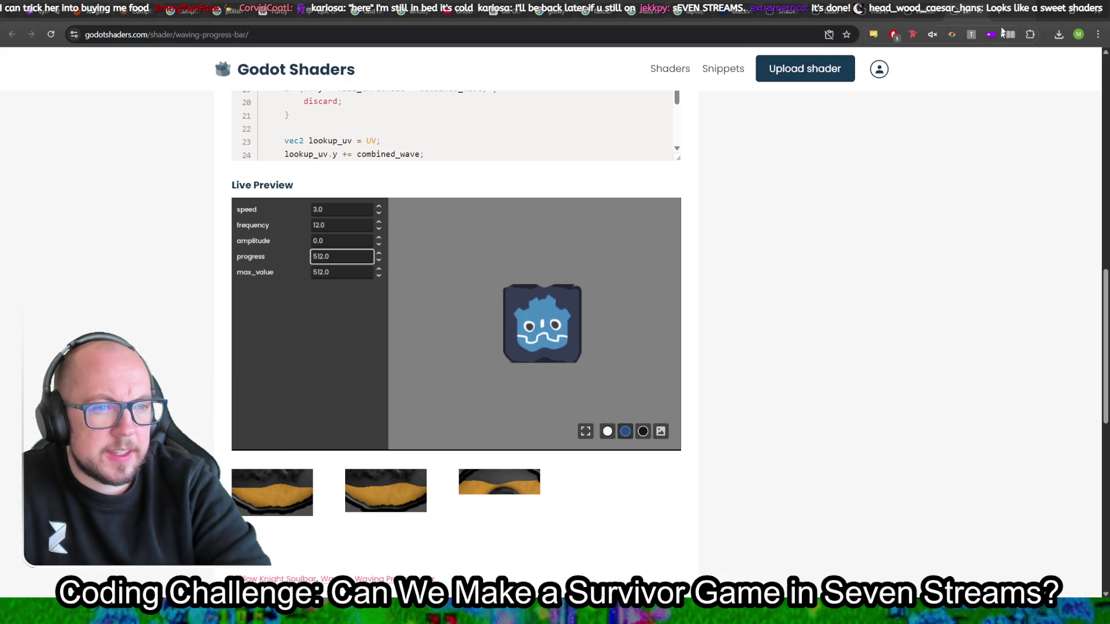
pyautogui.click(982, 11)
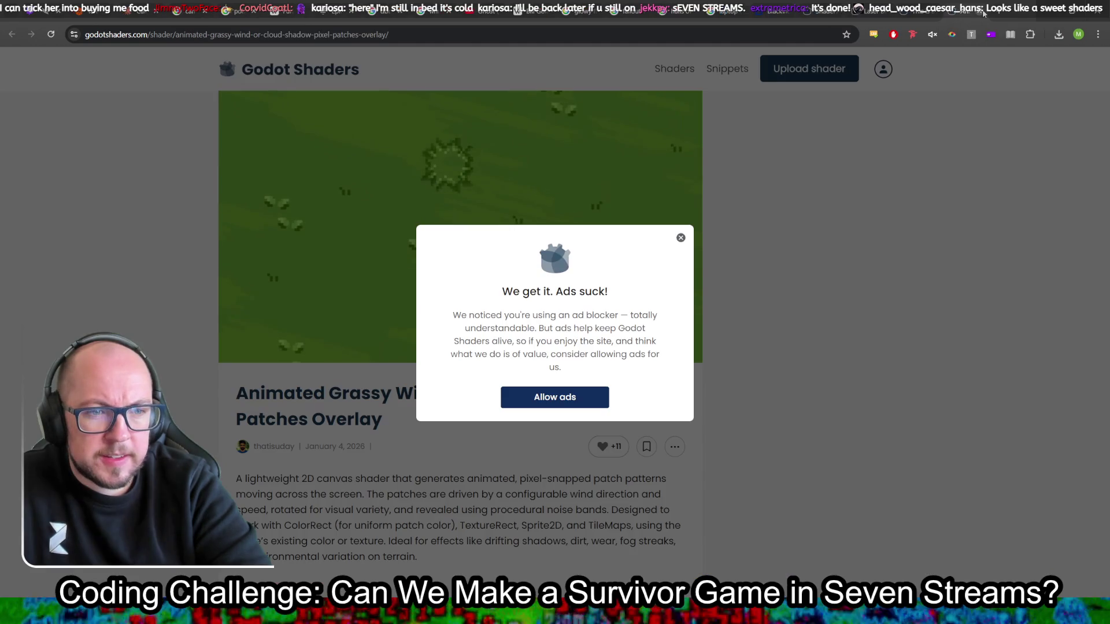
# Step: Dismiss the ad-blocker notice on the Animated Grassy shader page
pyautogui.click(681, 237)
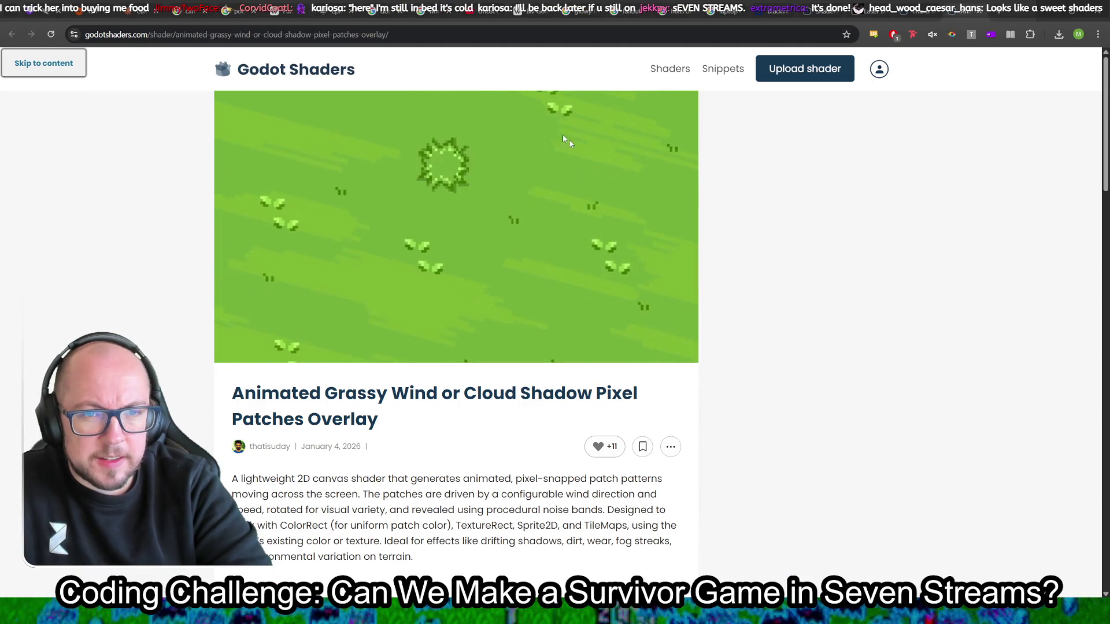
pyautogui.click(403, 30)
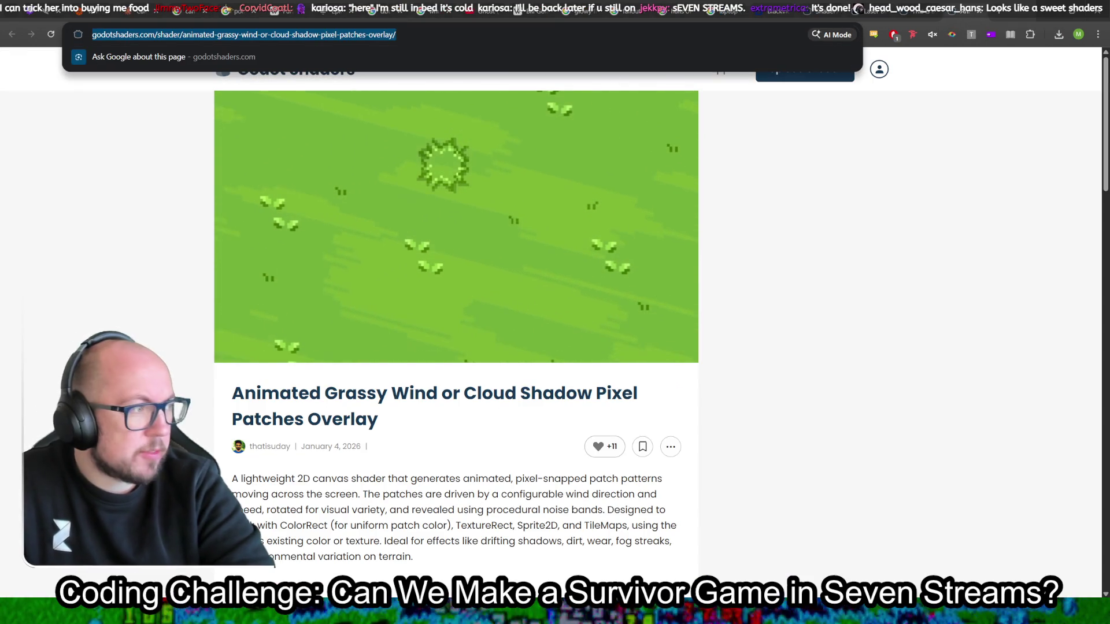
pyautogui.press('Escape')
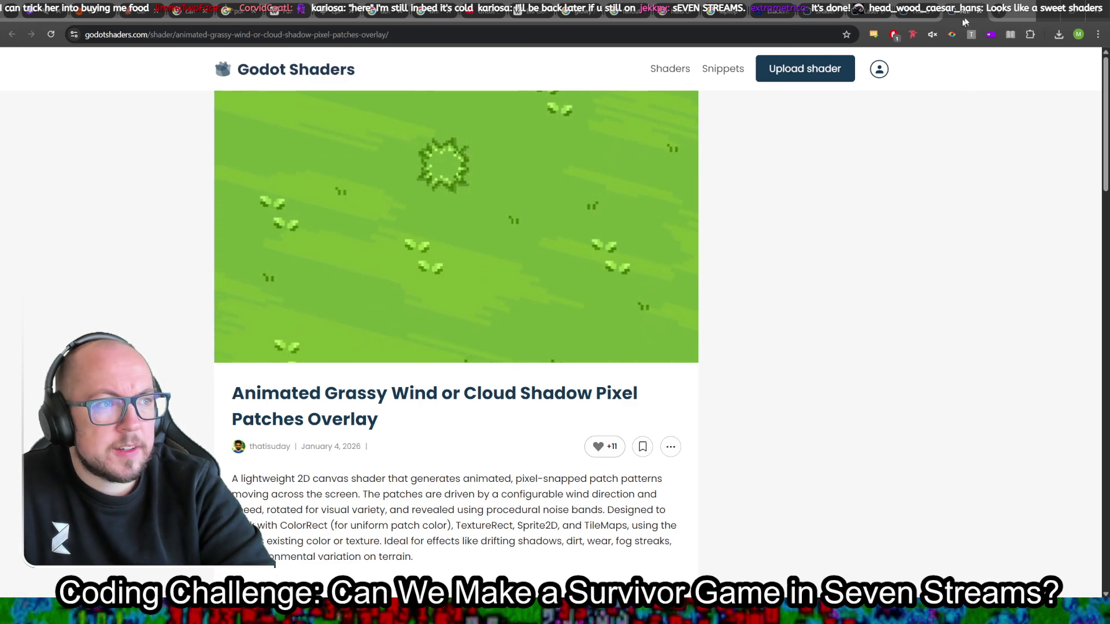
# Step: On the river-movement Line2D shader page, clear the notice and drag the preview's obstacle_size to 0.0
pyautogui.click(981, 11)
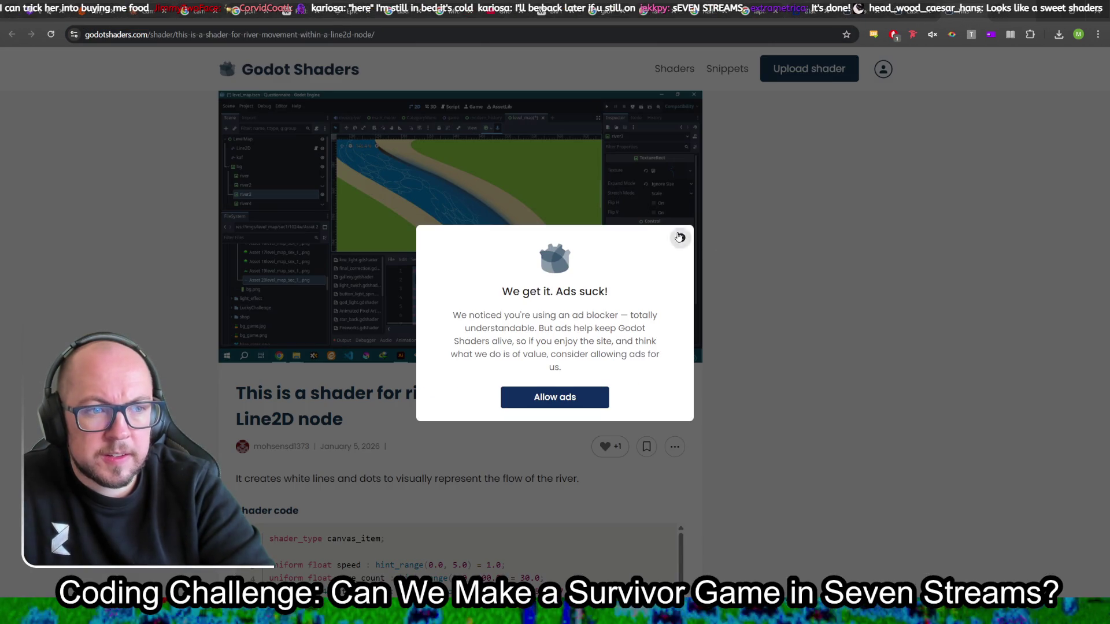
pyautogui.click(681, 238)
pyautogui.scroll(-13, 814, 272)
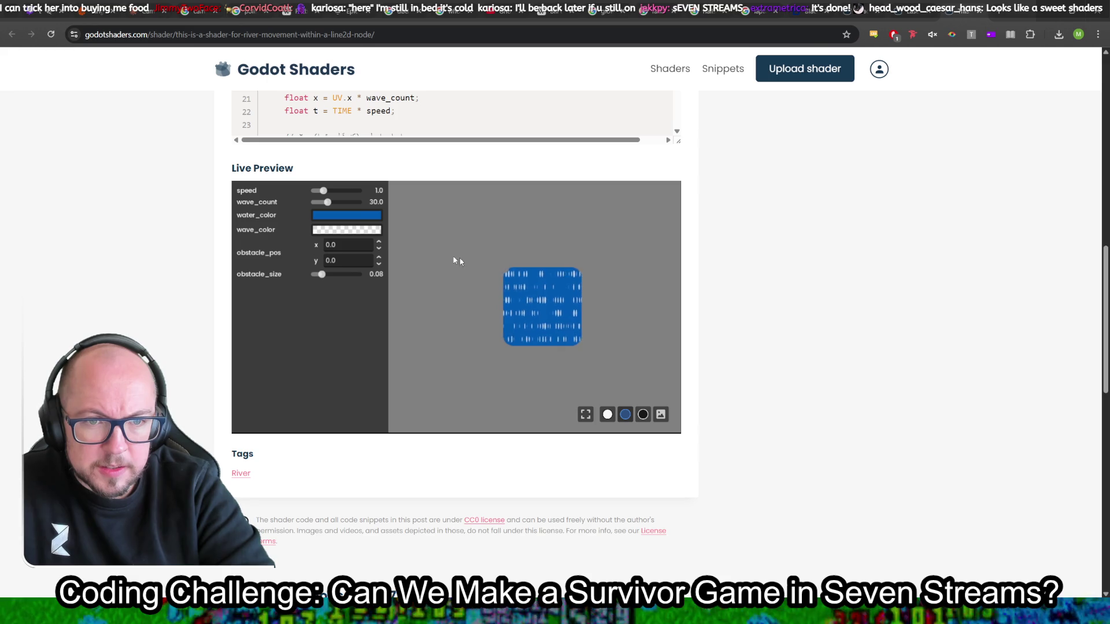
pyautogui.scroll(6, 809, 266)
pyautogui.scroll(6, 809, 266)
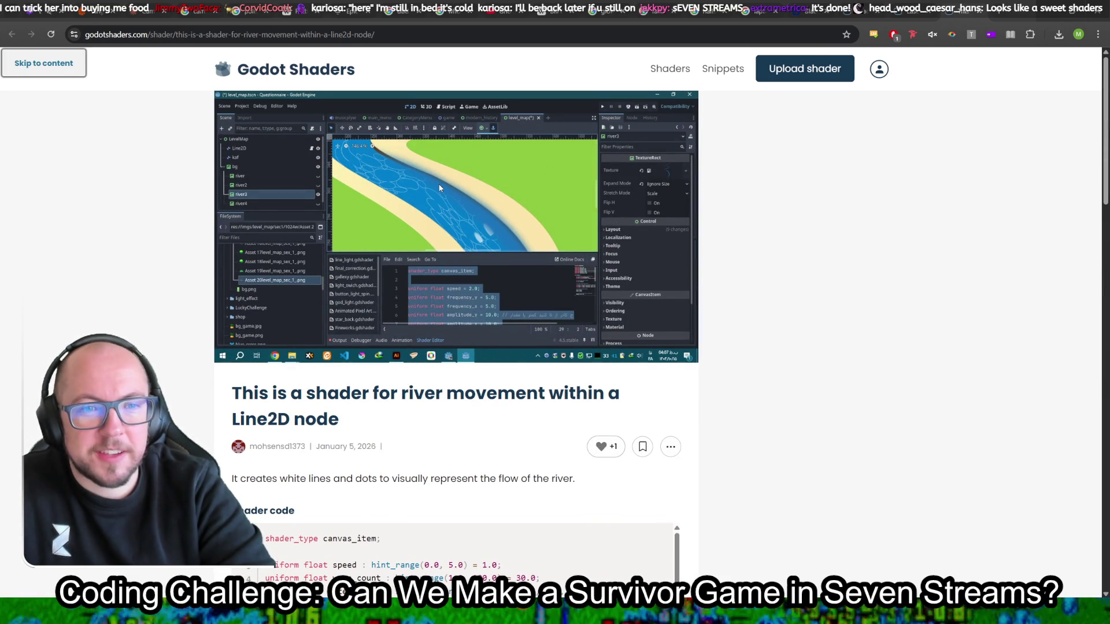
pyautogui.scroll(-10, 763, 260)
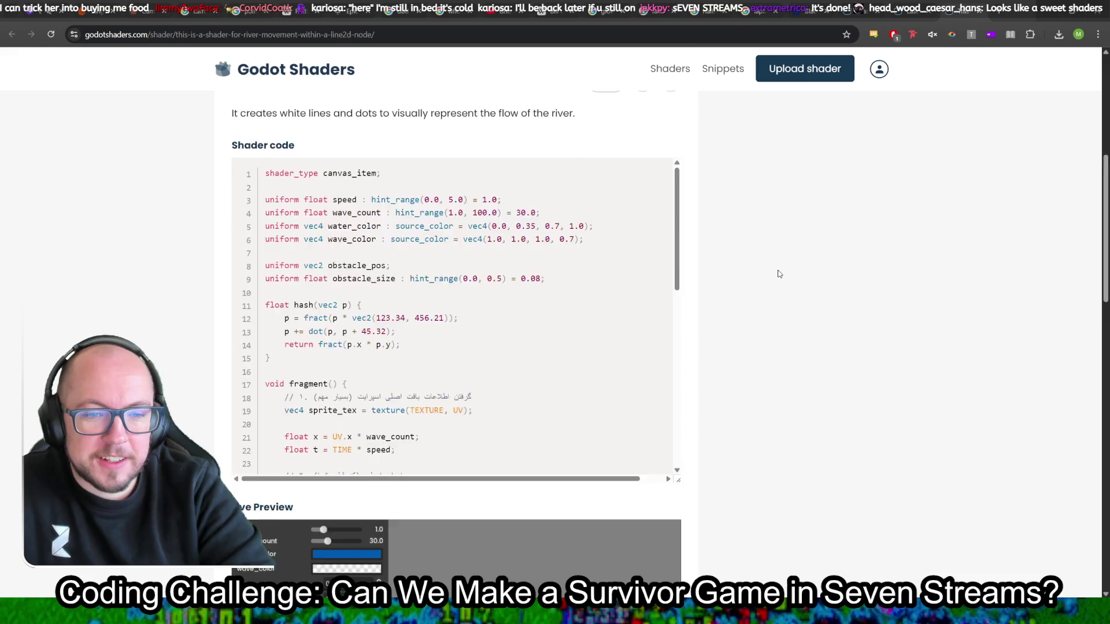
pyautogui.scroll(-3, 778, 272)
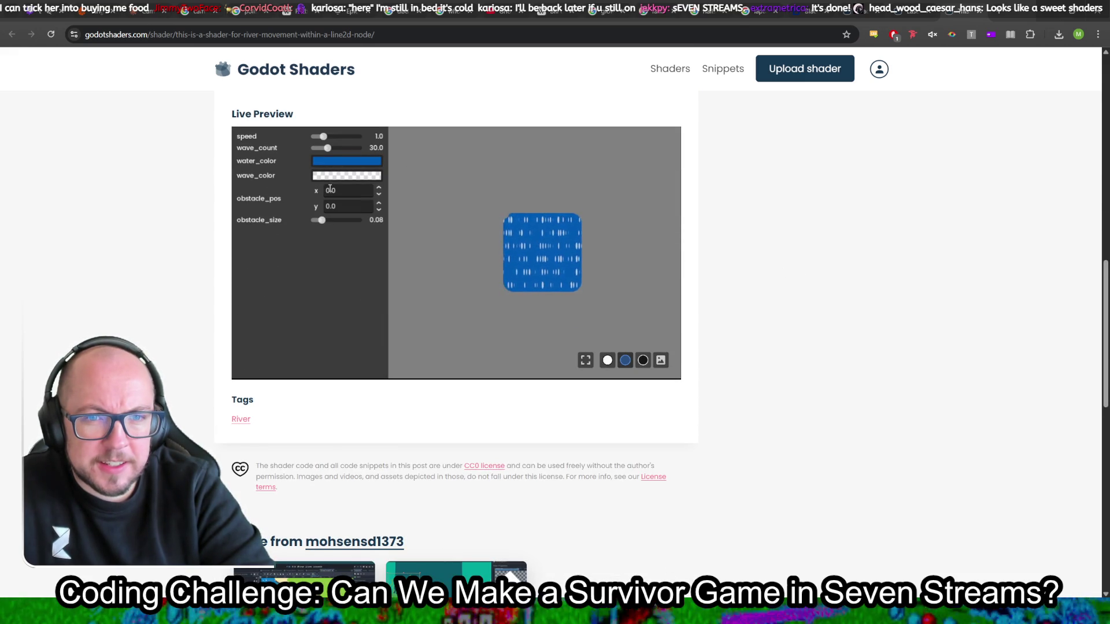
pyautogui.moveTo(327, 226)
pyautogui.mouseDown()
pyautogui.moveTo(389, 235)
pyautogui.moveTo(272, 234)
pyautogui.mouseUp()
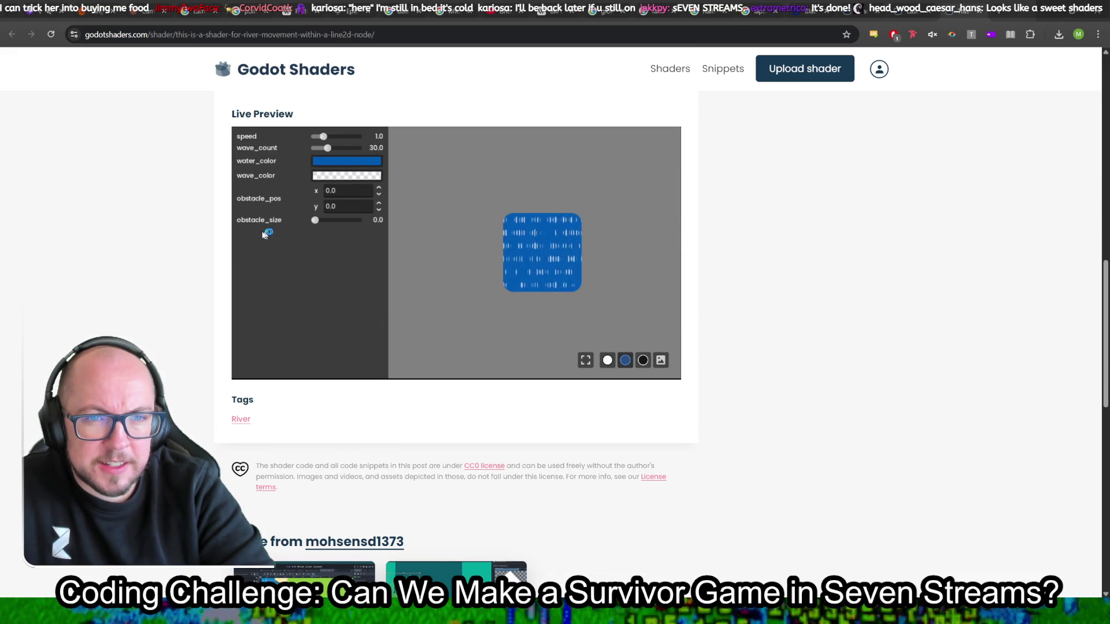
# Step: Set the river preview's speed to 0.71 and its wave_color to translucent magenta ff00ffb3
pyautogui.moveTo(323, 136)
pyautogui.mouseDown()
pyautogui.moveTo(343, 143)
pyautogui.moveTo(322, 151)
pyautogui.moveTo(373, 153)
pyautogui.moveTo(327, 157)
pyautogui.mouseUp()
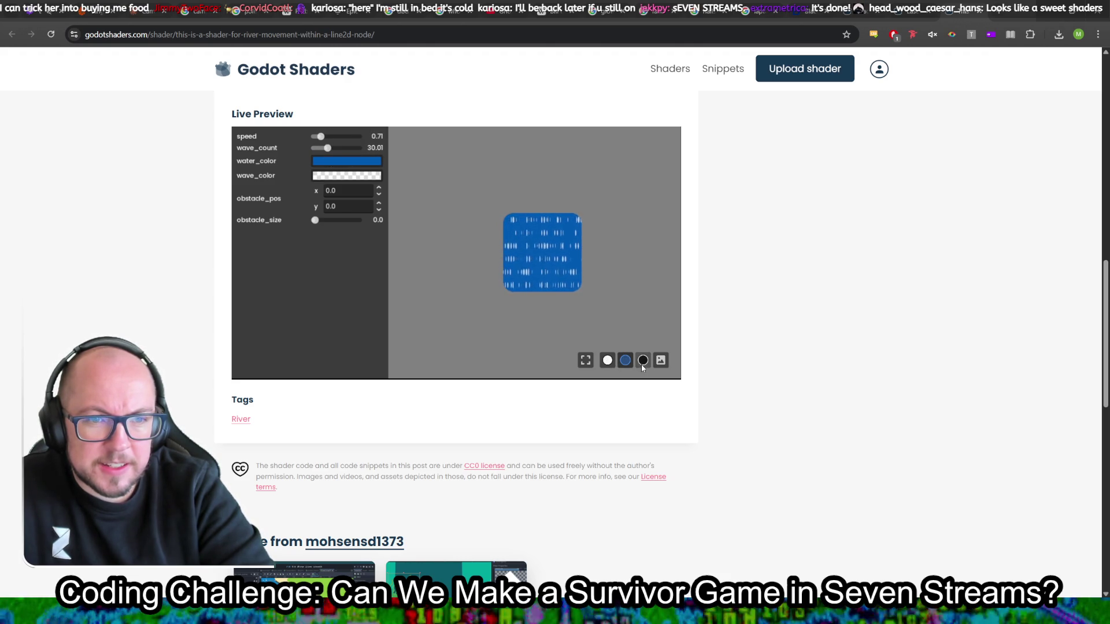
pyautogui.click(320, 178)
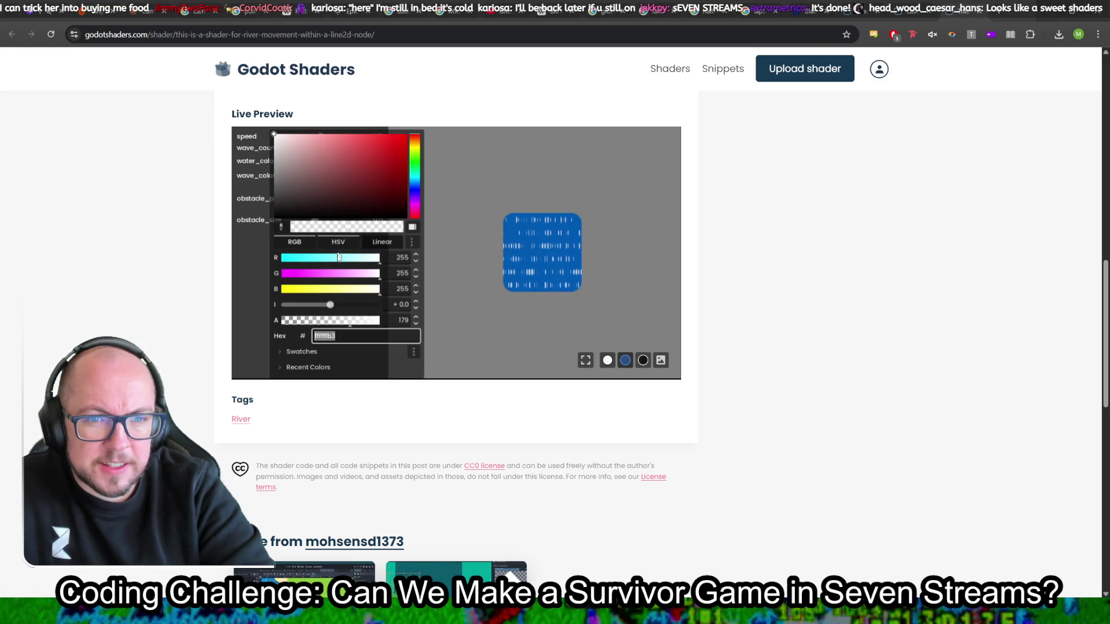
pyautogui.write('ff00ffb3')
pyautogui.press('Return')
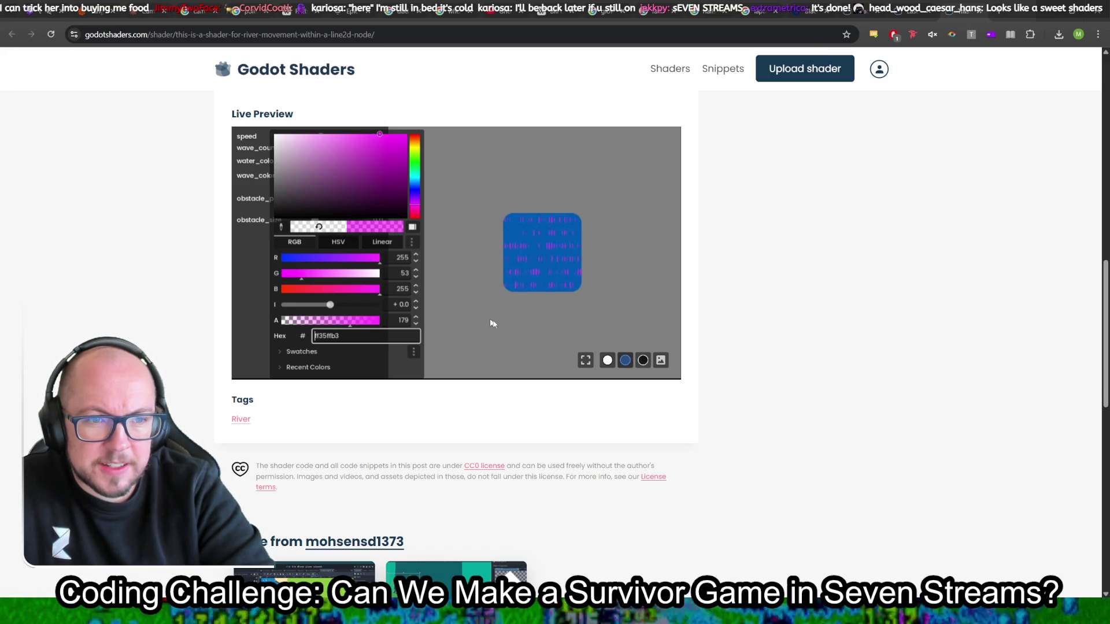
pyautogui.click(486, 318)
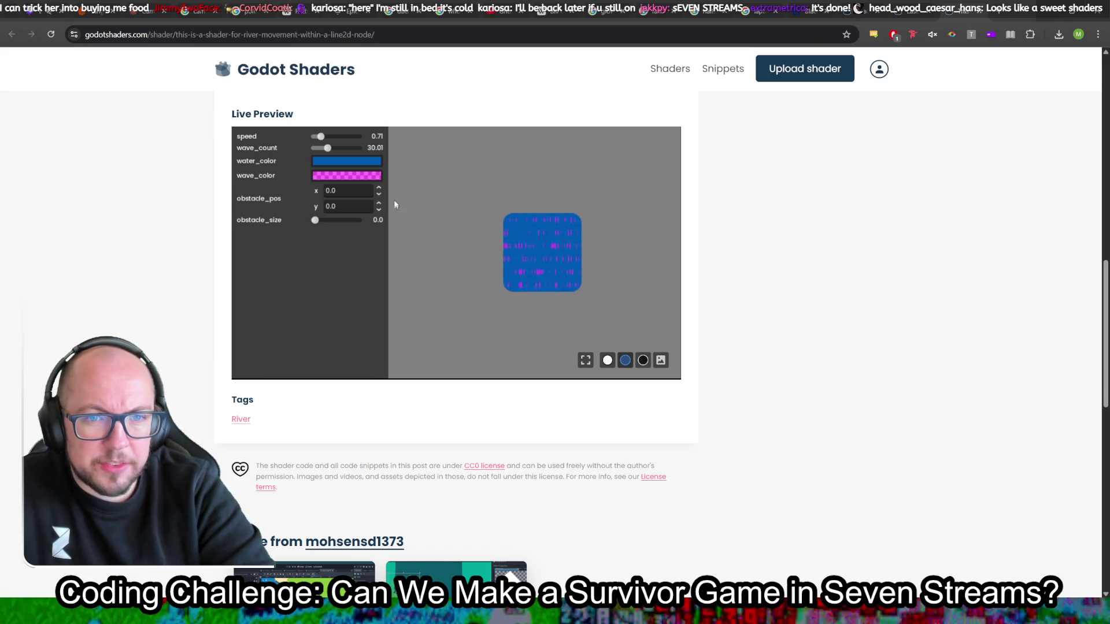
# Step: Set obstacle_pos x to 100.0 and grow obstacle_size to 0.5
pyautogui.click(379, 188)
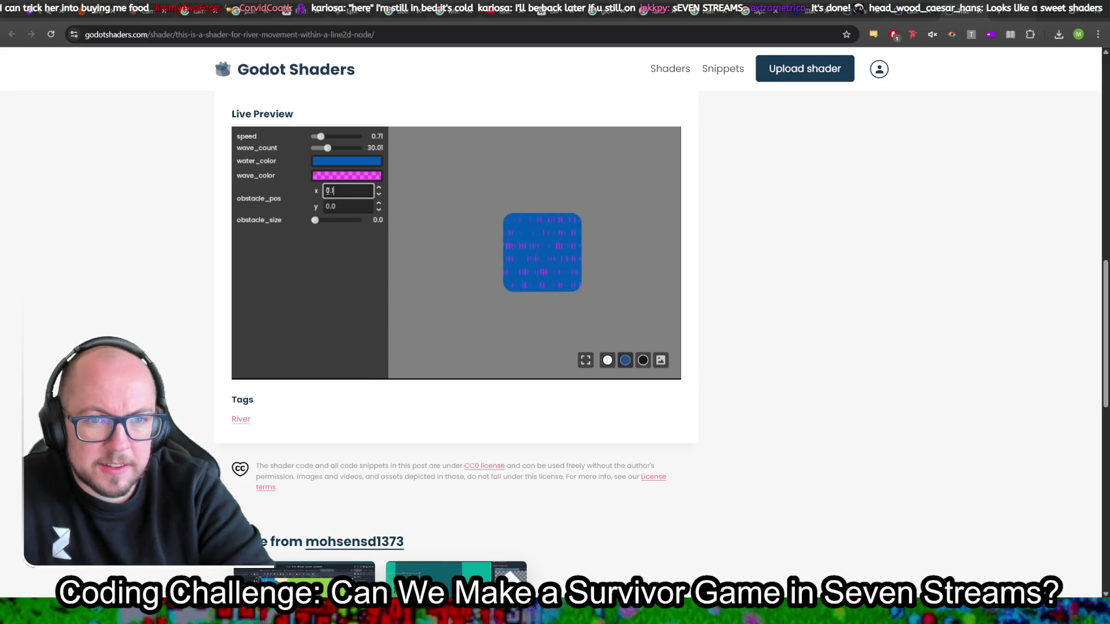
pyautogui.click(379, 189)
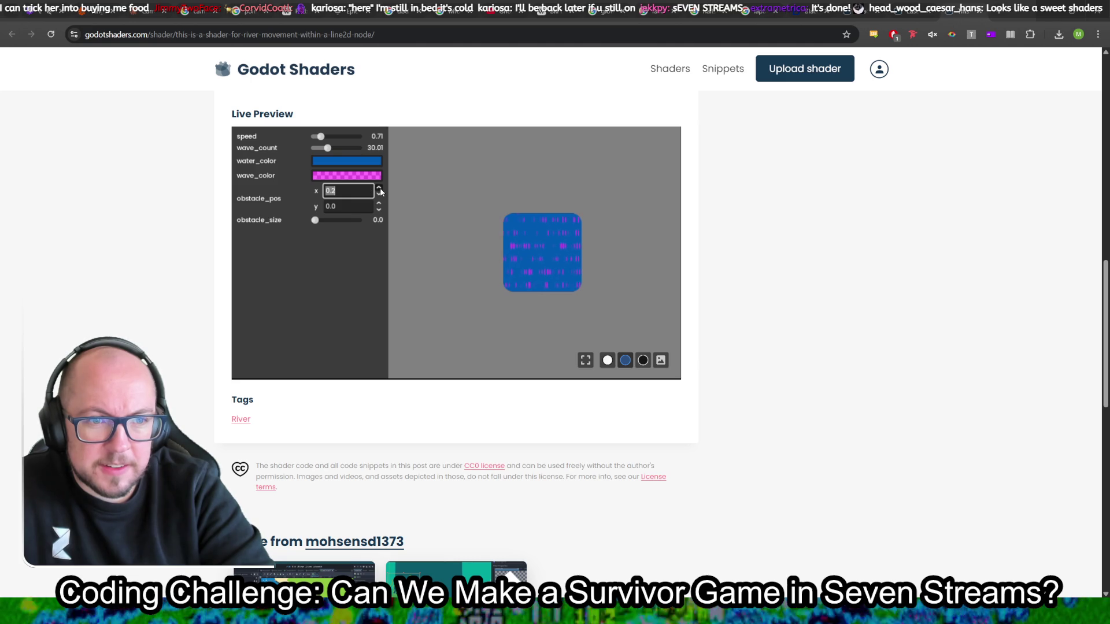
pyautogui.write('1.')
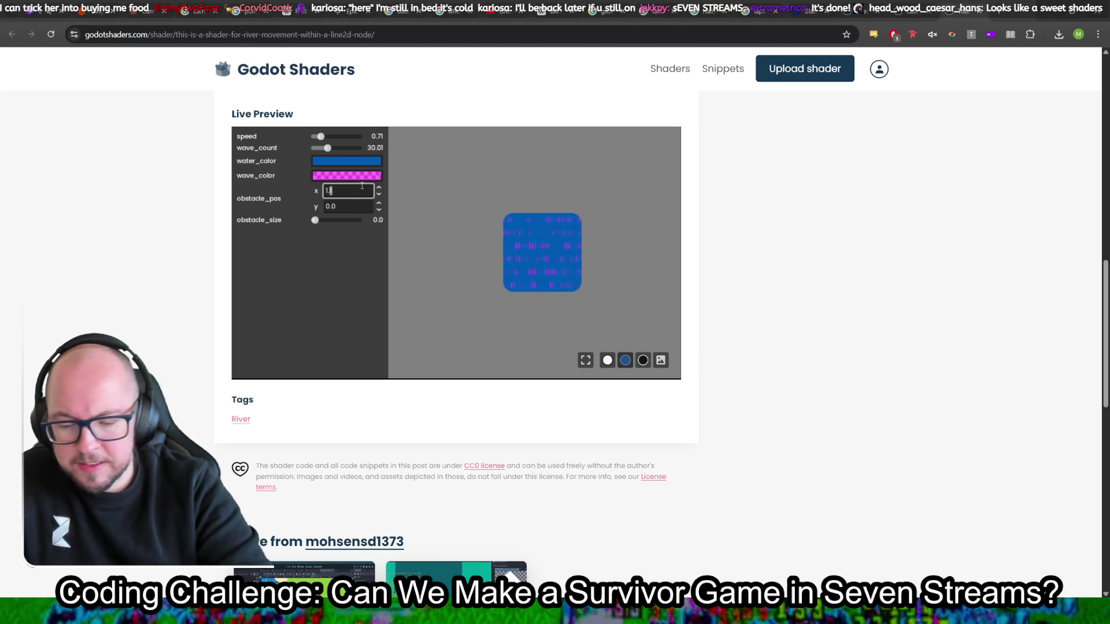
pyautogui.write('00')
pyautogui.press('Return')
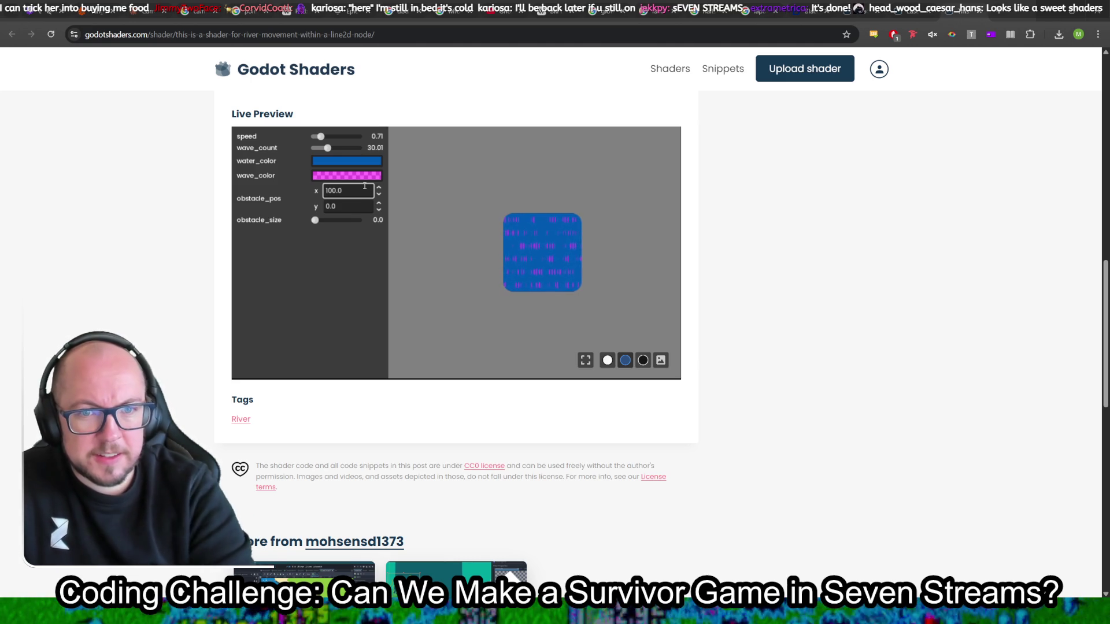
pyautogui.moveTo(322, 222); pyautogui.dragTo(369, 227)
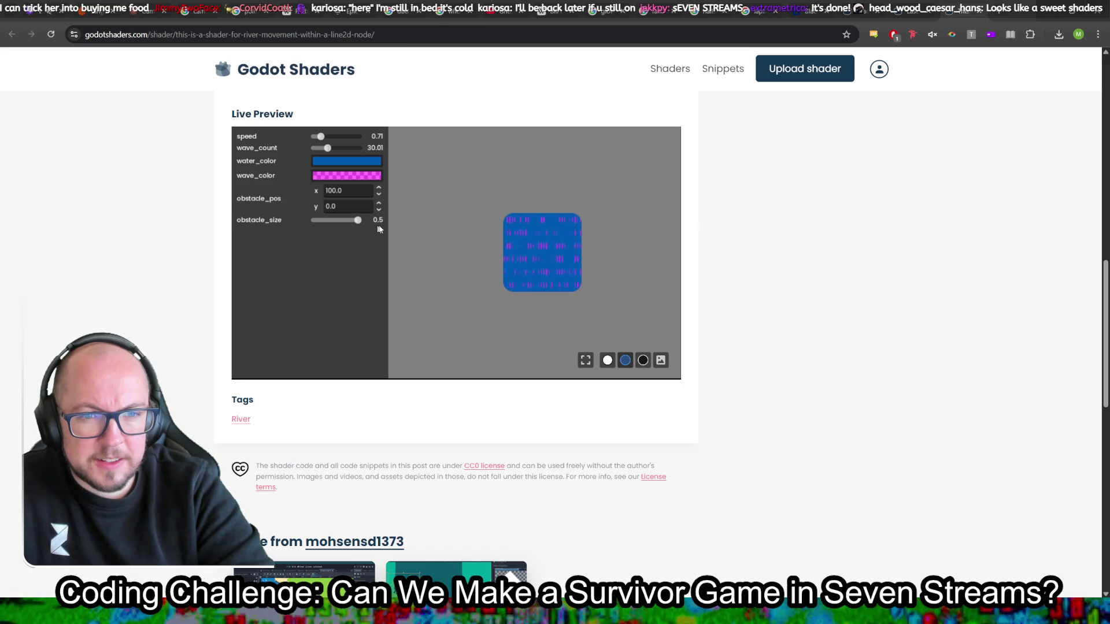
pyautogui.click(980, 13)
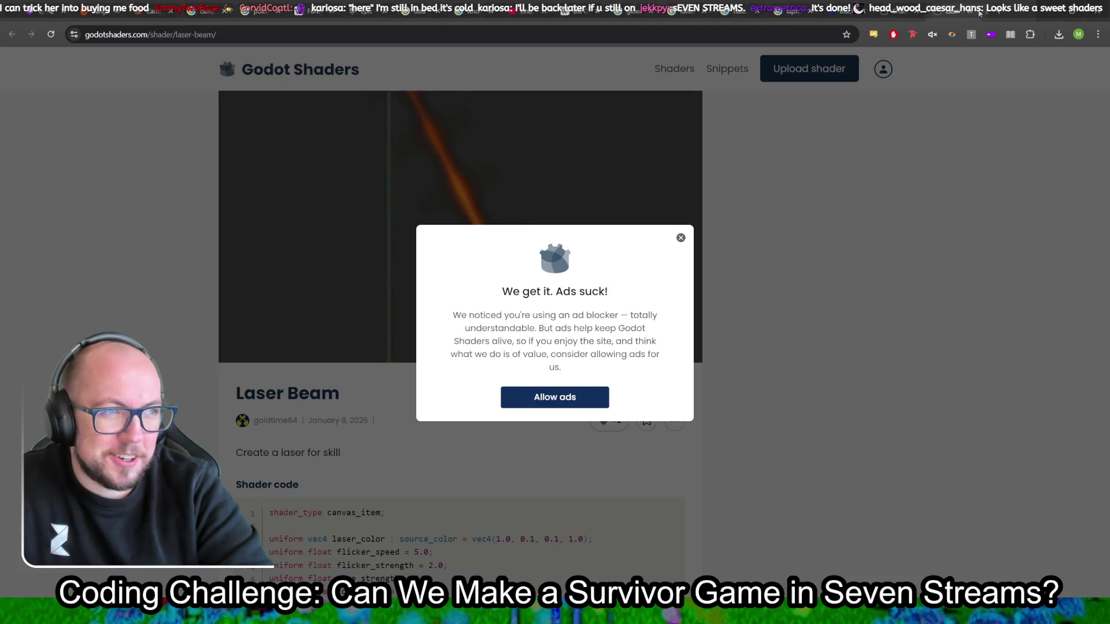
# Step: Dismiss the 'We get it. Ads suck!' popup on the Laser Beam page and scroll toward its live preview
pyautogui.click(681, 237)
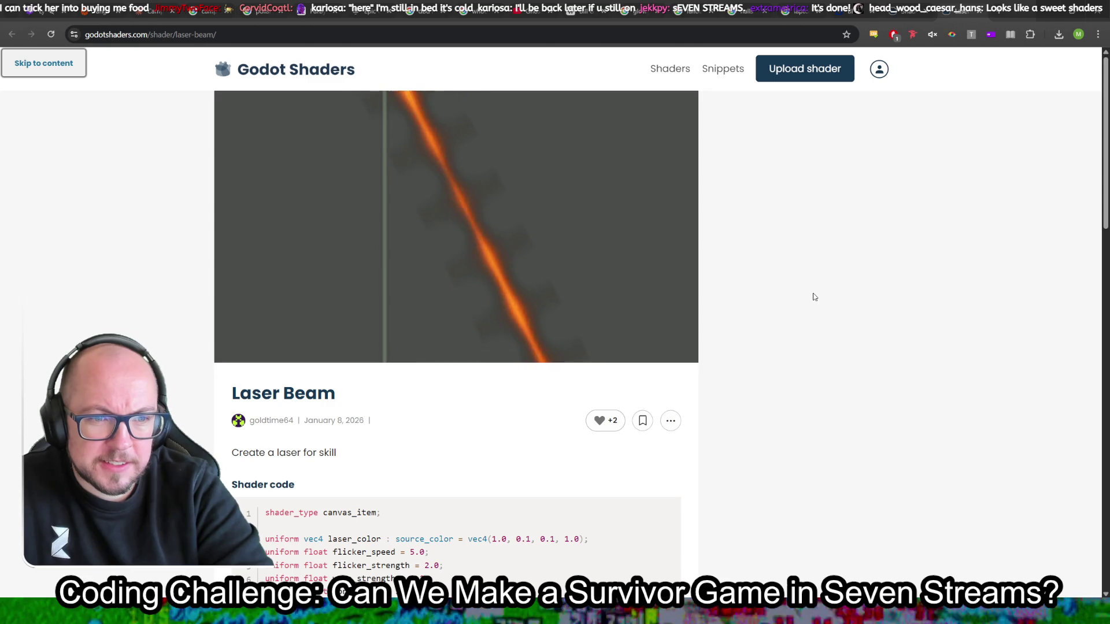
pyautogui.scroll(-4, 814, 296)
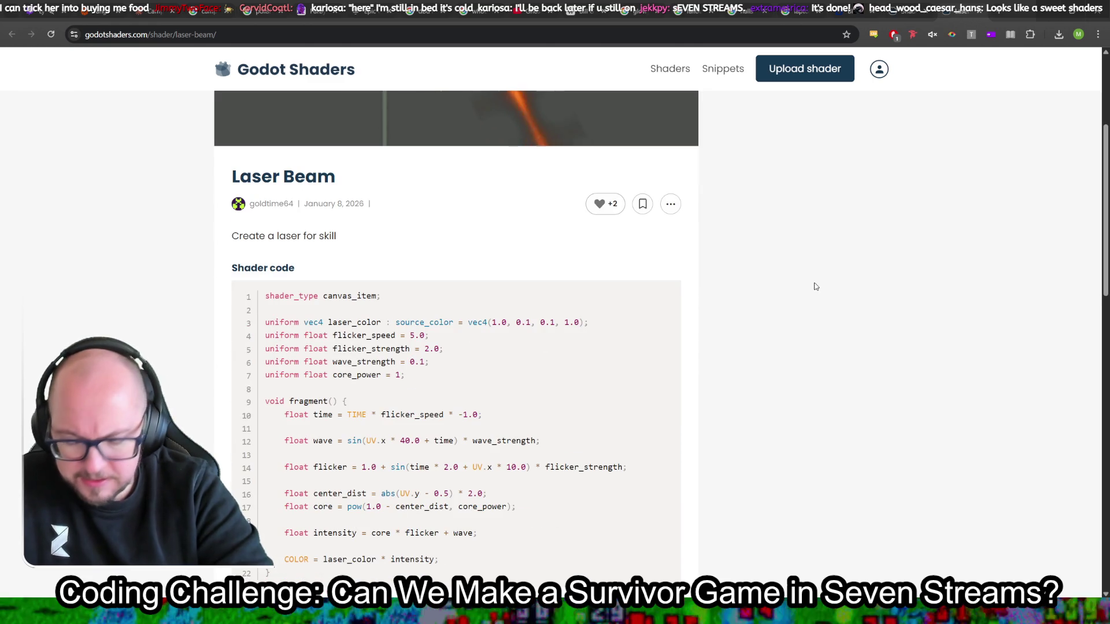
pyautogui.scroll(-8, 814, 286)
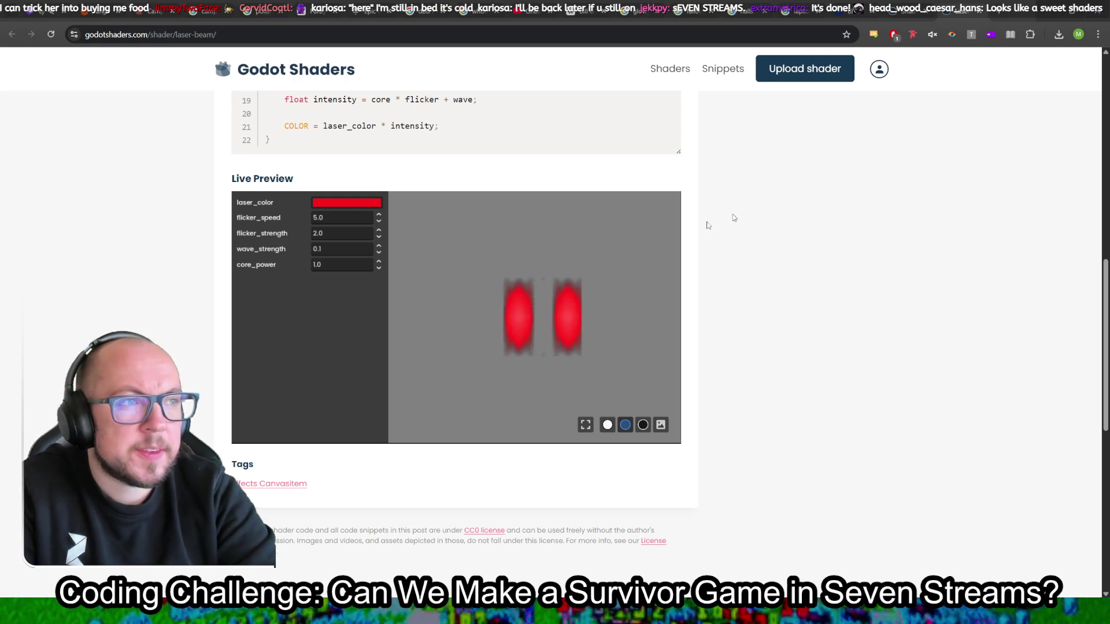
pyautogui.click(485, 34)
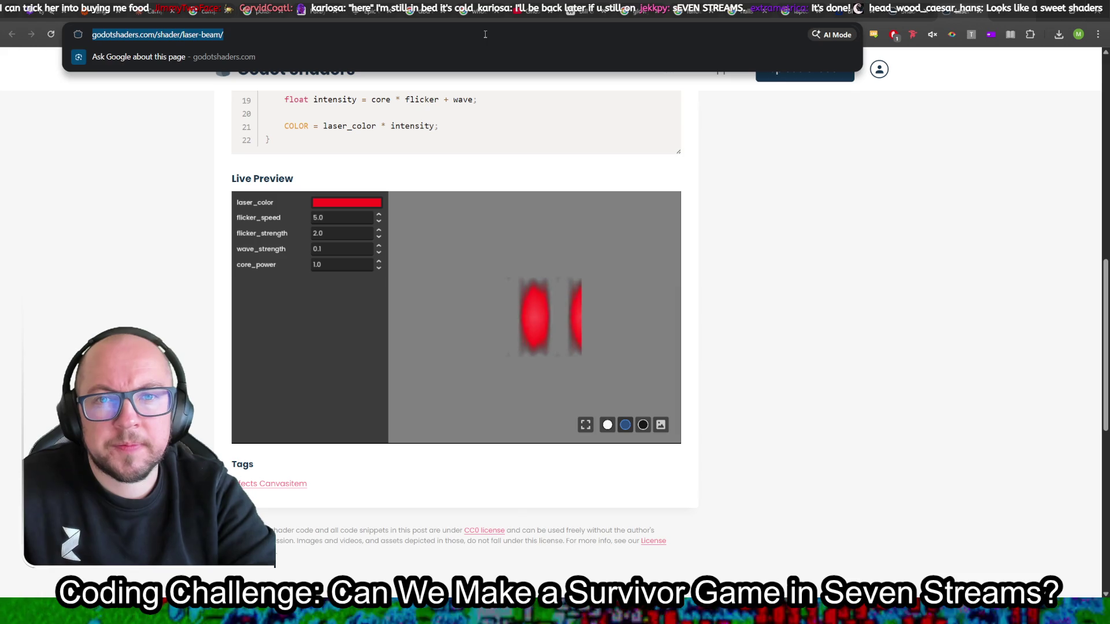
pyautogui.click(875, 314)
pyautogui.hotkey('ctrl', 't')
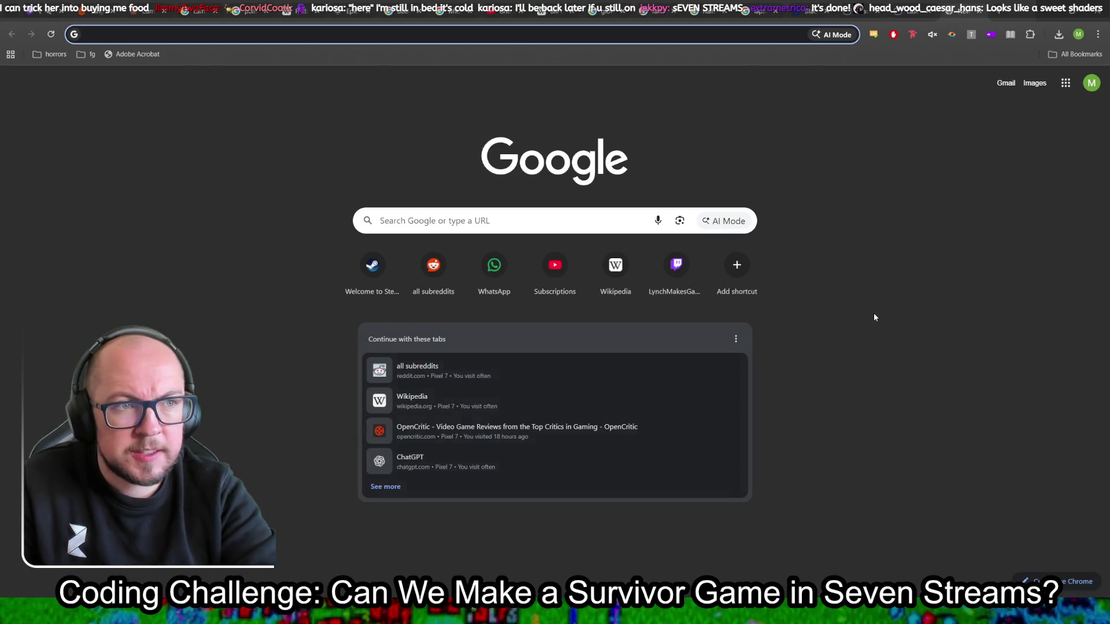
pyautogui.click(976, 12)
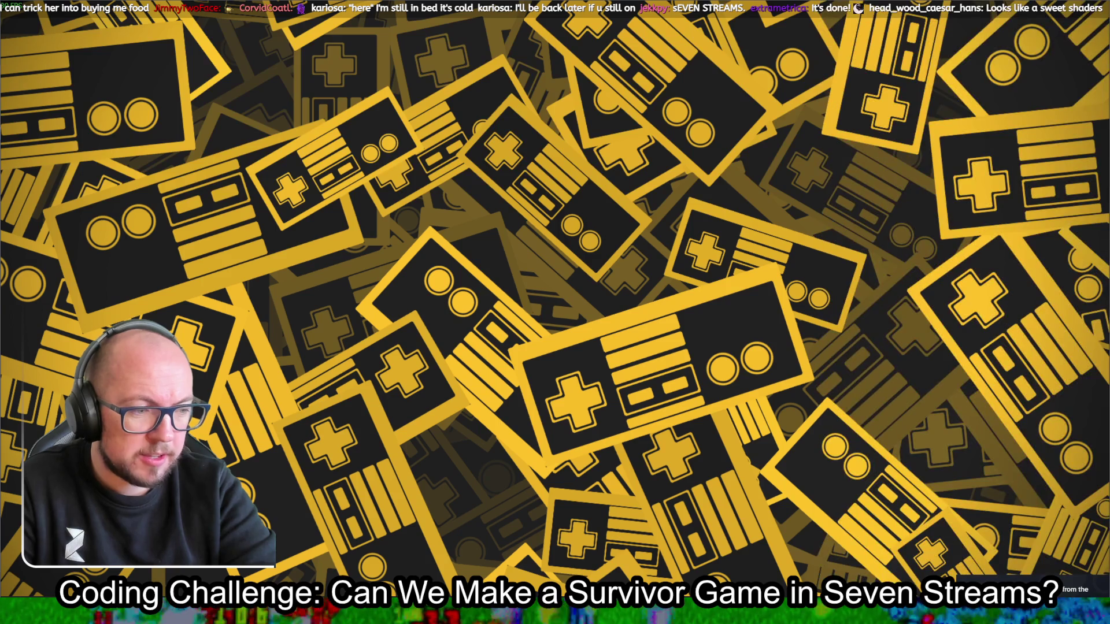
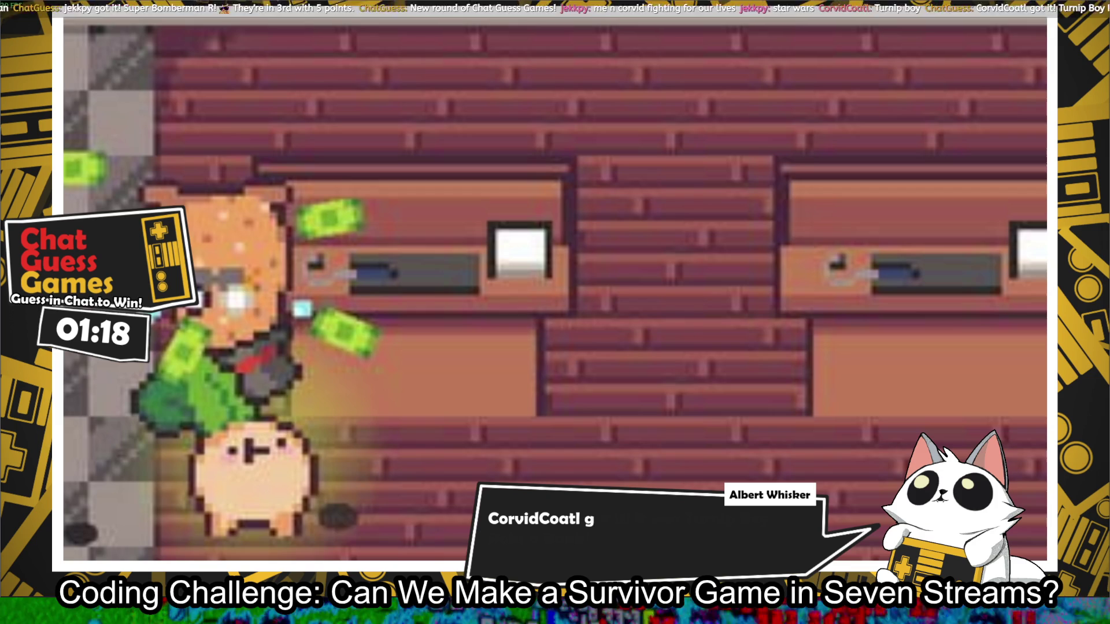
# Step: Switch Chat Guess Games to windowed mode, close it, and go to the Steam store front page
pyautogui.moveTo(997, 364)
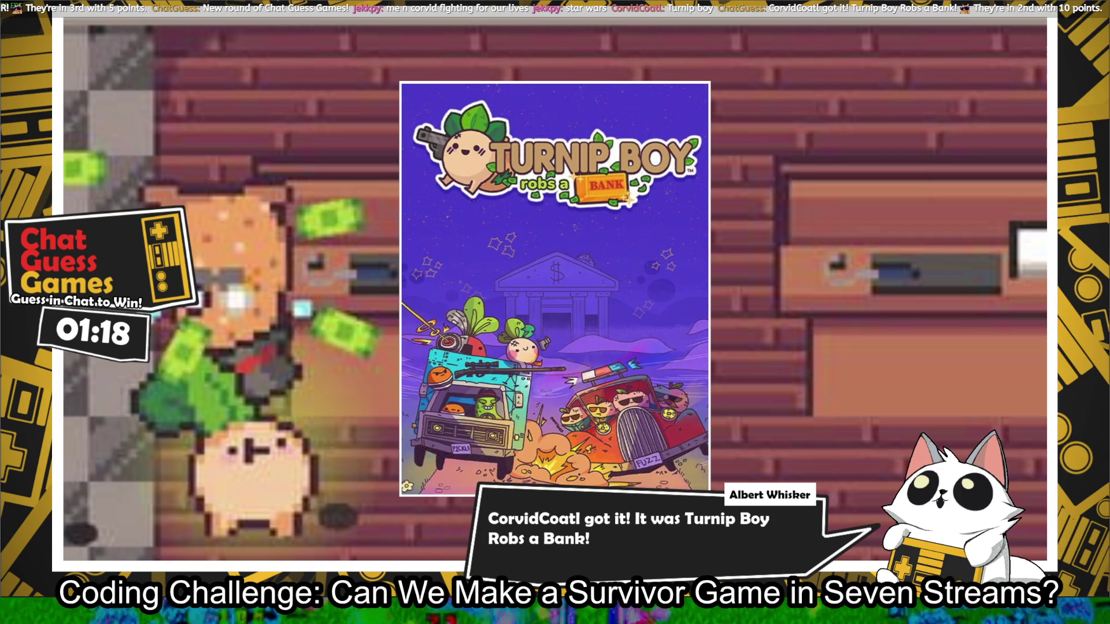
pyautogui.click(948, 84)
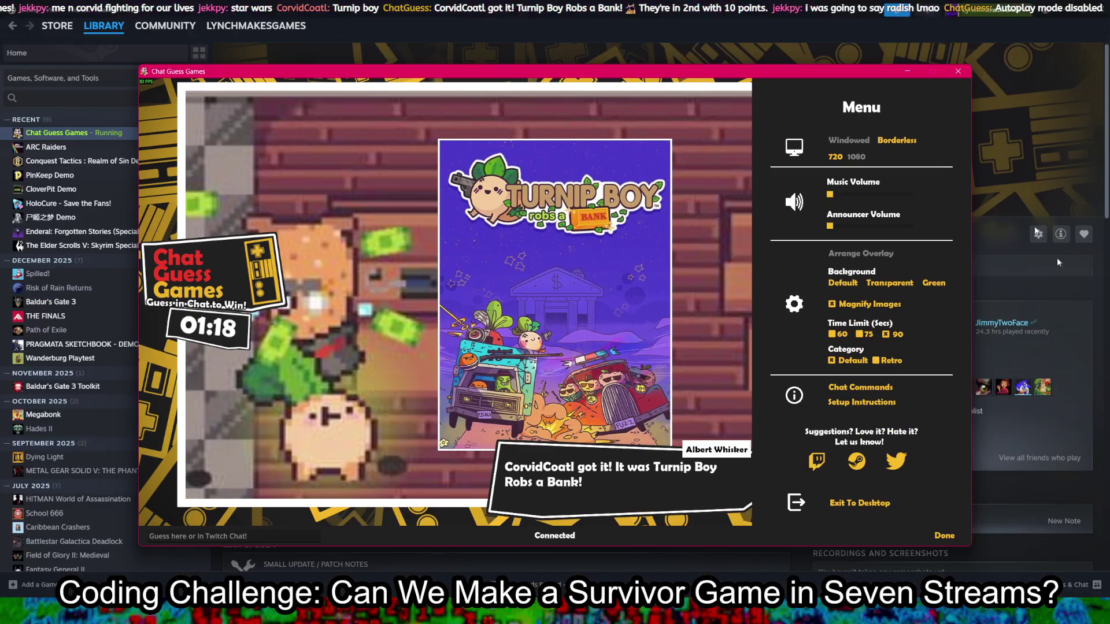
pyautogui.click(859, 502)
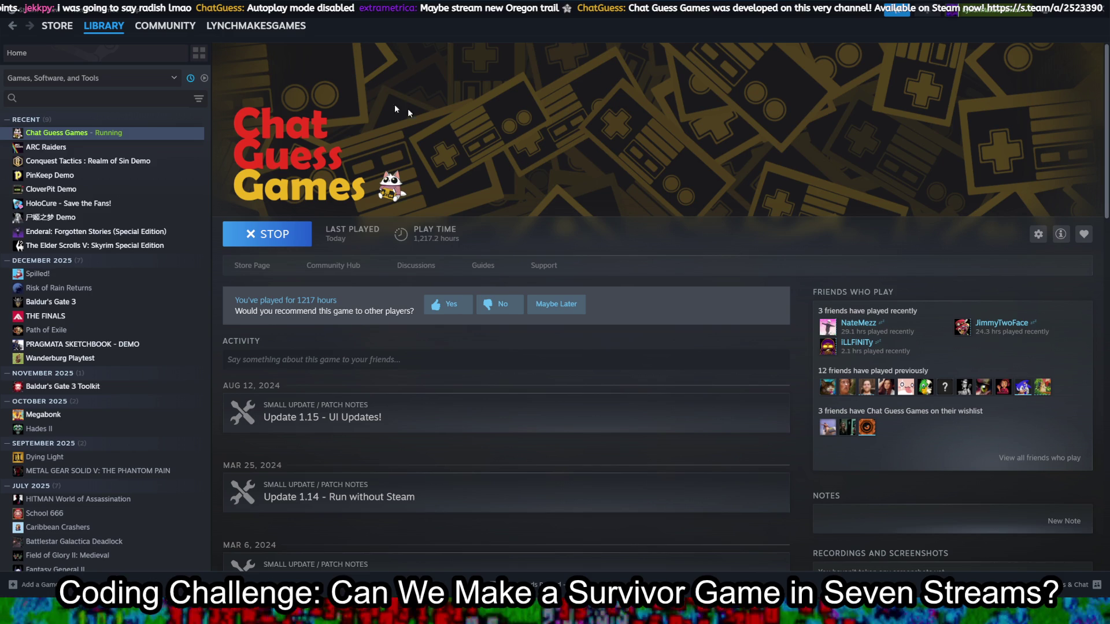
pyautogui.click(57, 26)
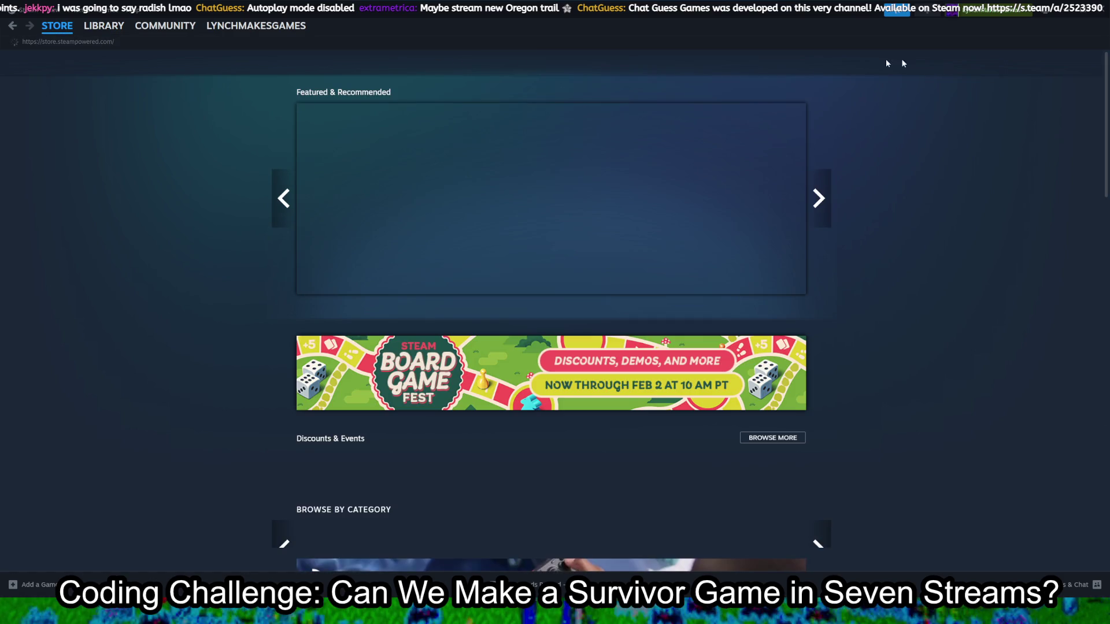
# Step: Search the Steam store for 'oregon trai' and open The Oregon Trail's page
pyautogui.click(692, 57)
pyautogui.write('o')
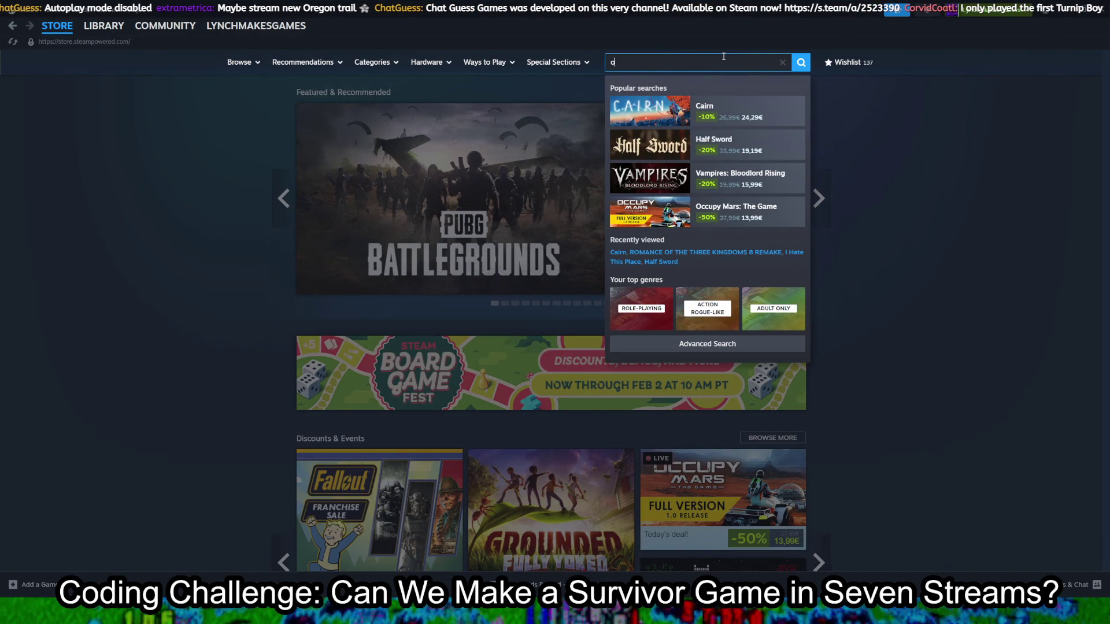
pyautogui.write('regon trai')
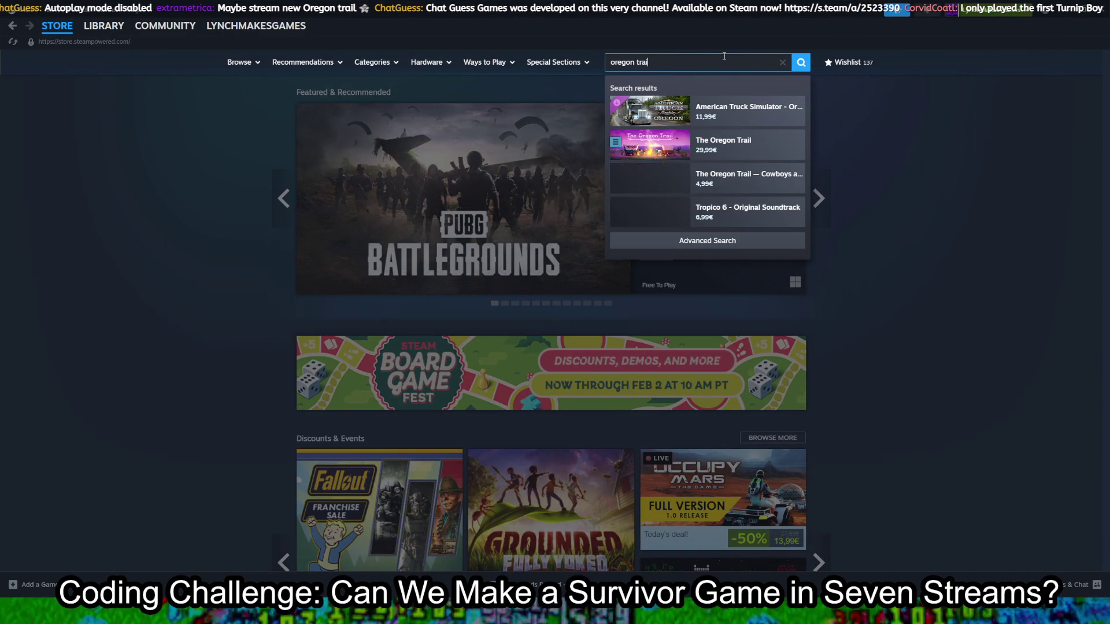
pyautogui.click(748, 127)
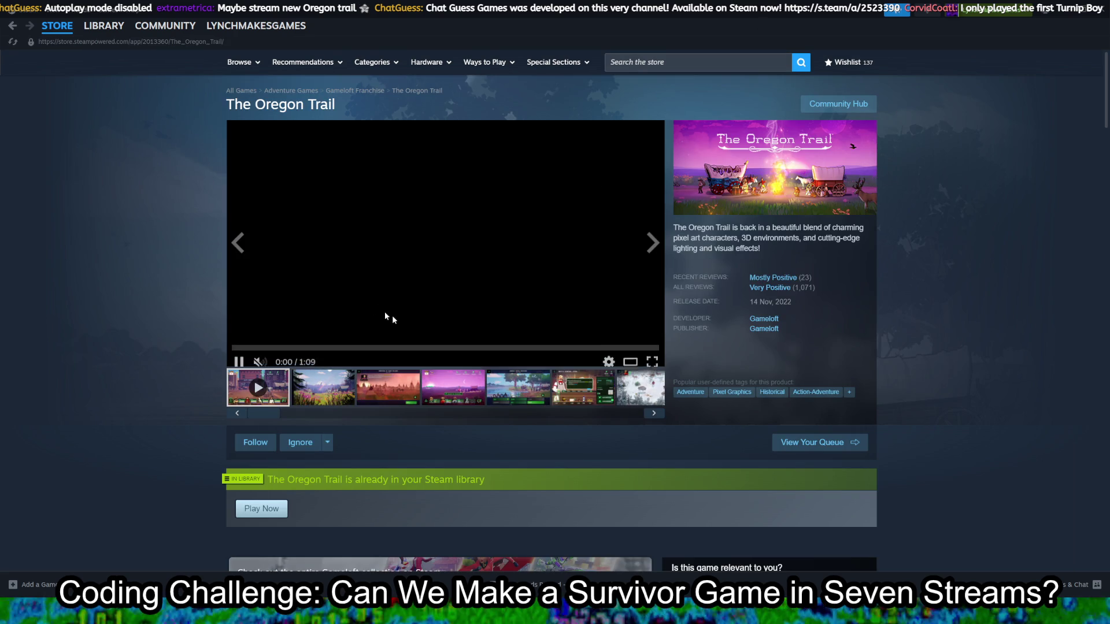
# Step: Browse The Oregon Trail's screenshots, enlarging the purple Dysentery shot before closing it
pyautogui.click(512, 390)
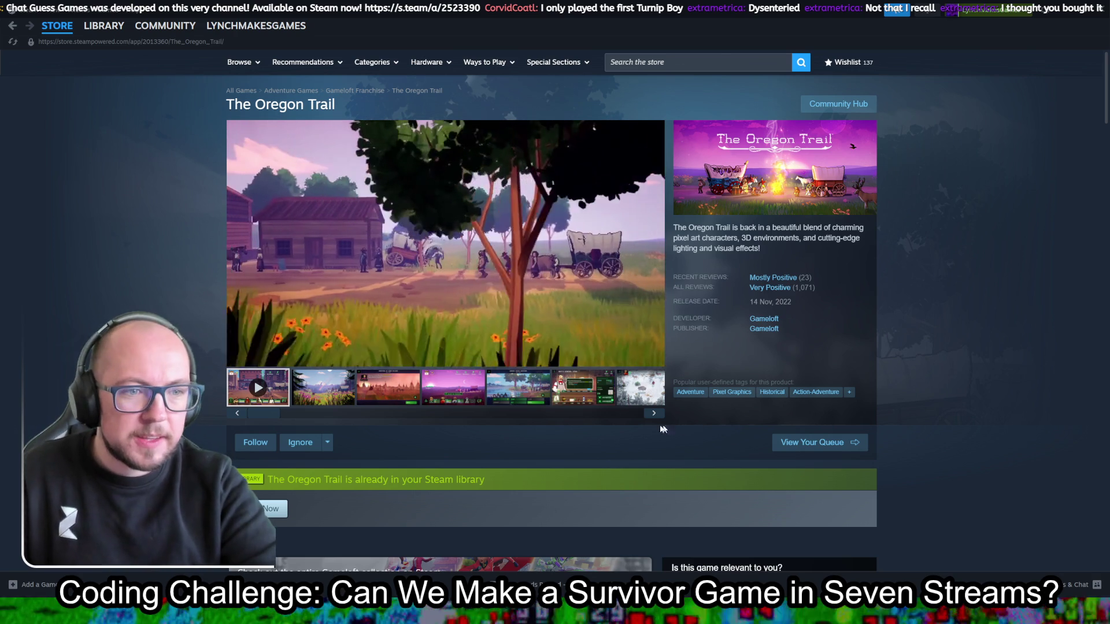
pyautogui.click(453, 387)
pyautogui.click(508, 388)
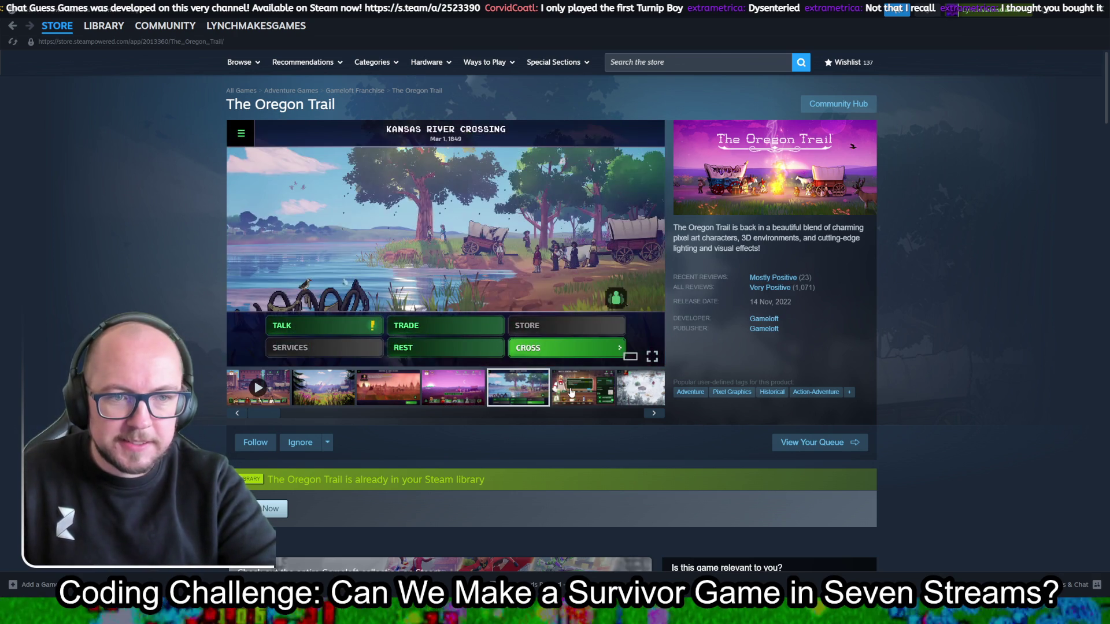
pyautogui.click(469, 389)
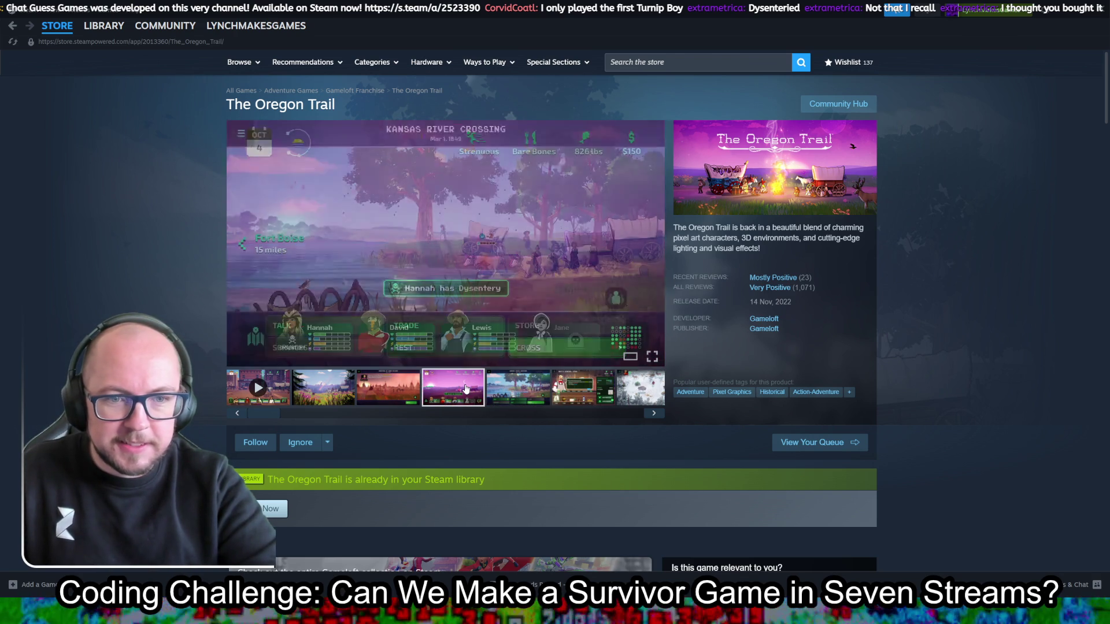
pyautogui.click(426, 293)
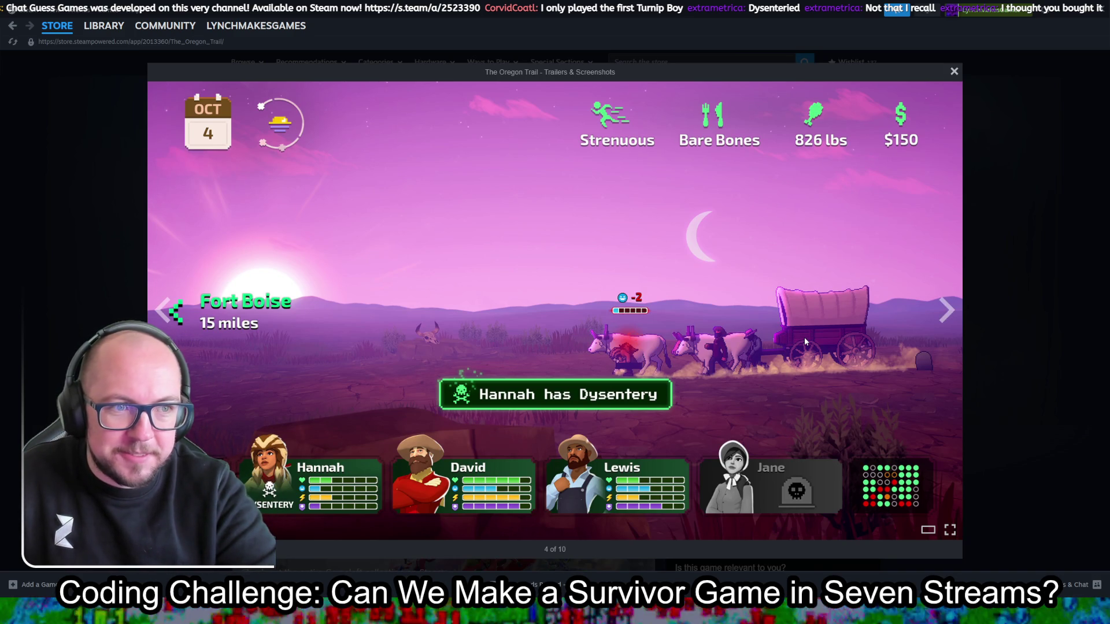
pyautogui.click(994, 225)
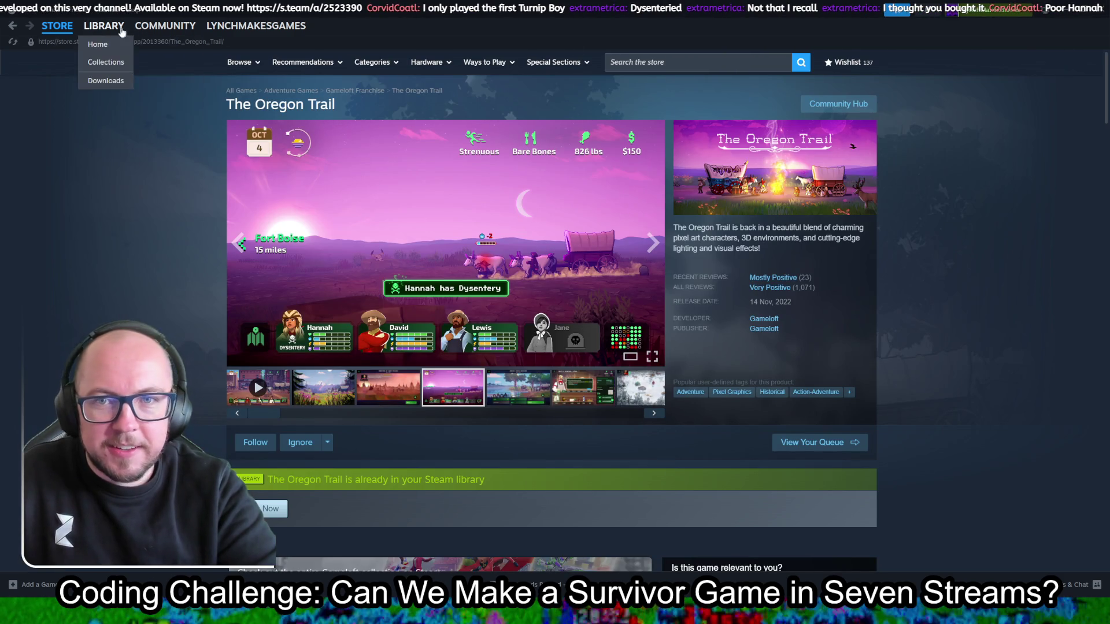
pyautogui.click(104, 25)
# Step: Minimize Steam, bring up Krita's flower.kra canvas, then switch to the Godot Shaders browser window
pyautogui.click(1066, 15)
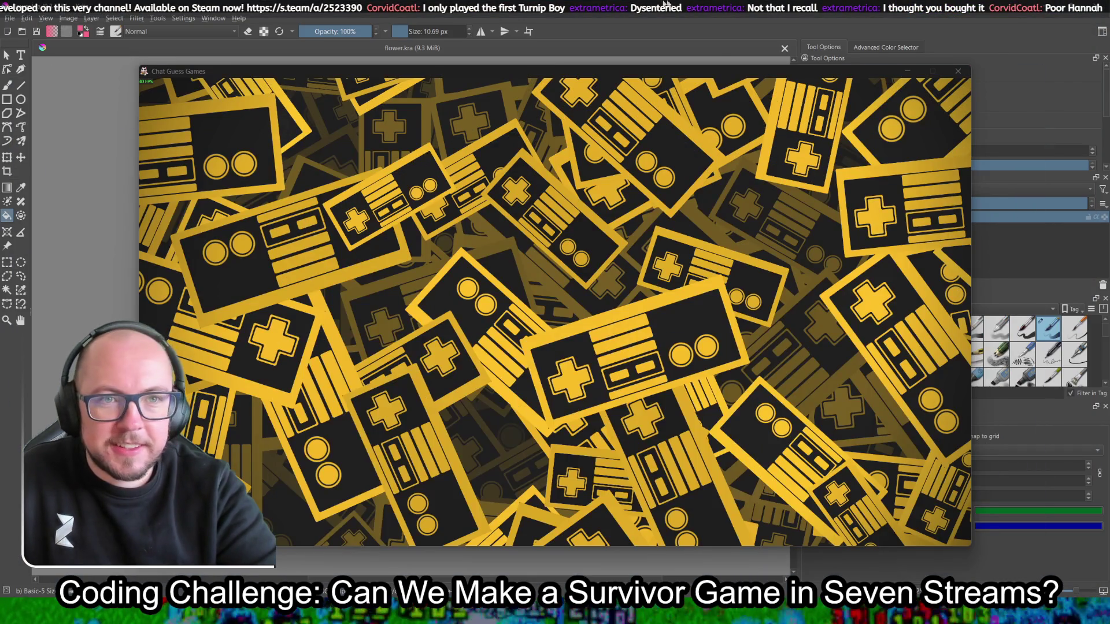
pyautogui.click(662, 48)
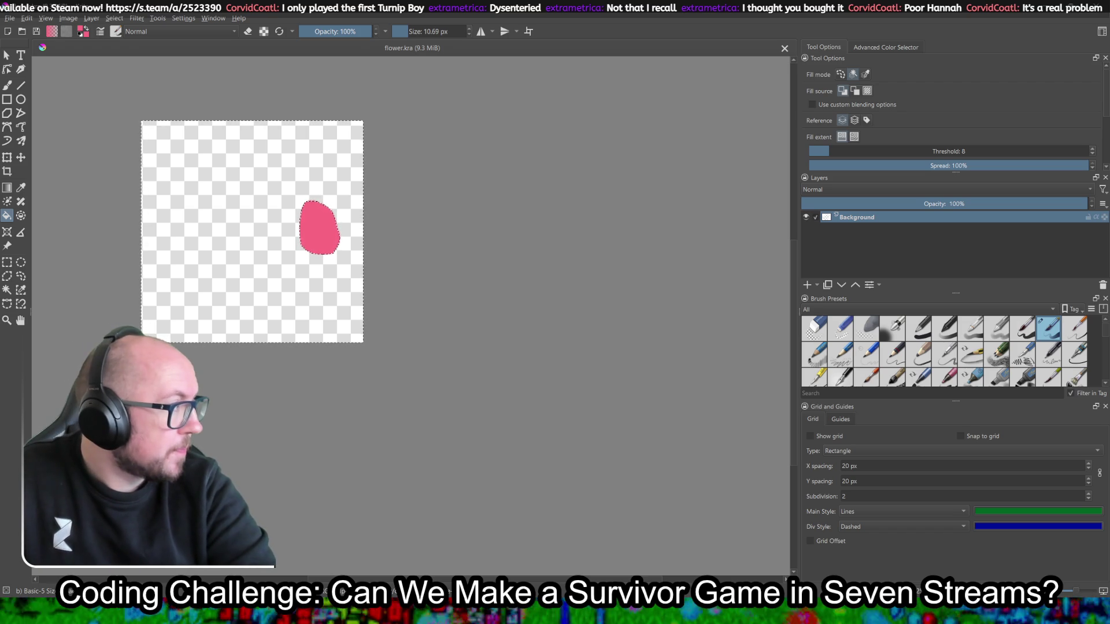
pyautogui.click(761, 509)
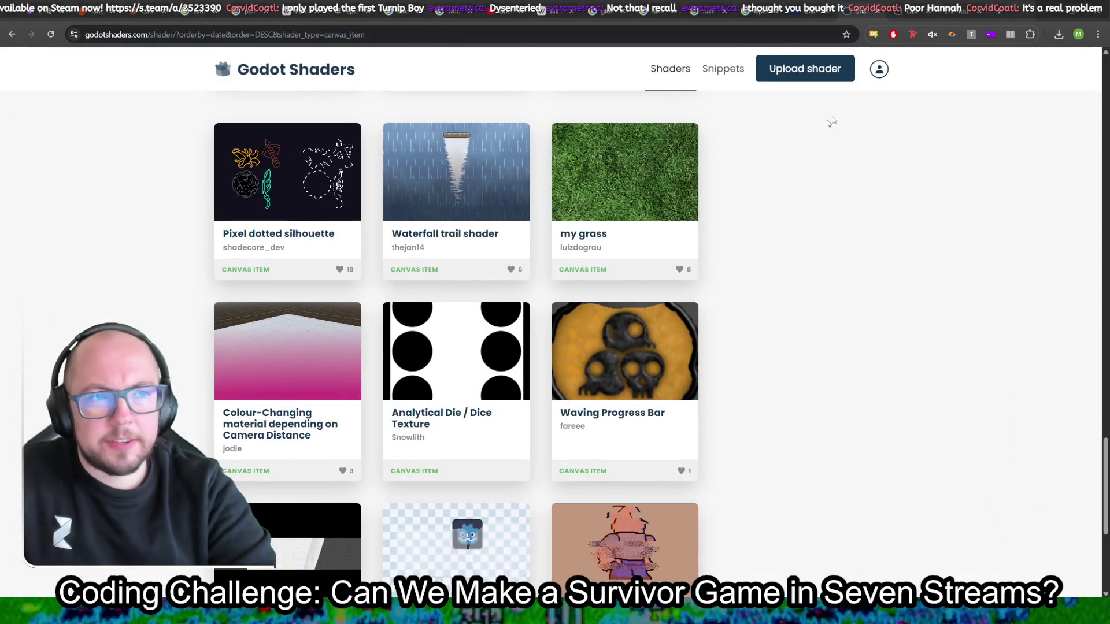
# Step: Search the canvas item shaders for 'lava' and open the Lava Shader result
pyautogui.scroll(20, 807, 237)
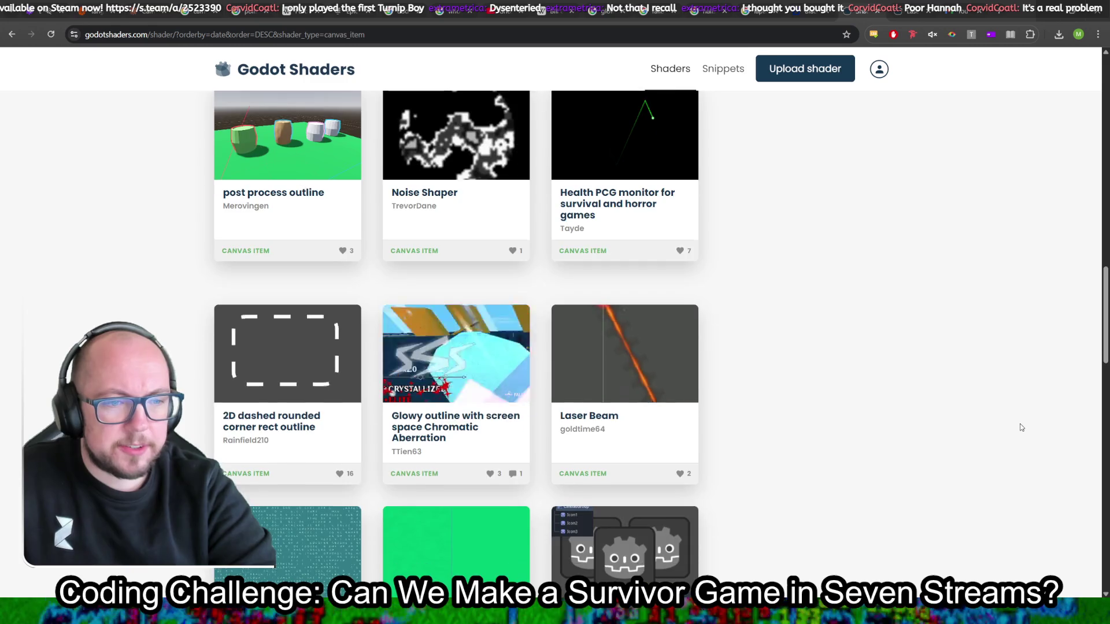
pyautogui.scroll(10, 1021, 426)
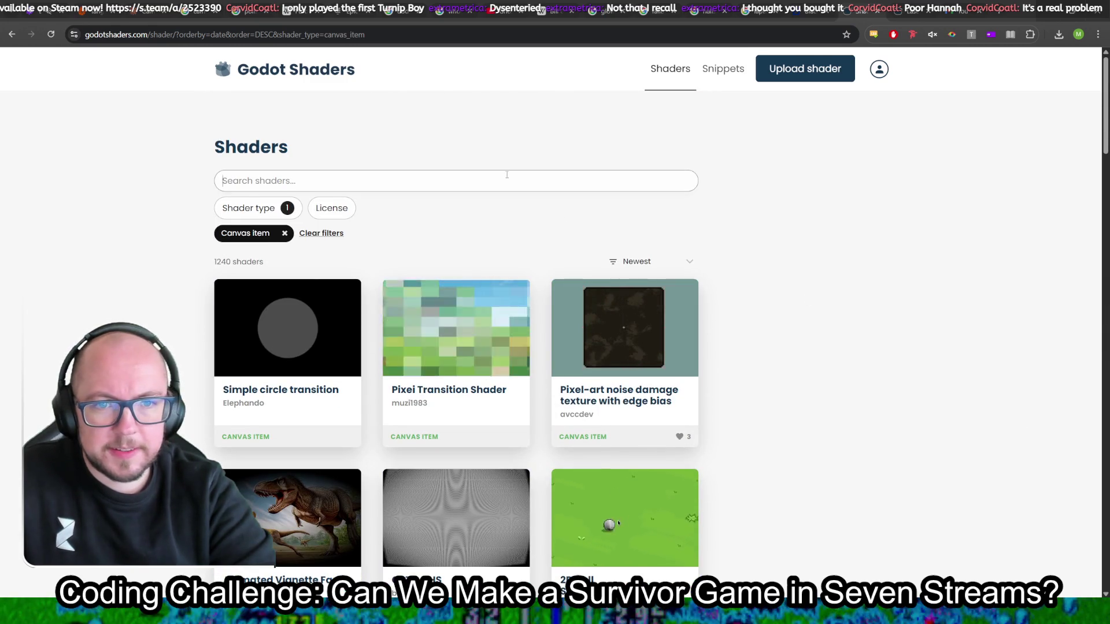
pyautogui.write('laval')
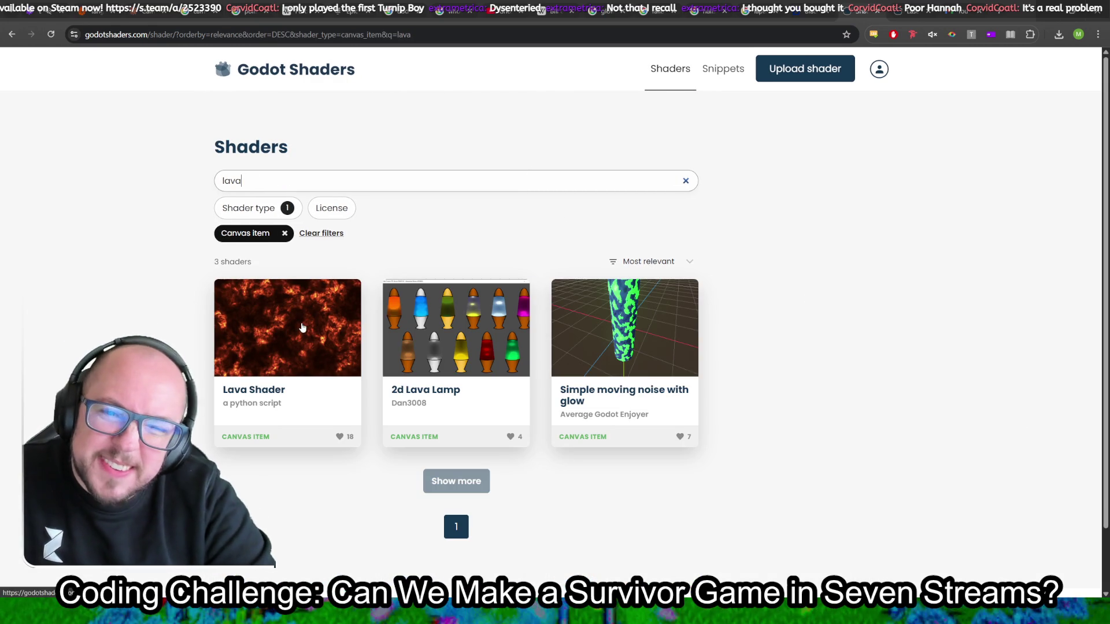
pyautogui.click(845, 228)
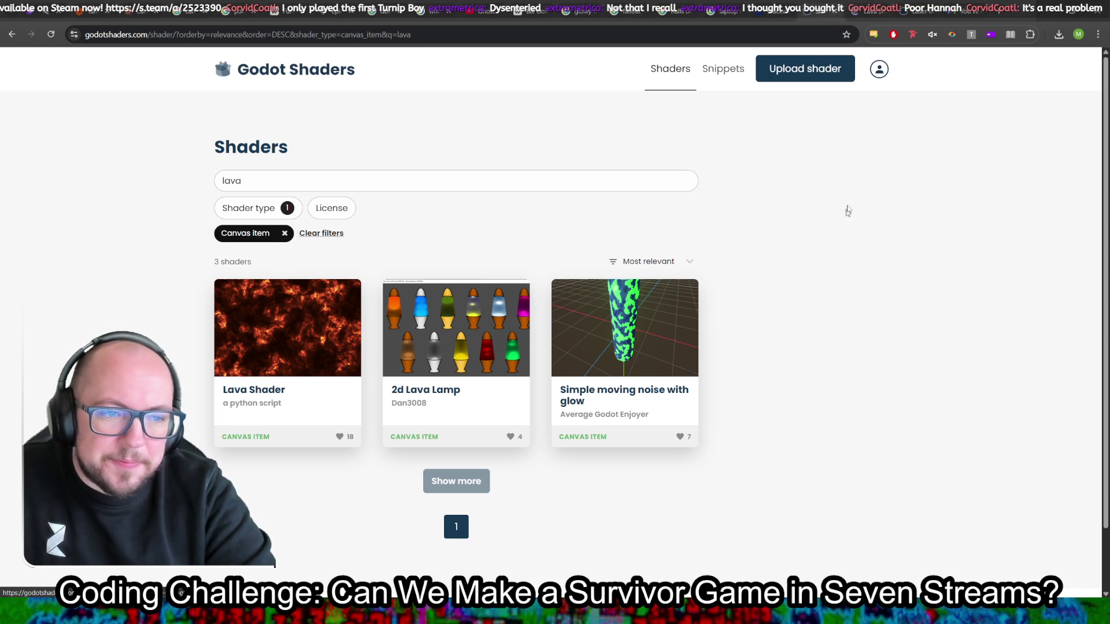
pyautogui.click(869, 4)
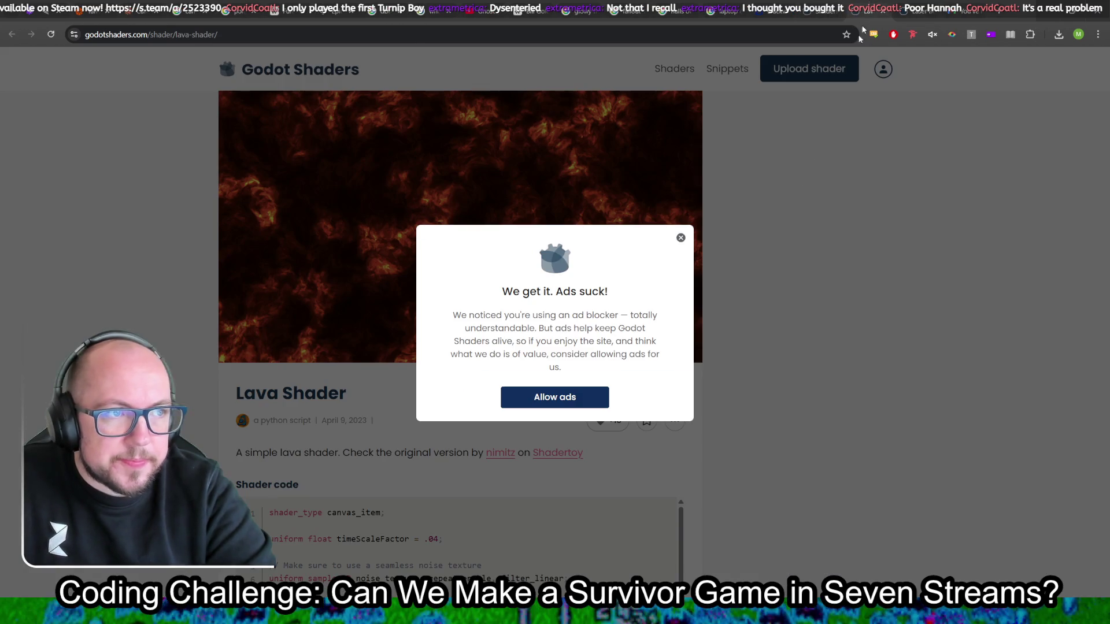
# Step: Dismiss the ad-blocker notice and play the Lava Shader demo video muted
pyautogui.click(681, 238)
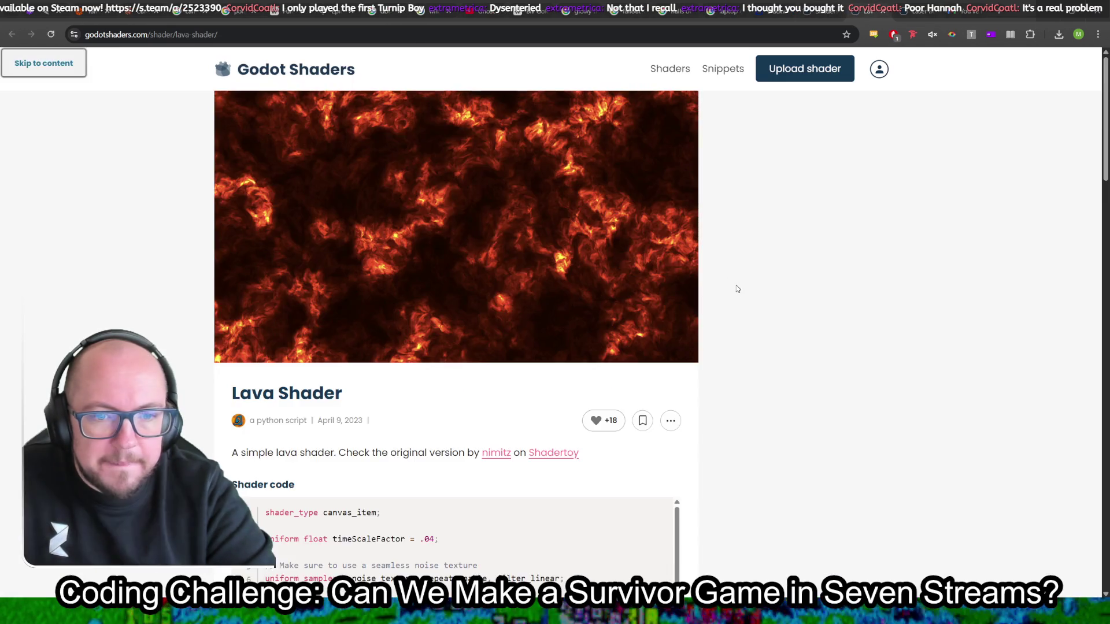
pyautogui.scroll(-15, 729, 313)
pyautogui.scroll(-3, 729, 315)
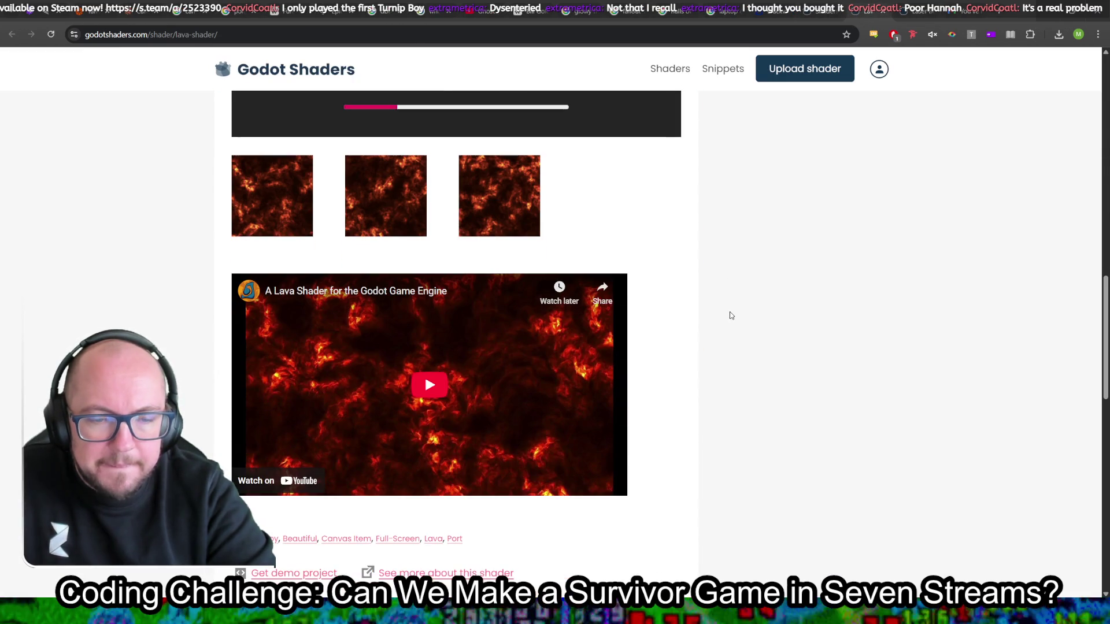
pyautogui.click(453, 365)
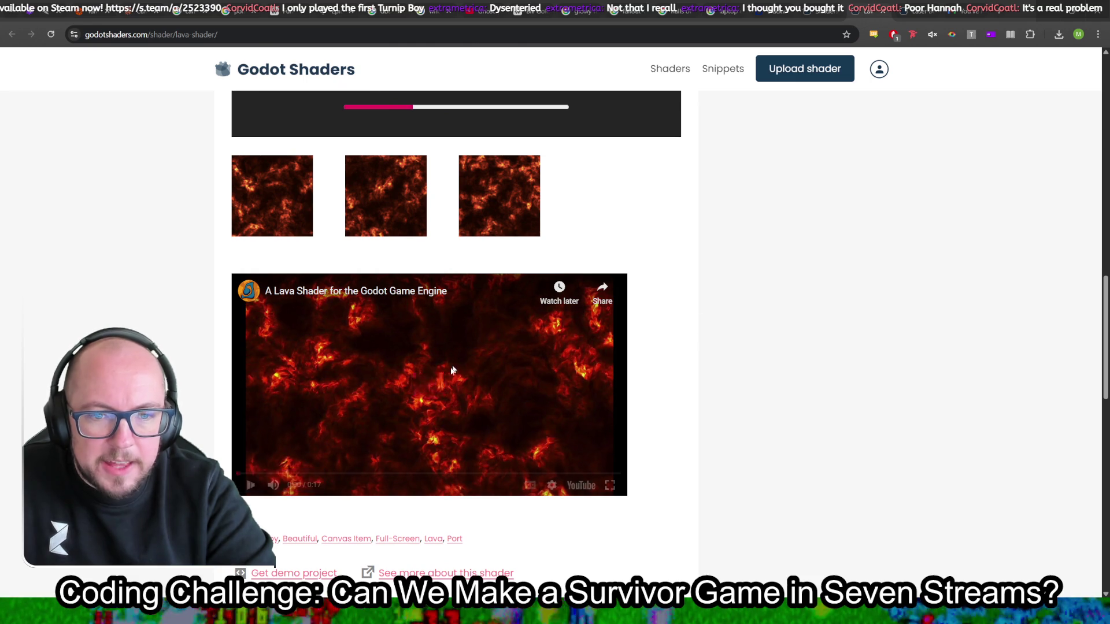
pyautogui.click(273, 485)
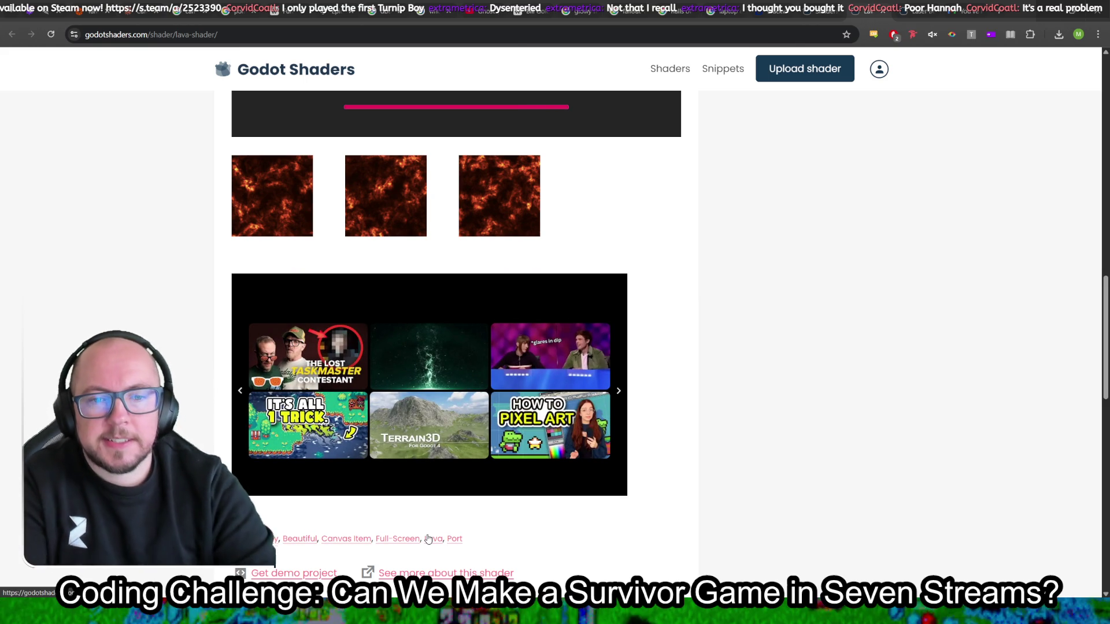
pyautogui.scroll(5, 749, 337)
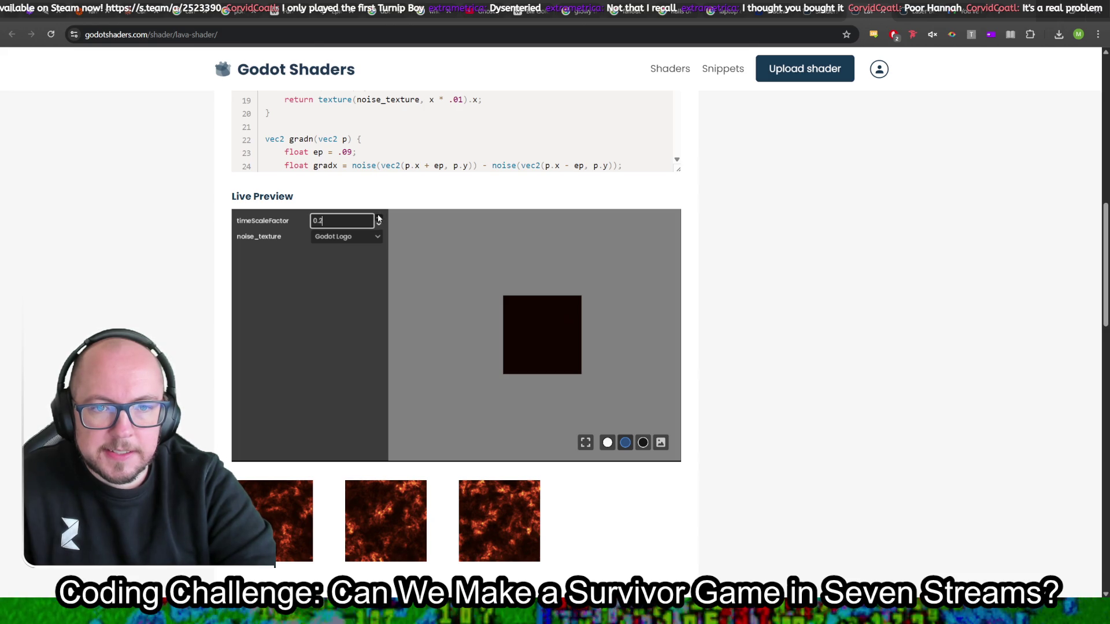
# Step: Preview the lava shader with Checker and B/W Gradient textures, then restore Noise
pyautogui.click(364, 242)
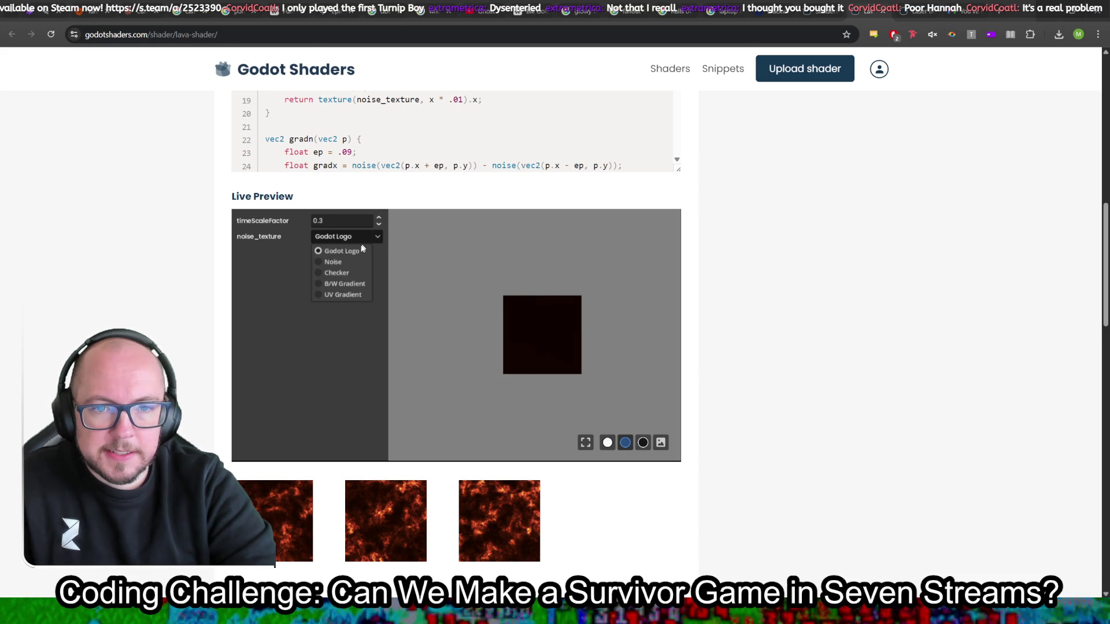
pyautogui.click(349, 256)
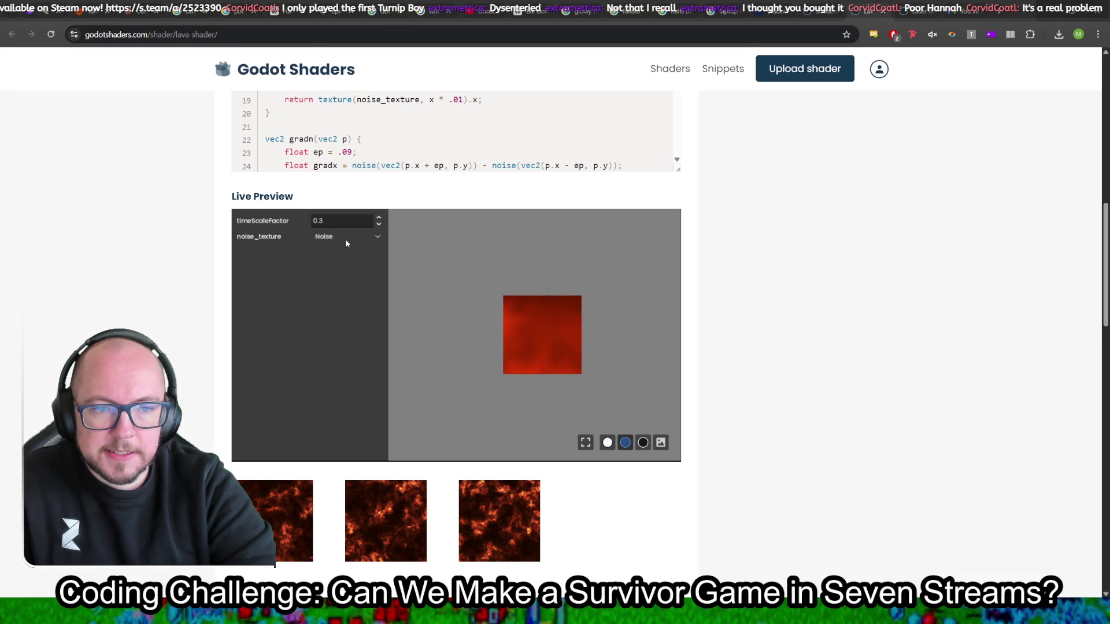
pyautogui.click(342, 238)
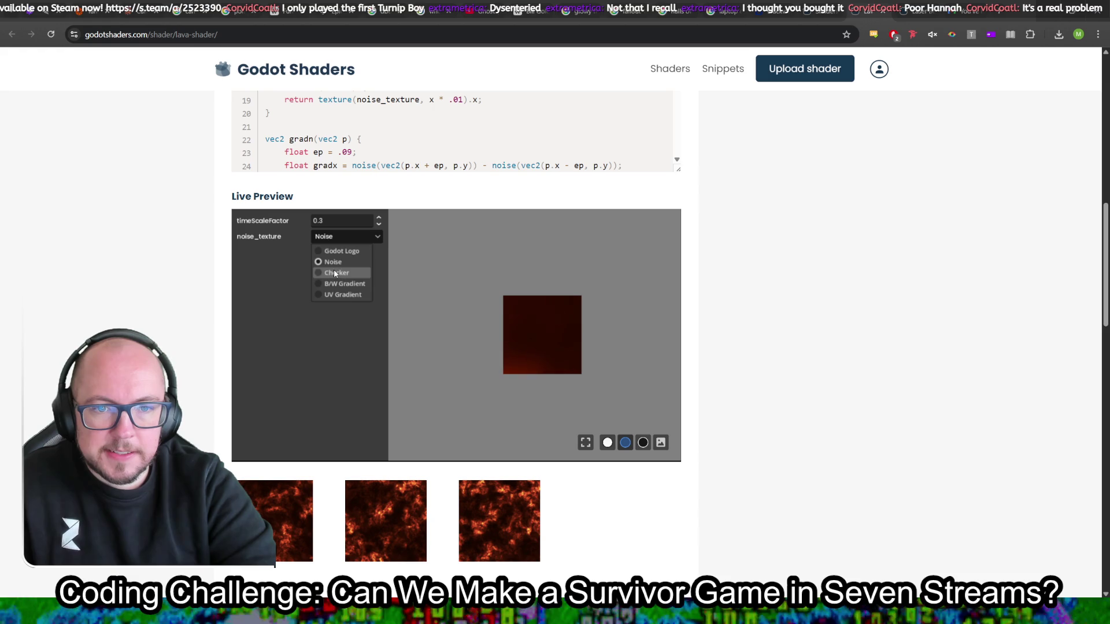
pyautogui.click(334, 270)
pyautogui.click(346, 238)
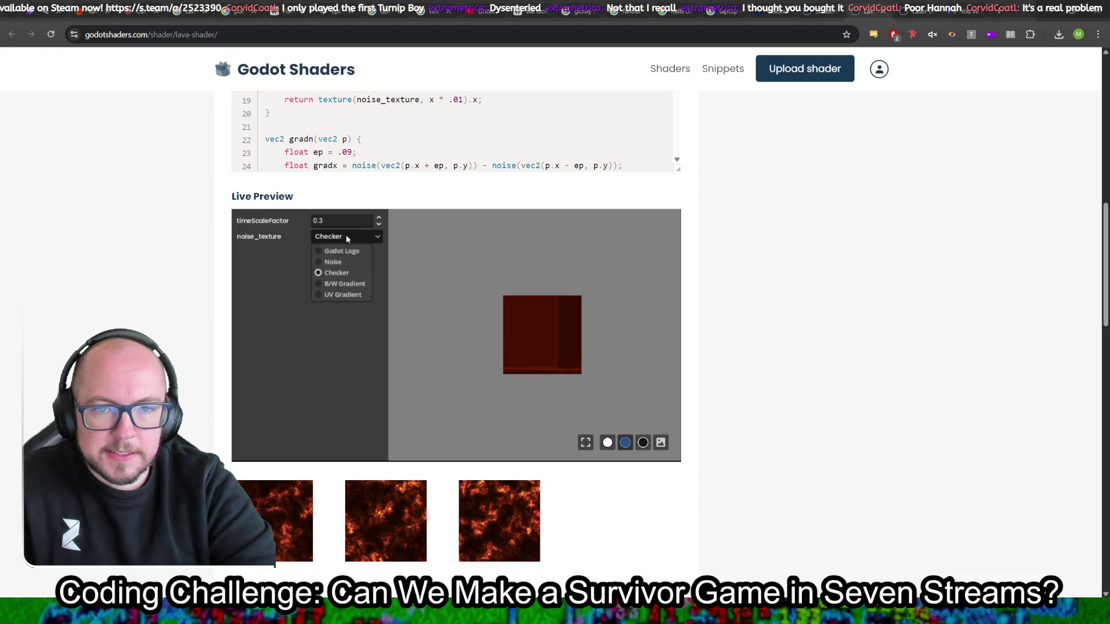
pyautogui.click(344, 283)
pyautogui.click(333, 262)
pyautogui.scroll(8, 553, 301)
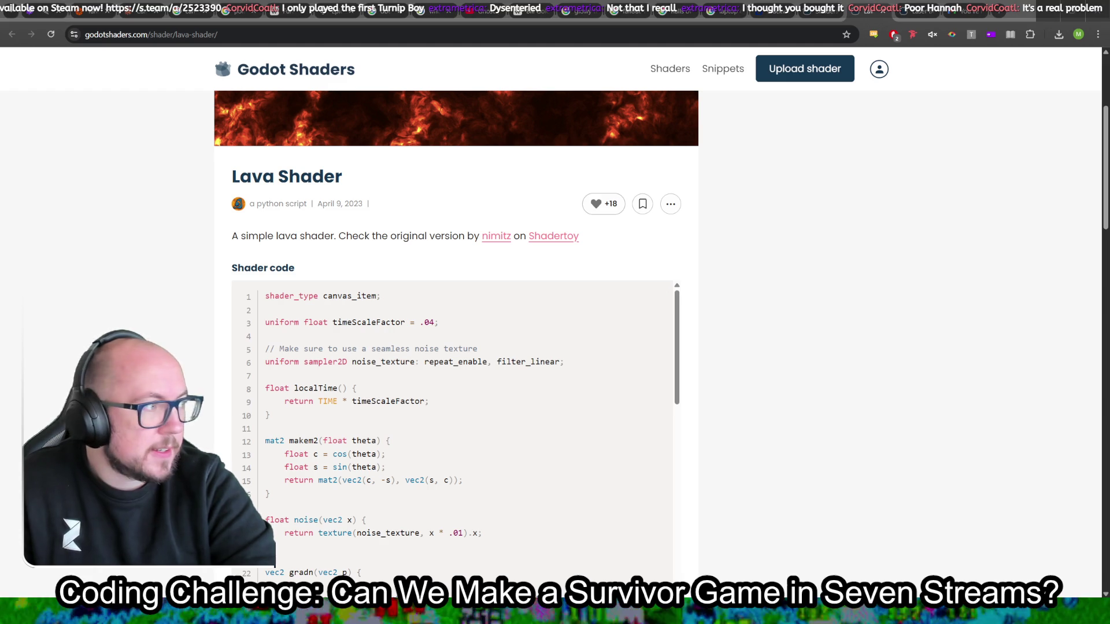
pyautogui.hotkey('alt', 'Tab')
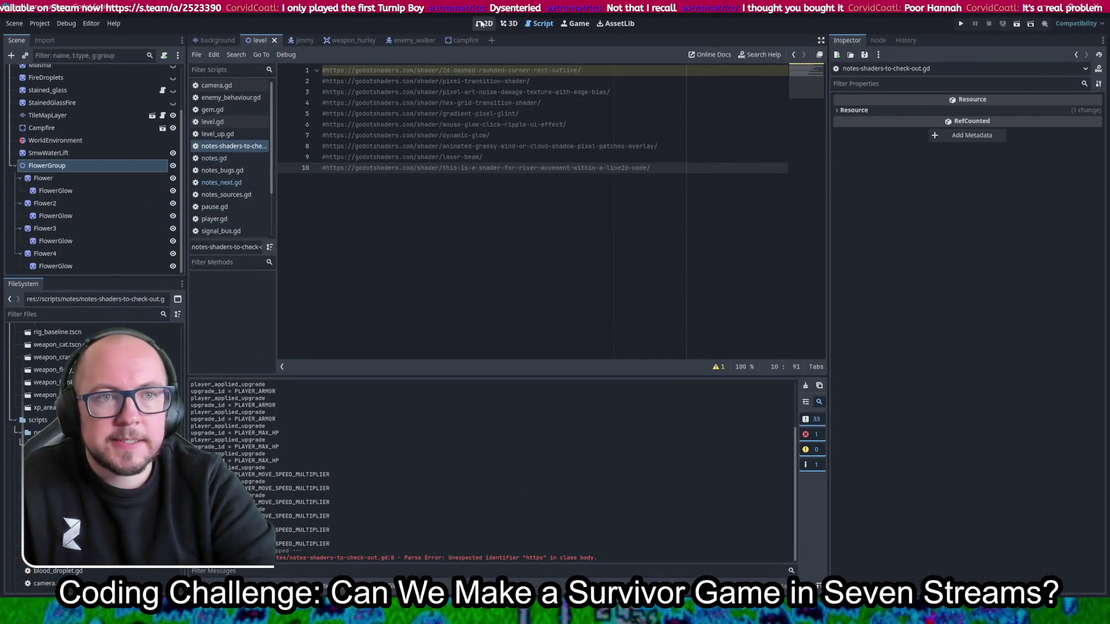
# Step: Show the level in the 2D view and scroll to the res://shaders folder
pyautogui.click(481, 23)
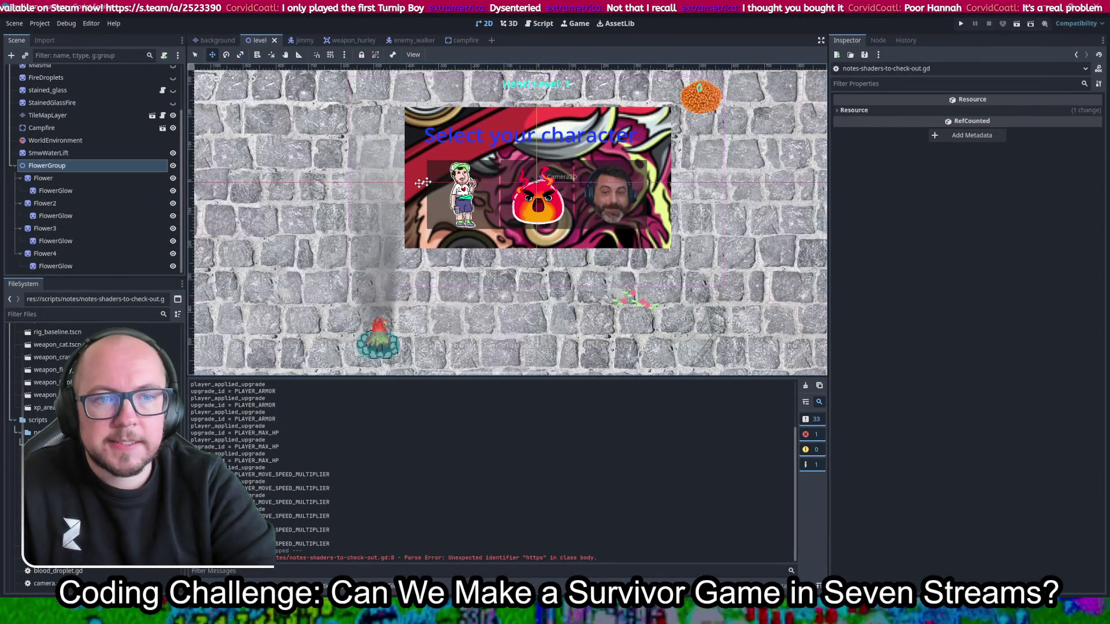
pyautogui.scroll(-2, 397, 245)
pyautogui.hscroll(5, 397, 245)
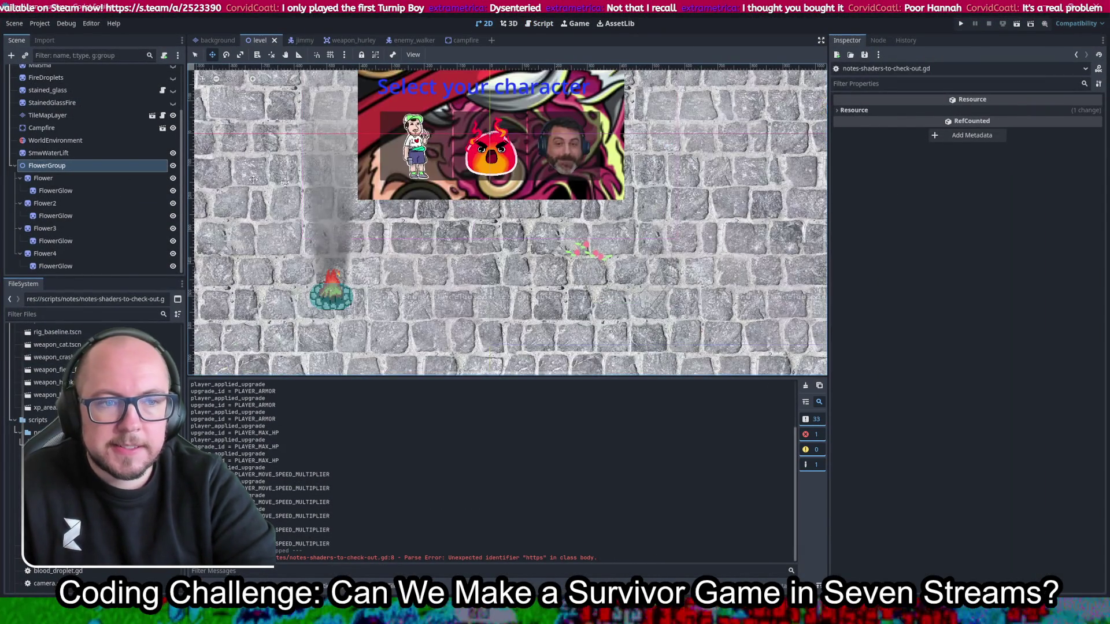
pyautogui.hscroll(4, 494, 230)
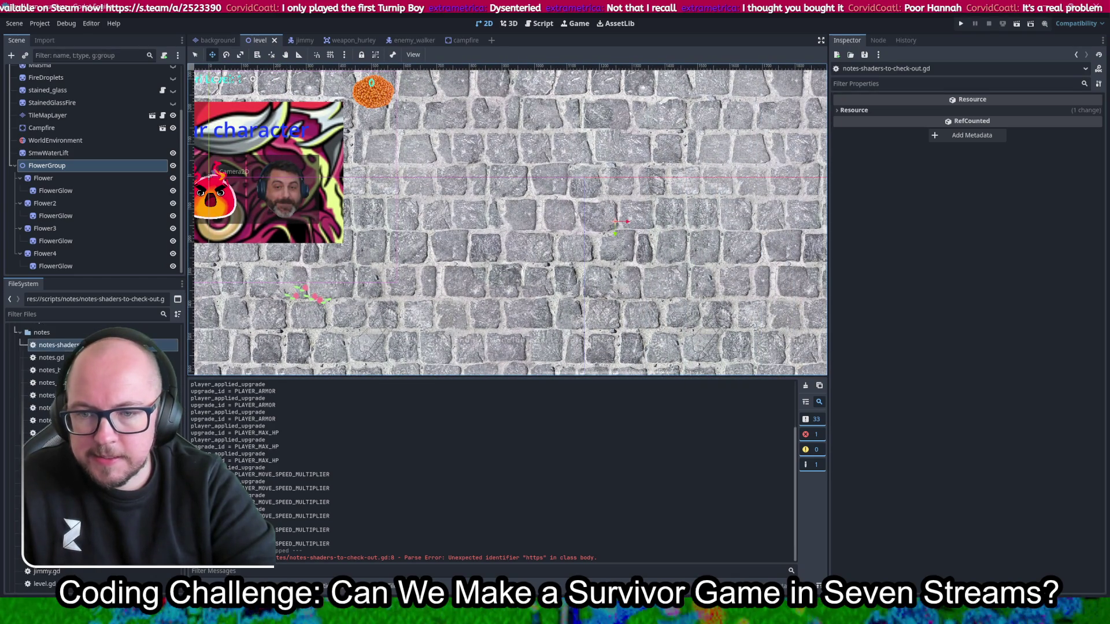
pyautogui.scroll(5, 92, 439)
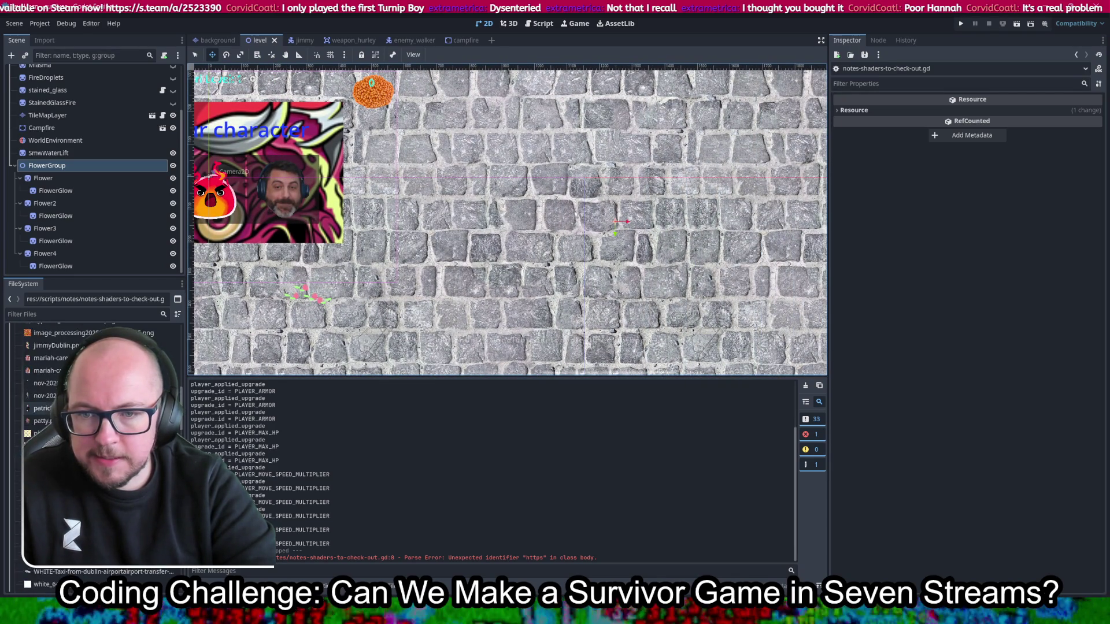
pyautogui.scroll(-5, 93, 439)
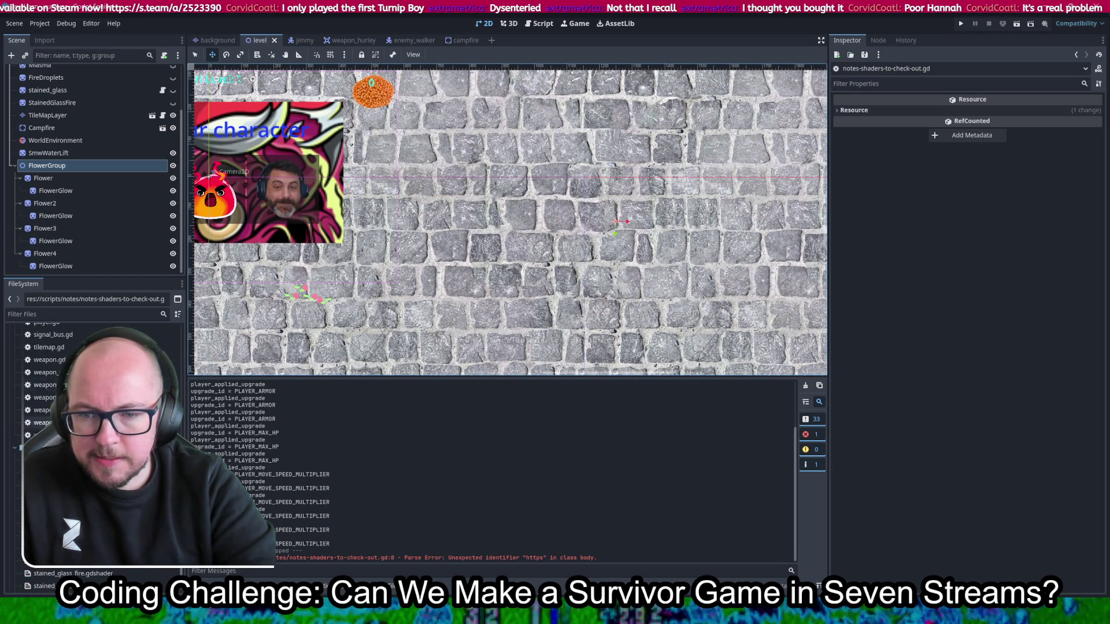
pyautogui.scroll(-5, 93, 439)
# Step: Create a new script, lava.gd, in the shaders folder
pyautogui.click(45, 378)
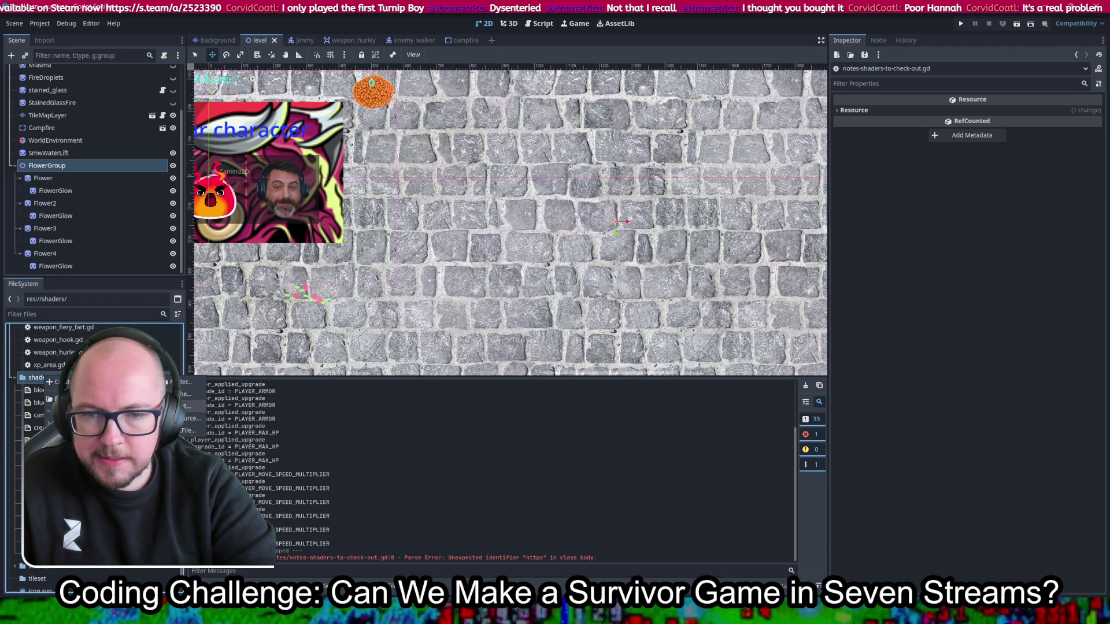
pyautogui.click(185, 406)
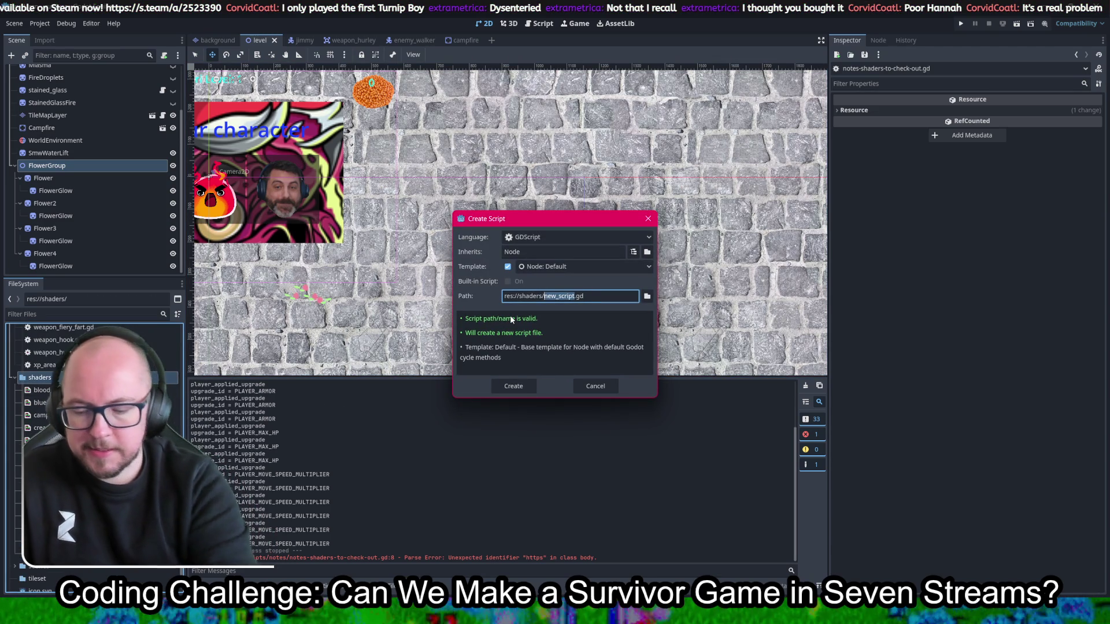
pyautogui.press('Return')
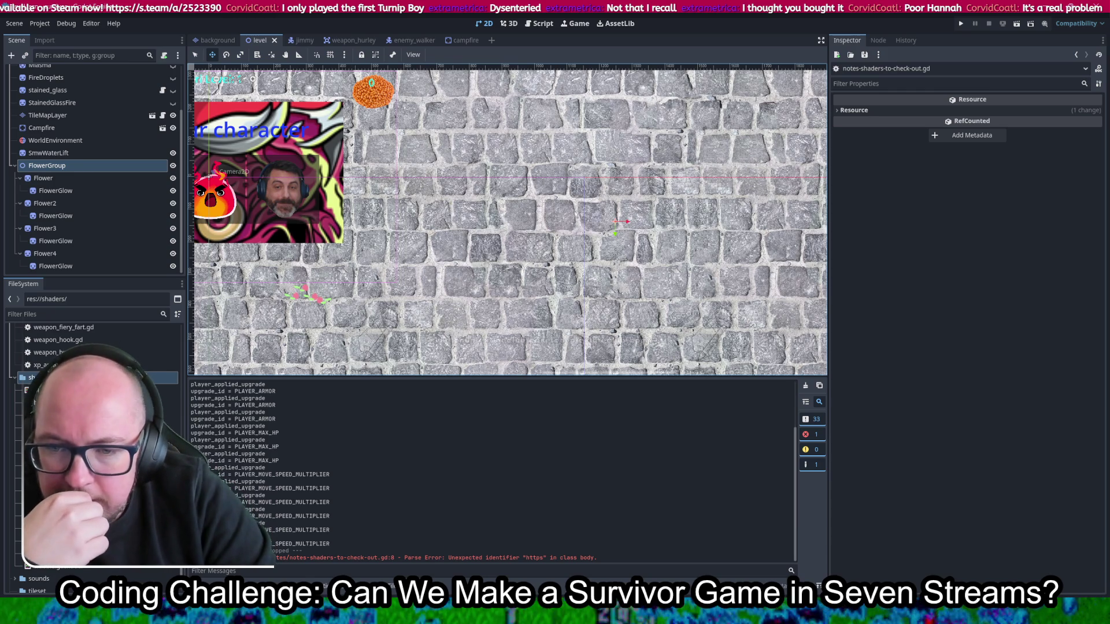
# Step: Delete the lava.gd script from res://shaders
pyautogui.click(53, 539)
pyautogui.press('Delete')
pyautogui.press('Return')
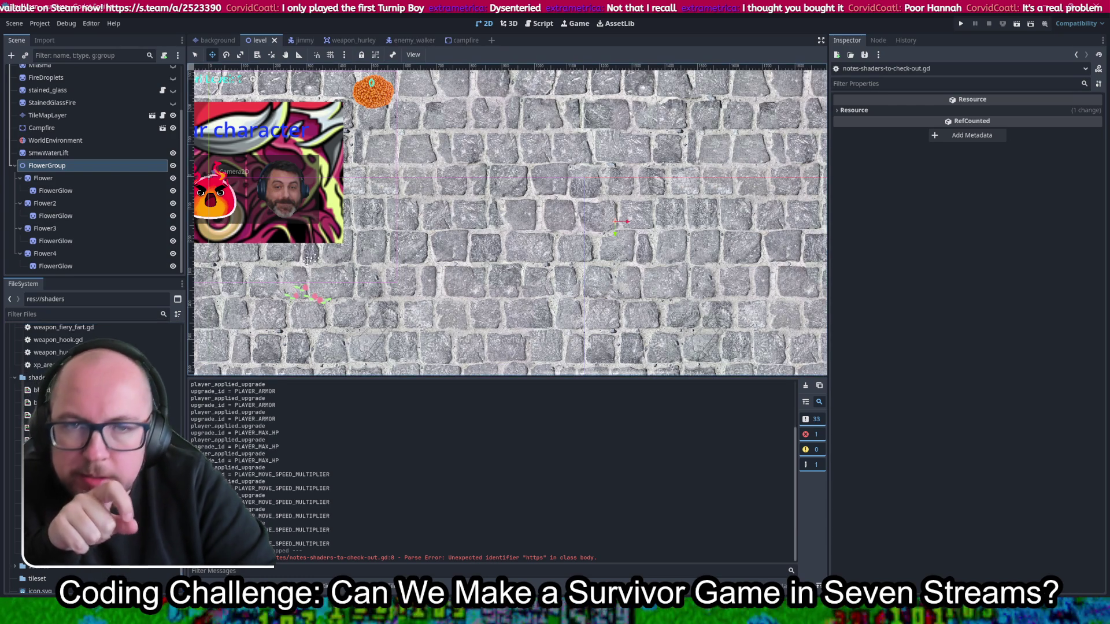
pyautogui.moveTo(284, 121)
pyautogui.mouseDown()
pyautogui.moveTo(394, 150)
pyautogui.moveTo(495, 156)
pyautogui.mouseUp()
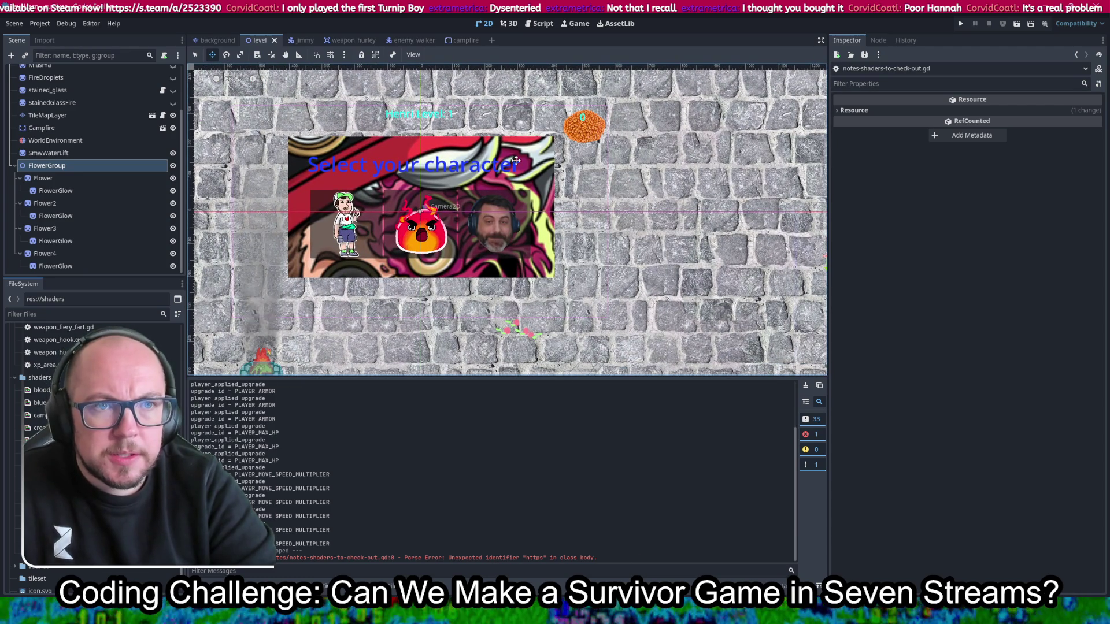
pyautogui.scroll(-4, 260, 89)
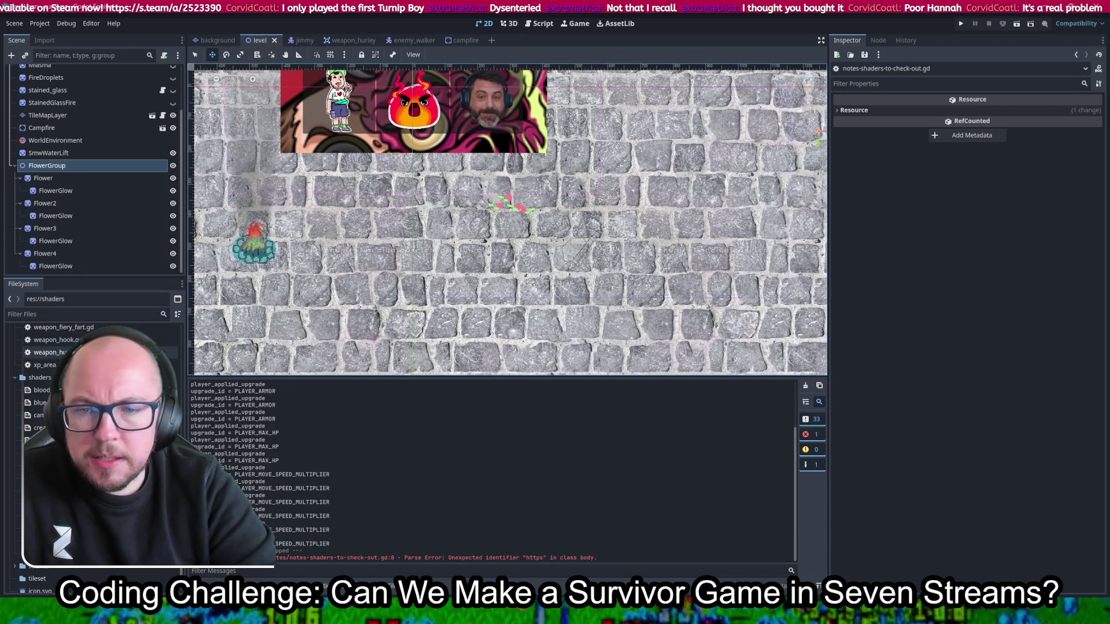
pyautogui.rightClick(39, 382)
# Step: Create a new Shader resource, new_shader.gdshader, in res://shaders
pyautogui.moveTo(41, 382)
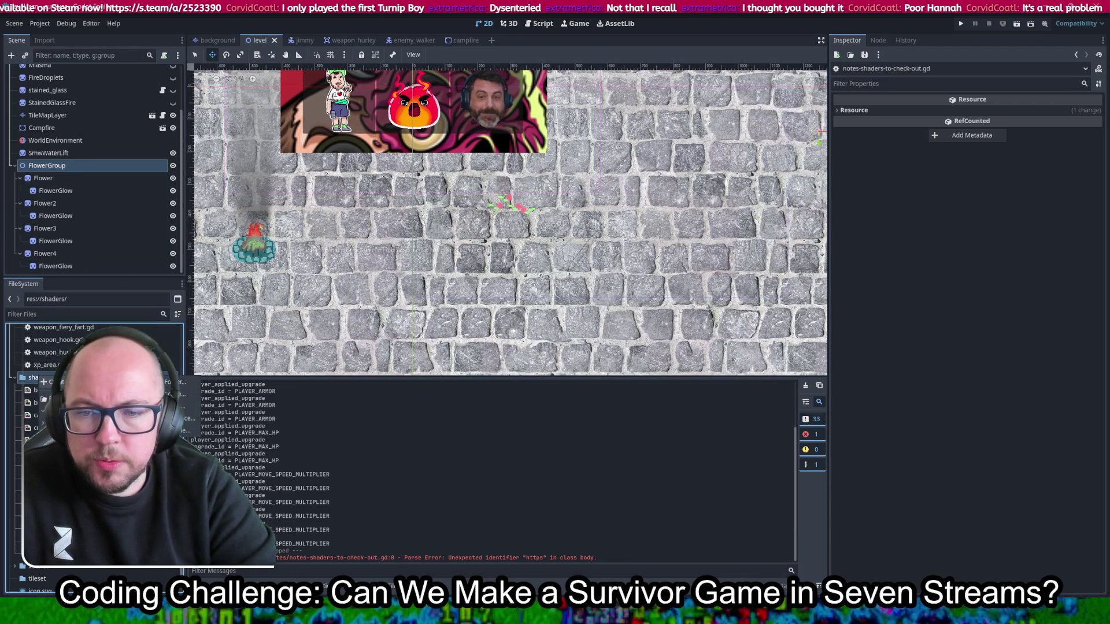
pyautogui.click(261, 378)
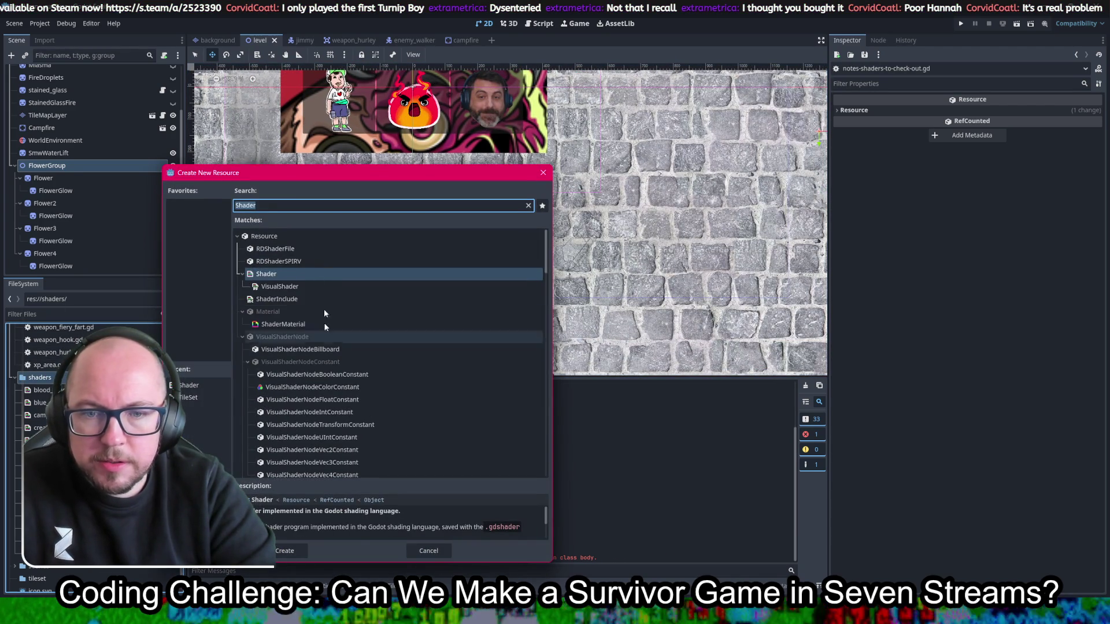
pyautogui.doubleClick(269, 274)
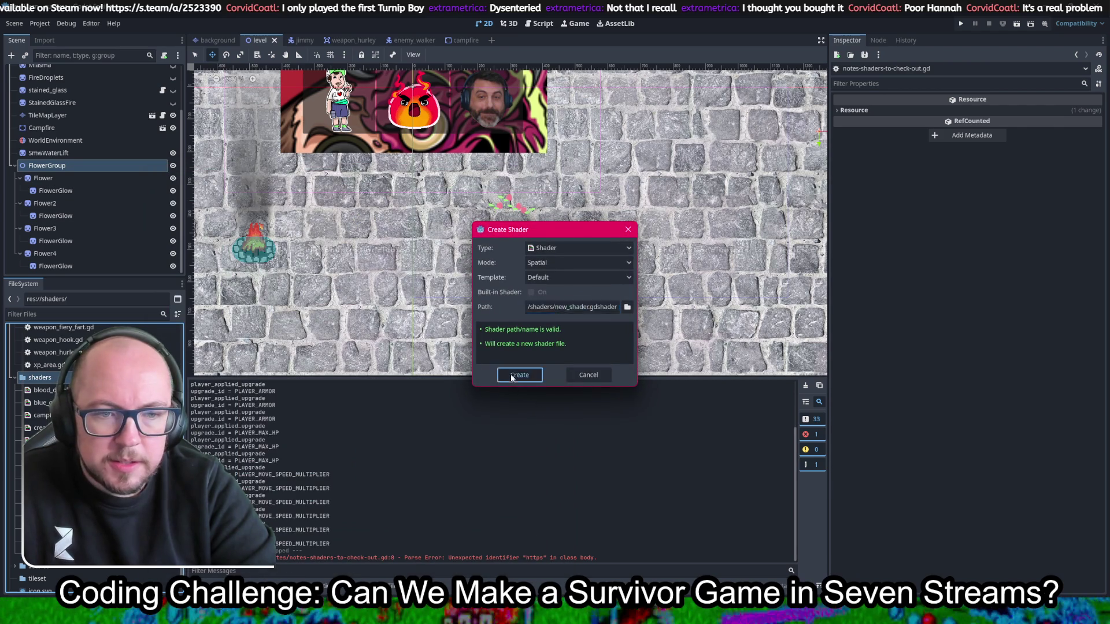
pyautogui.click(519, 374)
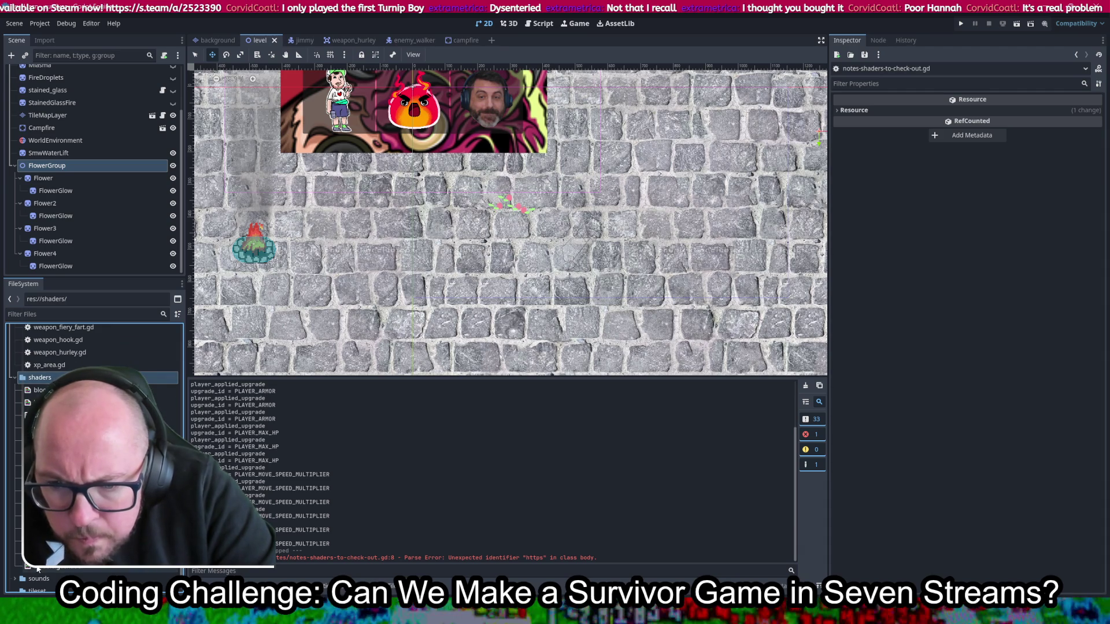
pyautogui.rightClick(98, 565)
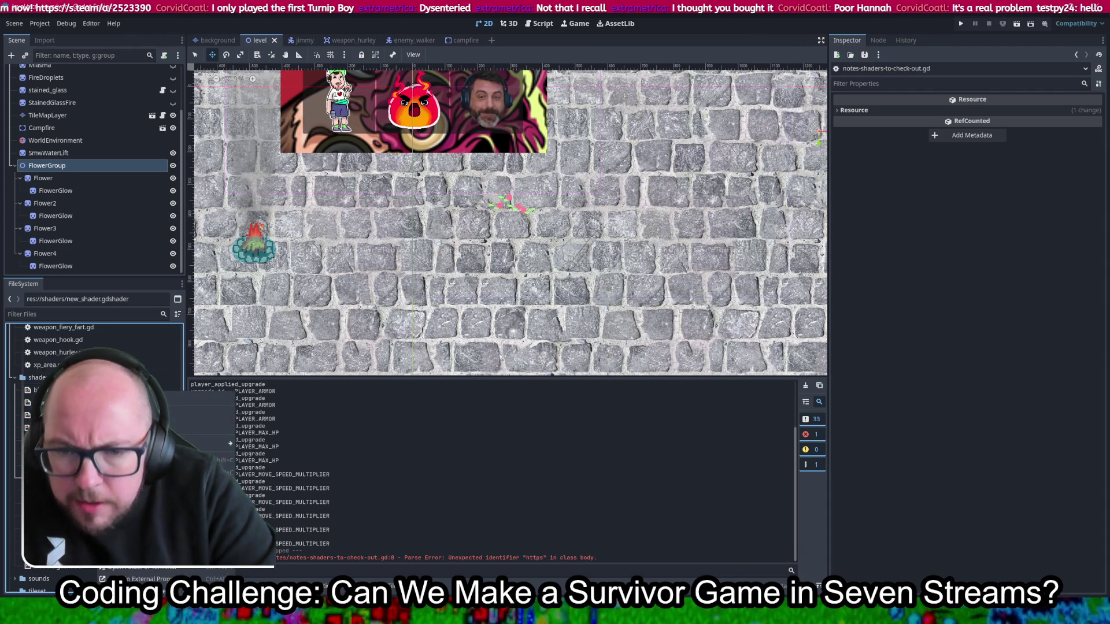
# Step: Rename new_shader.gdshader to lava.gdshader
pyautogui.press('Escape')
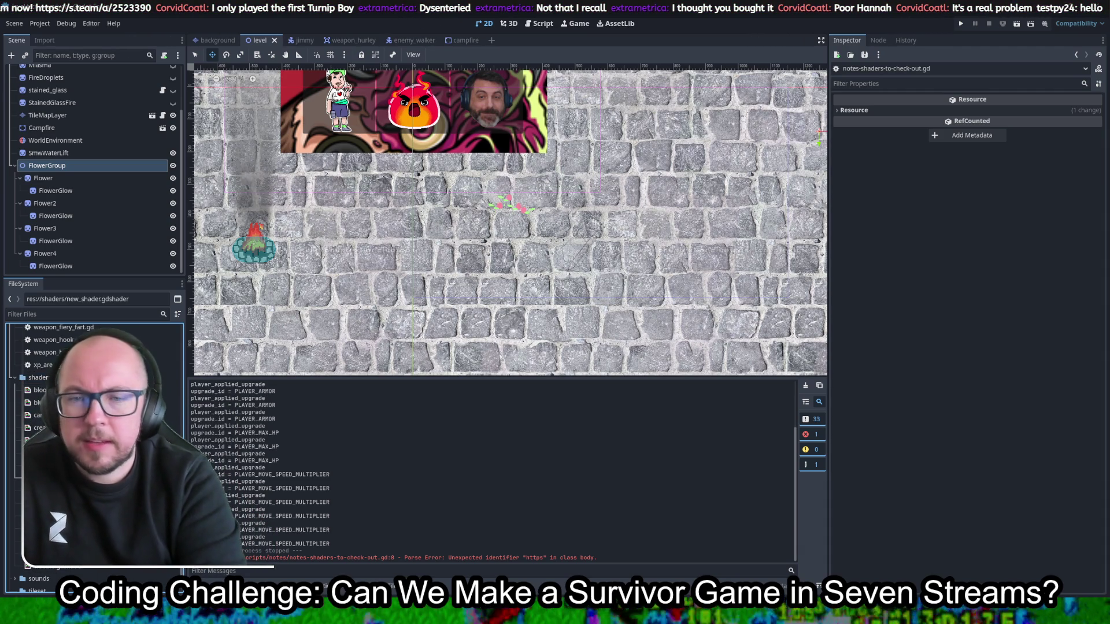
pyautogui.press('Delete')
pyautogui.press('Return')
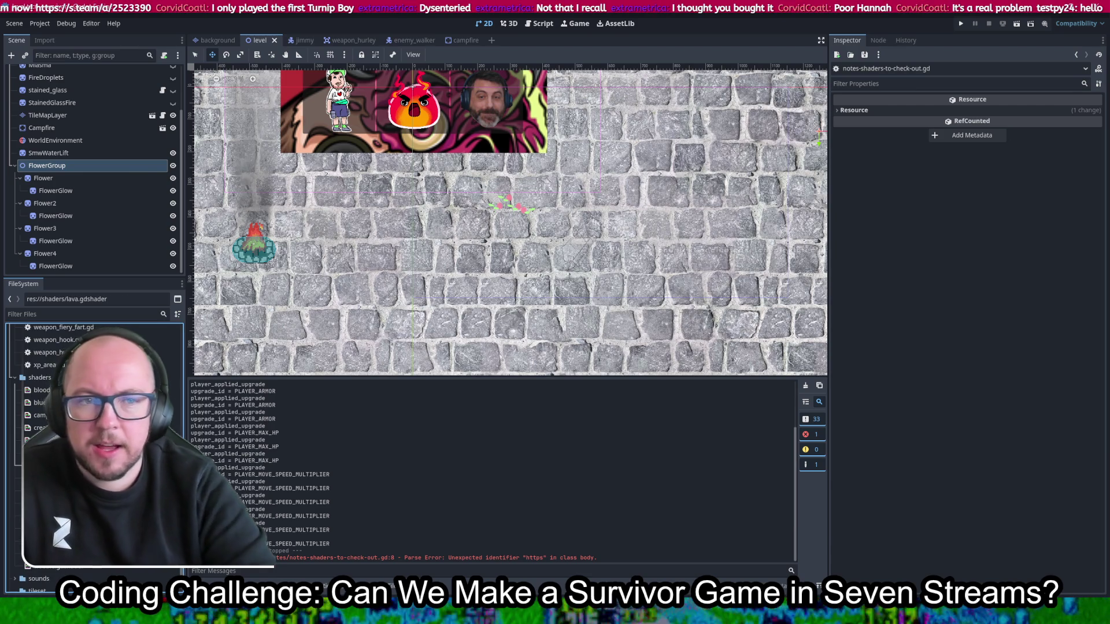
pyautogui.moveTo(374, 205); pyautogui.dragTo(203, 269)
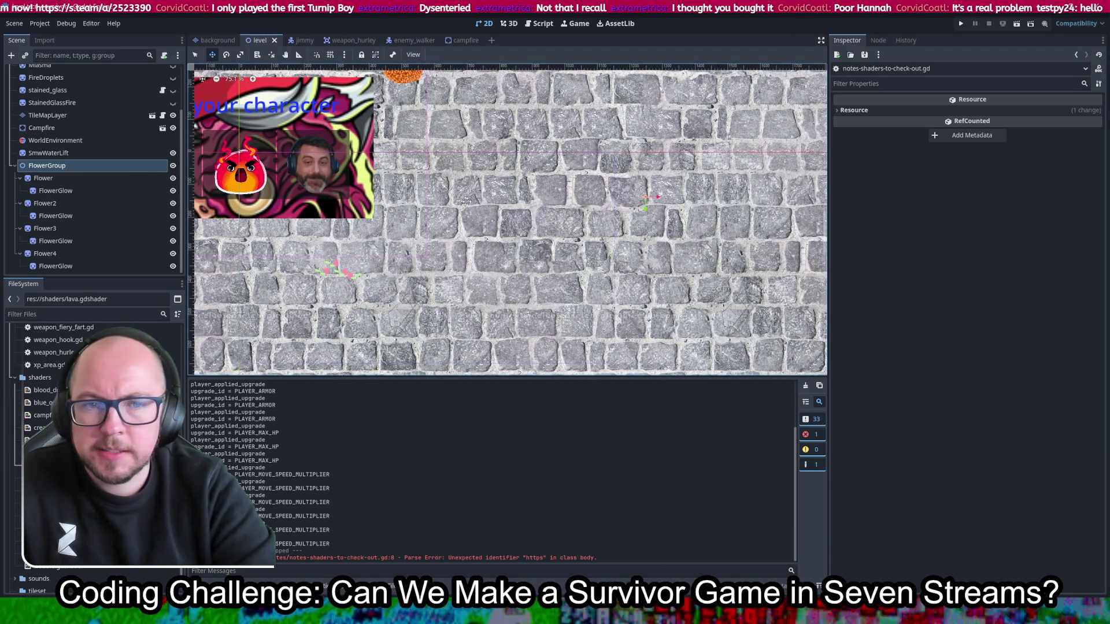
pyautogui.moveTo(608, 273); pyautogui.dragTo(544, 309)
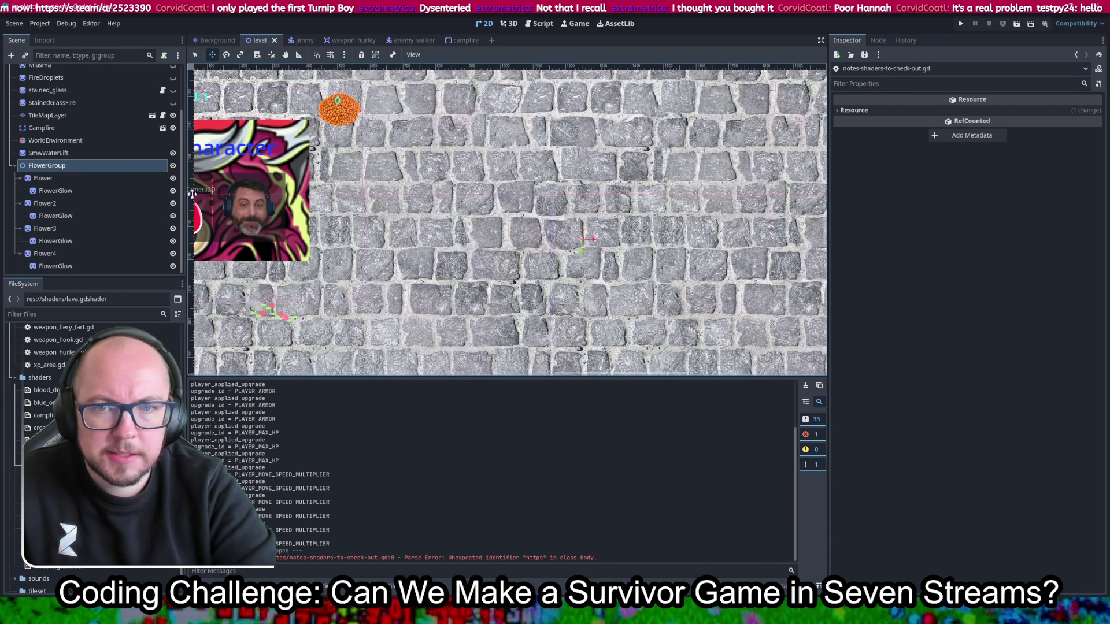
pyautogui.scroll(3, 94, 144)
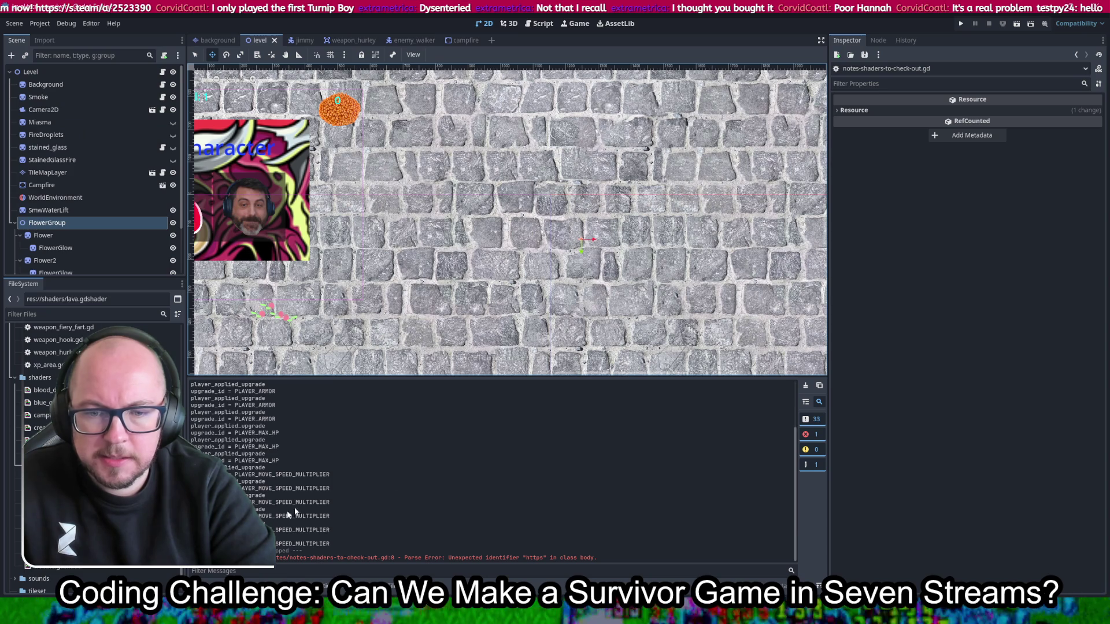
# Step: Replace lava.gdshader's default template with the copied Lava Shader code and save
pyautogui.press('Return')
pyautogui.click(446, 478)
pyautogui.hotkey('ctrl', 'a')
pyautogui.hotkey('ctrl', 'v')
pyautogui.hotkey('ctrl', 's')
pyautogui.scroll(10, 447, 479)
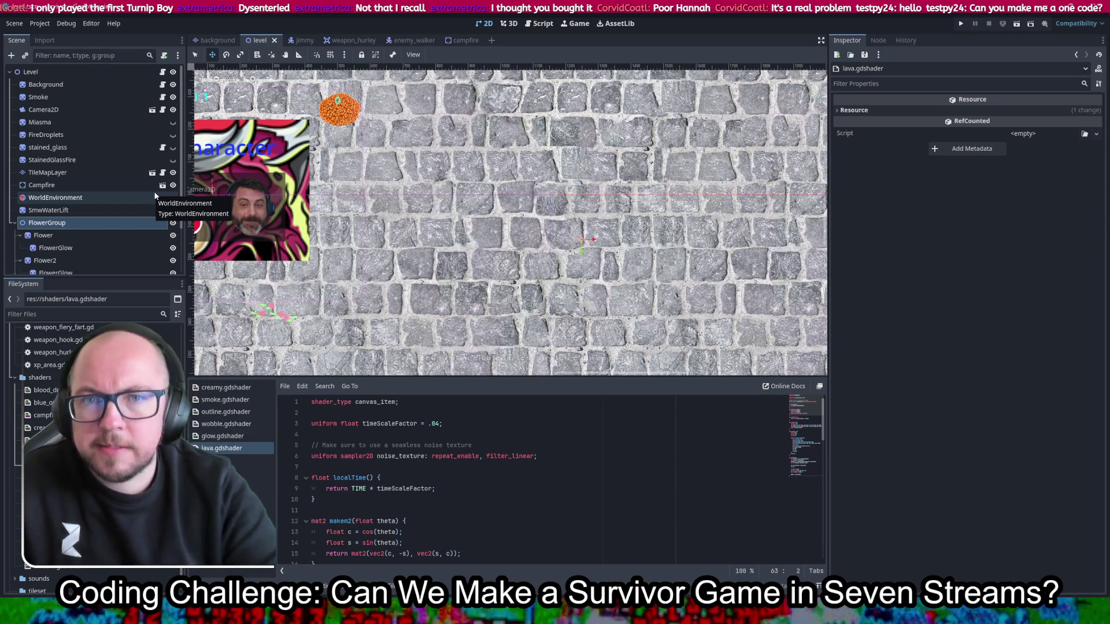
pyautogui.rightClick(85, 74)
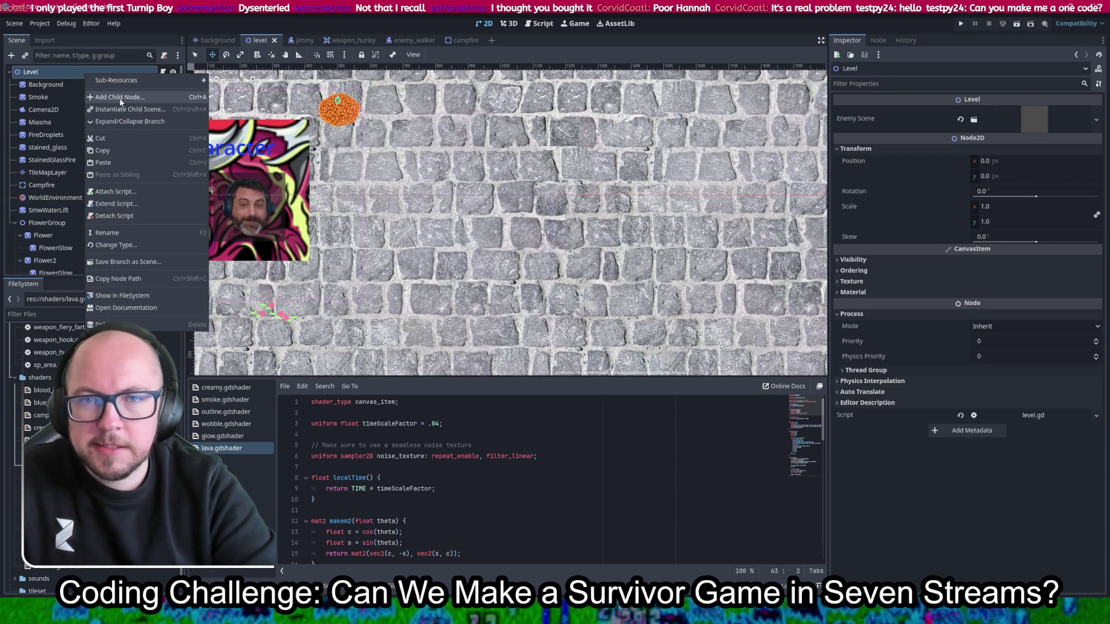
# Step: Add a Sprite2D child under Level by searching 'spri' in the node list
pyautogui.click(114, 97)
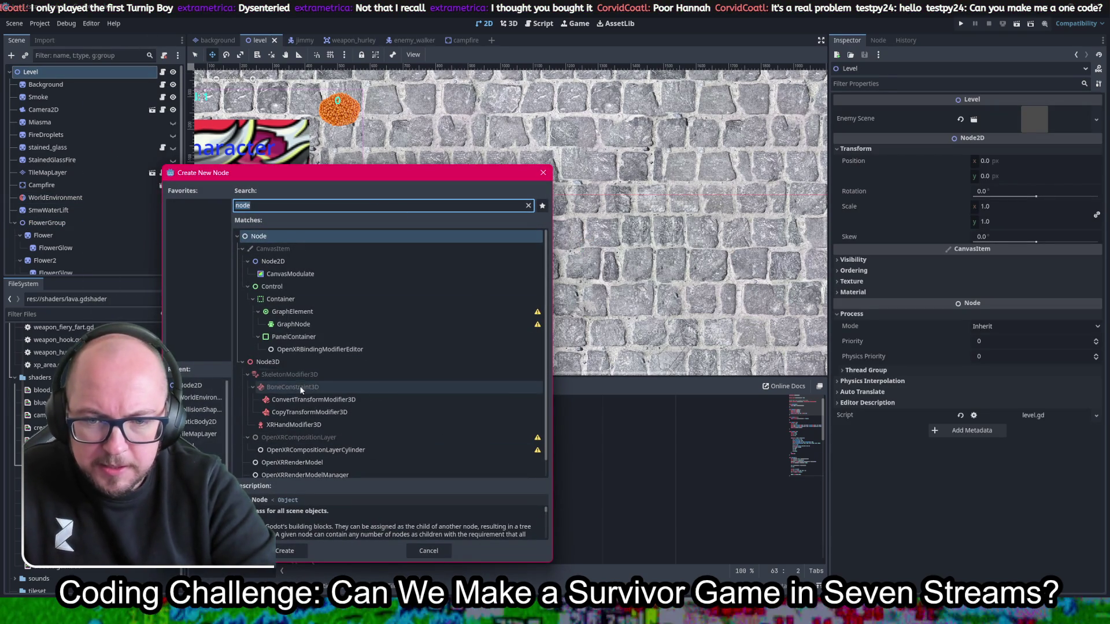
pyautogui.scroll(-1, 321, 283)
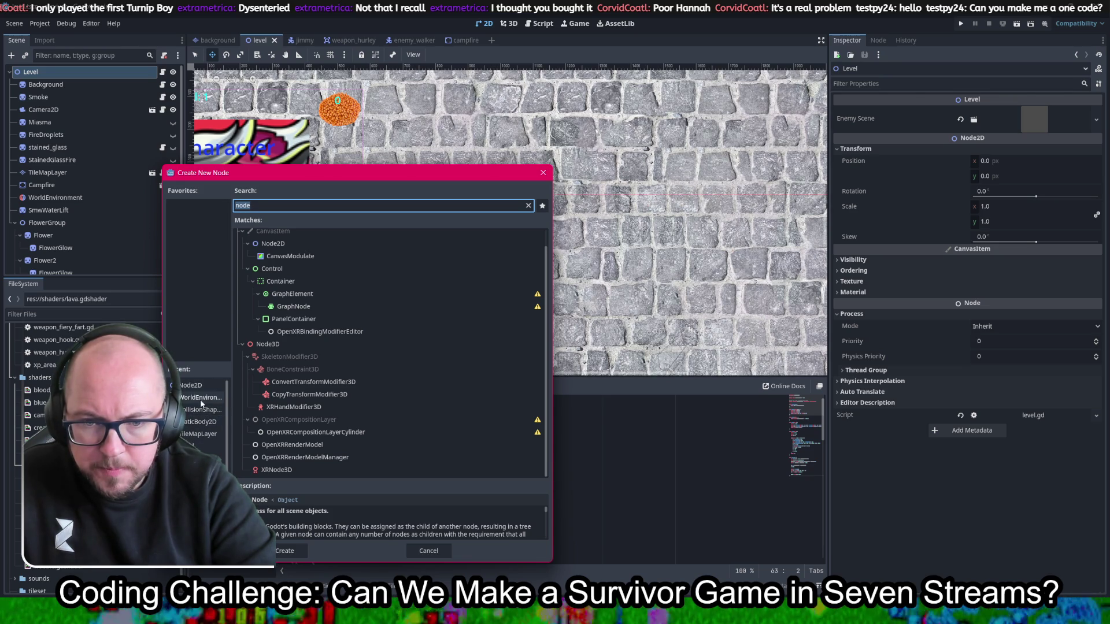
pyautogui.write('spri')
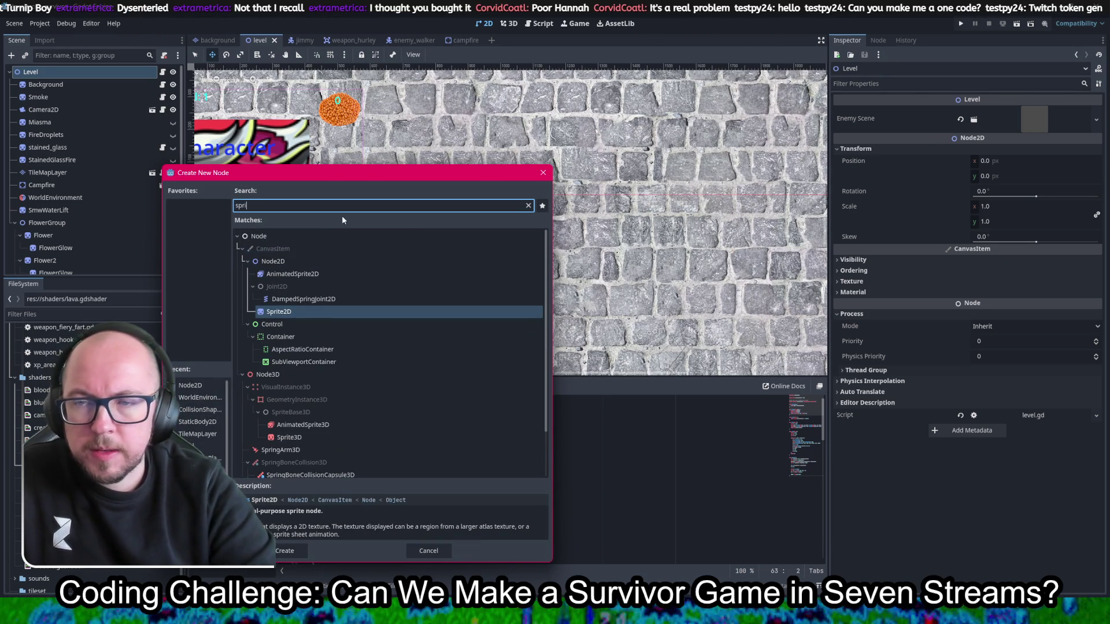
pyautogui.click(290, 314)
pyautogui.doubleClick(291, 316)
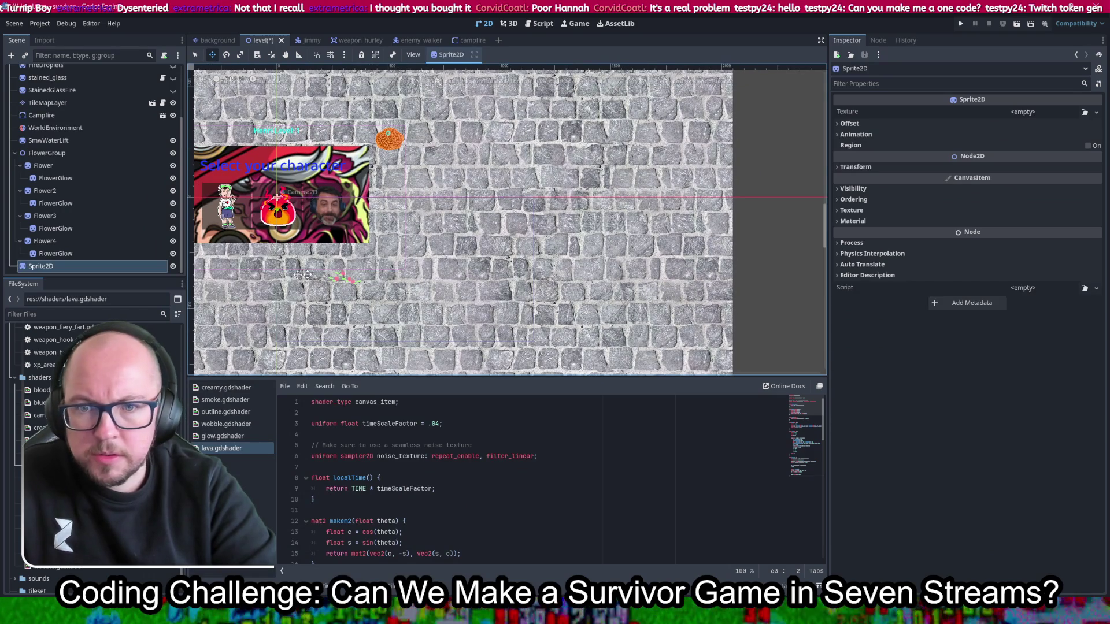
# Step: Give the Sprite2D the white_1024.png texture and move the white square into the empty stone area
pyautogui.moveTo(481, 208); pyautogui.dragTo(532, 230)
pyautogui.scroll(-1, 491, 261)
pyautogui.moveTo(491, 261); pyautogui.dragTo(524, 242)
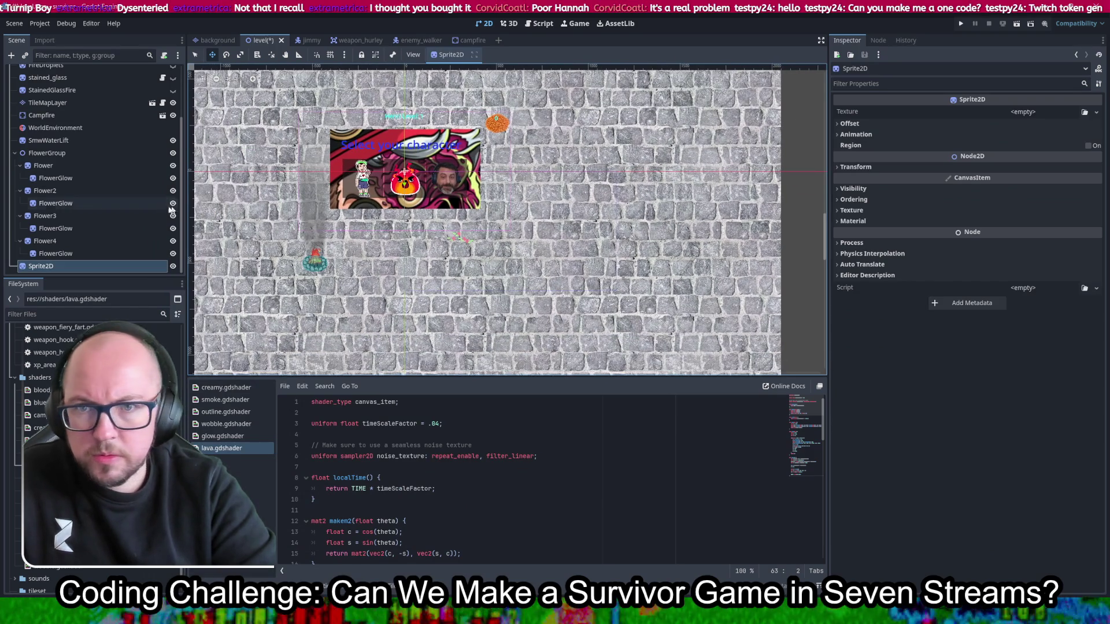
pyautogui.scroll(5, 93, 451)
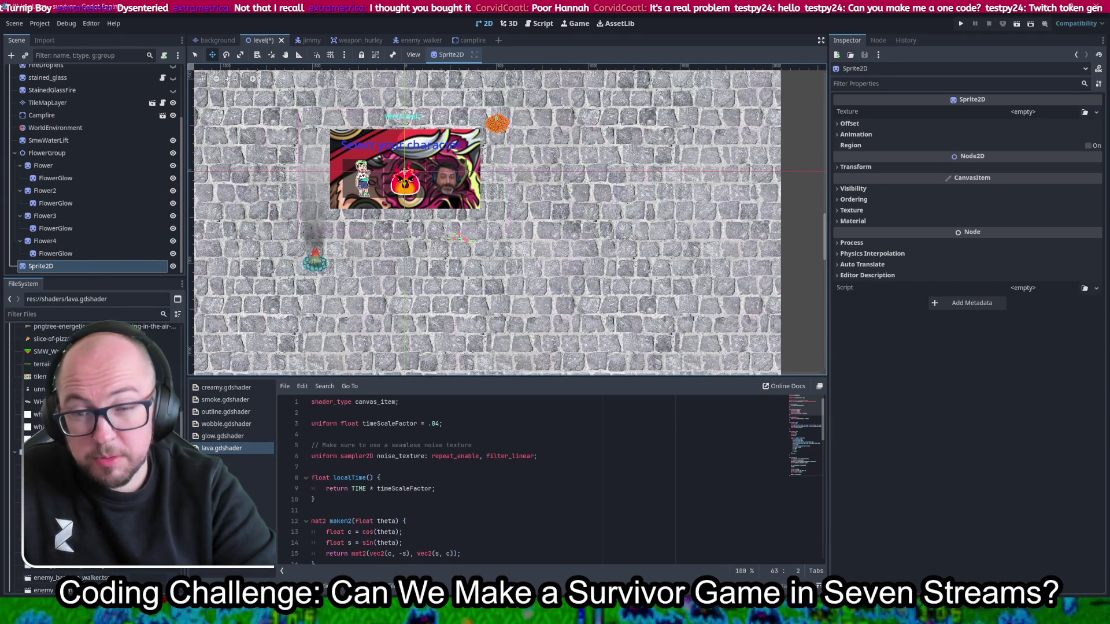
pyautogui.moveTo(44, 360); pyautogui.dragTo(1023, 112)
pyautogui.moveTo(396, 262); pyautogui.dragTo(623, 296)
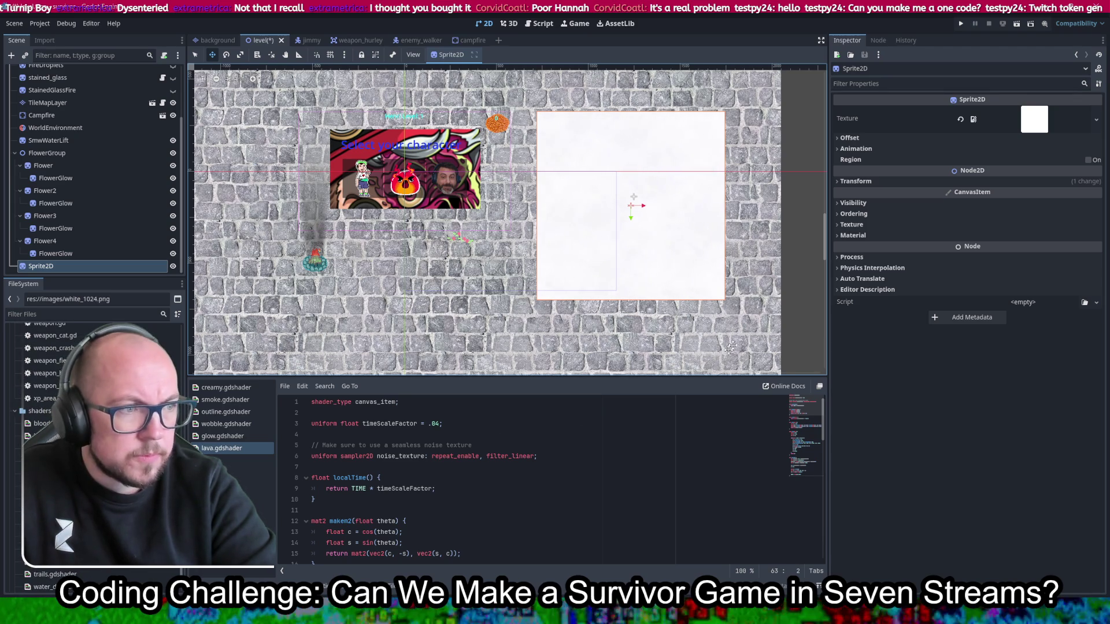
# Step: Apply lava.gdshader as the sprite's material, with a new GradientTexture2D as its noise texture
pyautogui.click(851, 235)
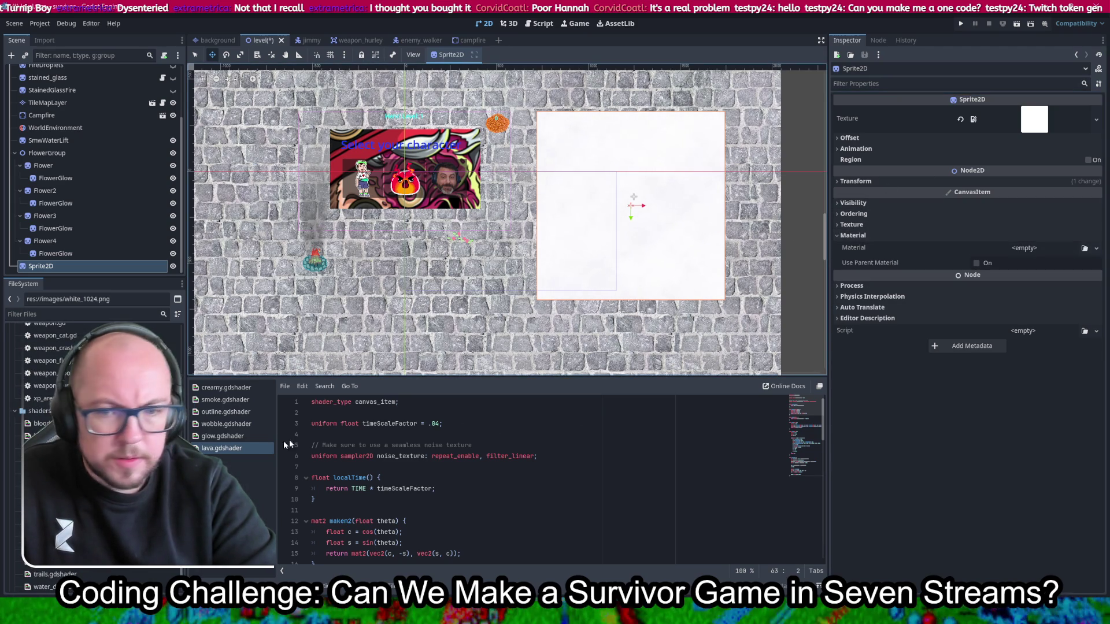
pyautogui.moveTo(70, 486)
pyautogui.mouseDown()
pyautogui.moveTo(1039, 254)
pyautogui.moveTo(1032, 248)
pyautogui.mouseUp()
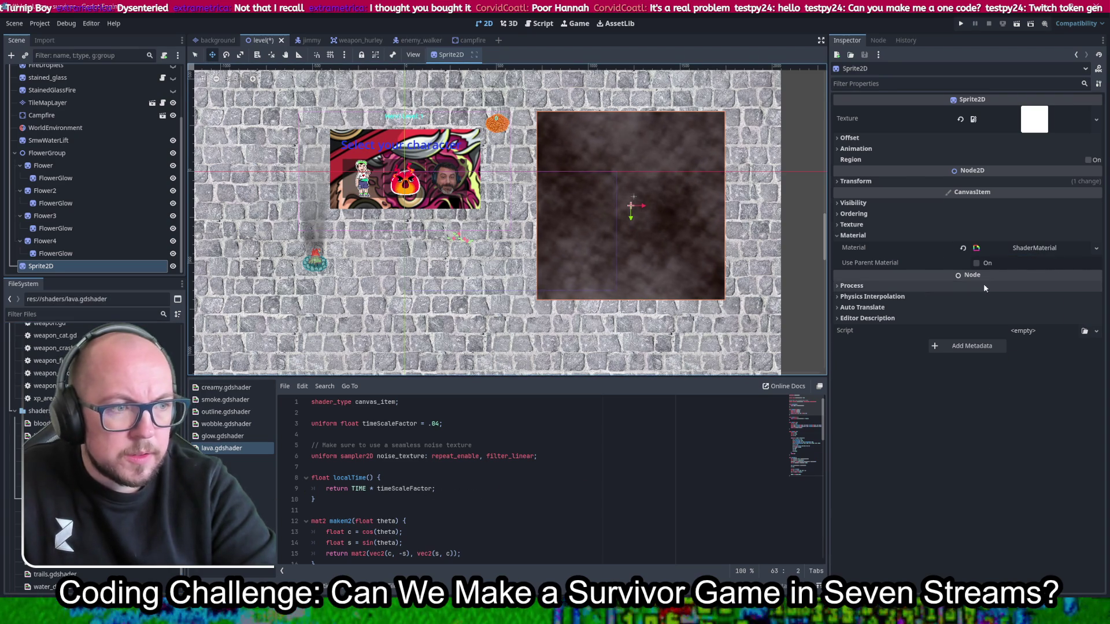
pyautogui.click(1015, 251)
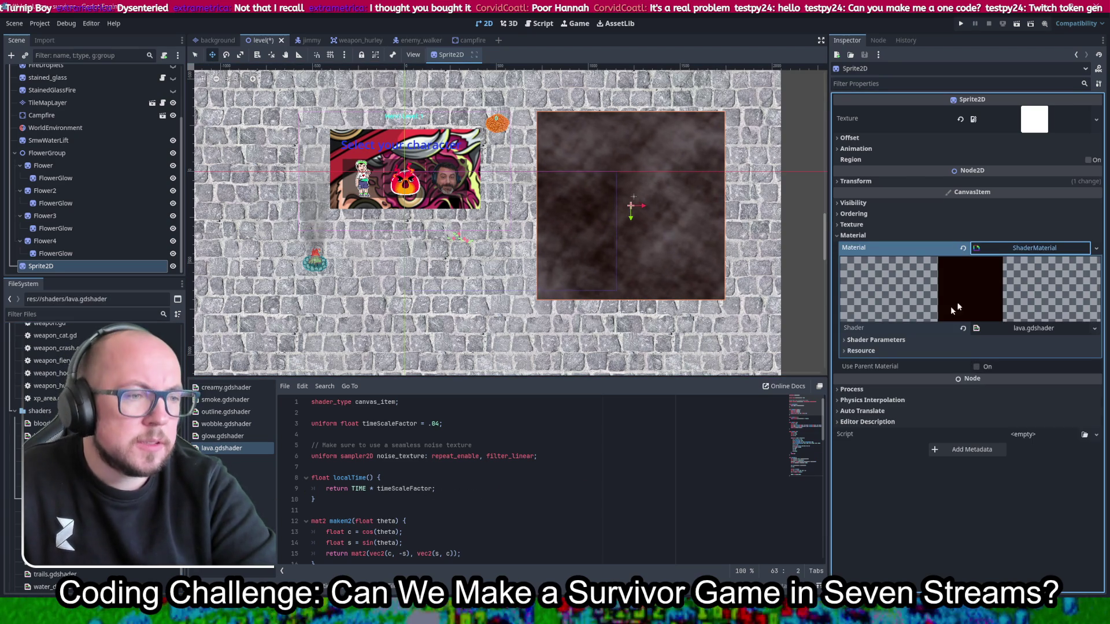
pyautogui.click(875, 340)
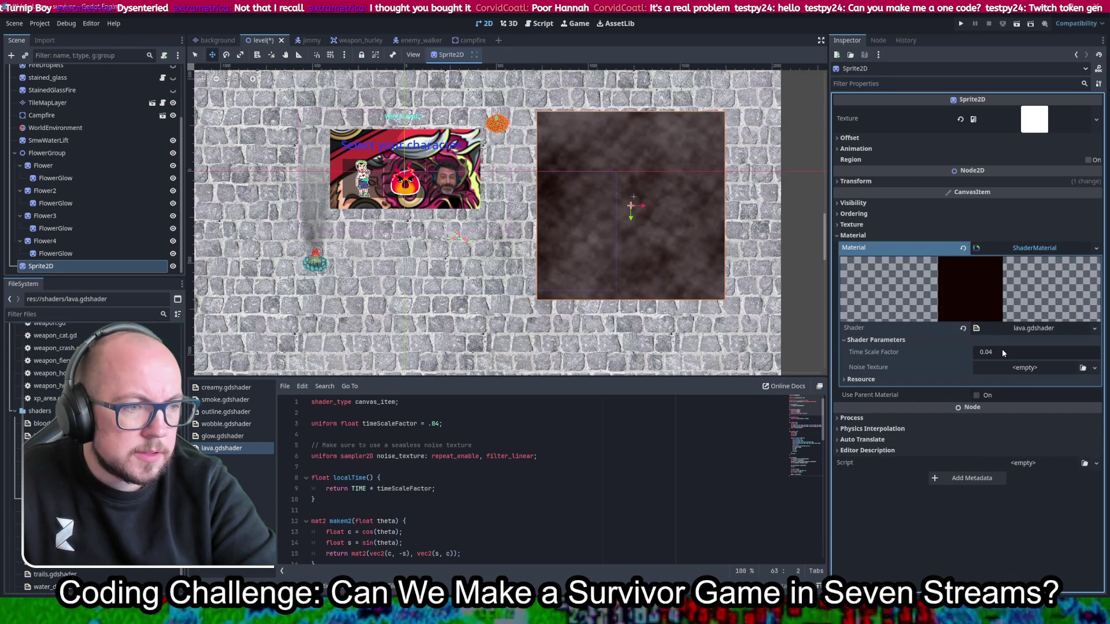
pyautogui.click(1020, 368)
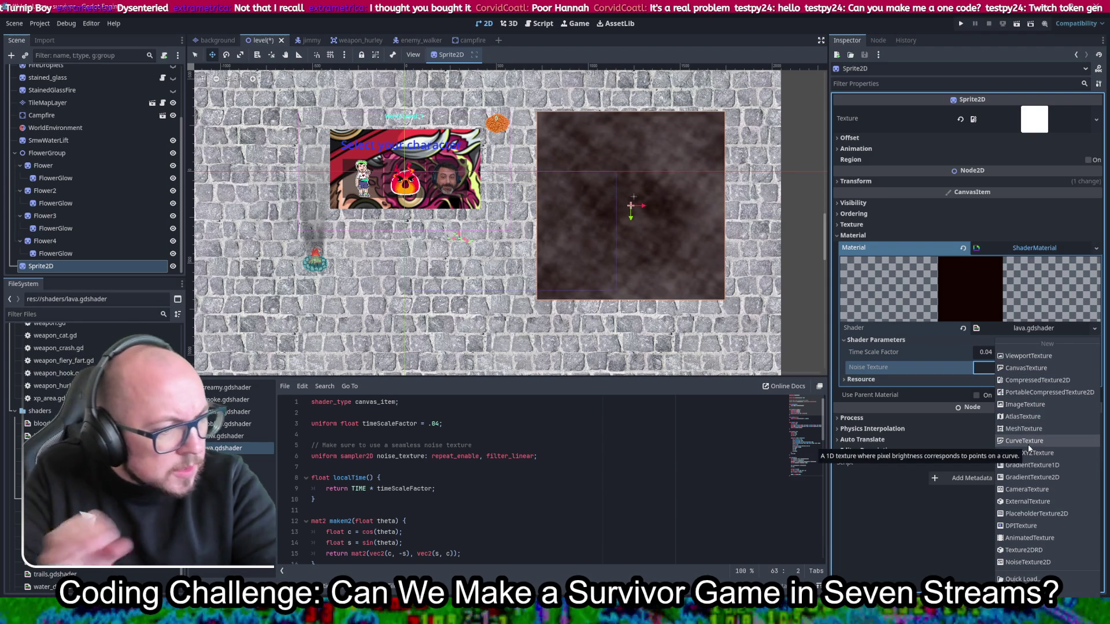
pyautogui.click(1070, 475)
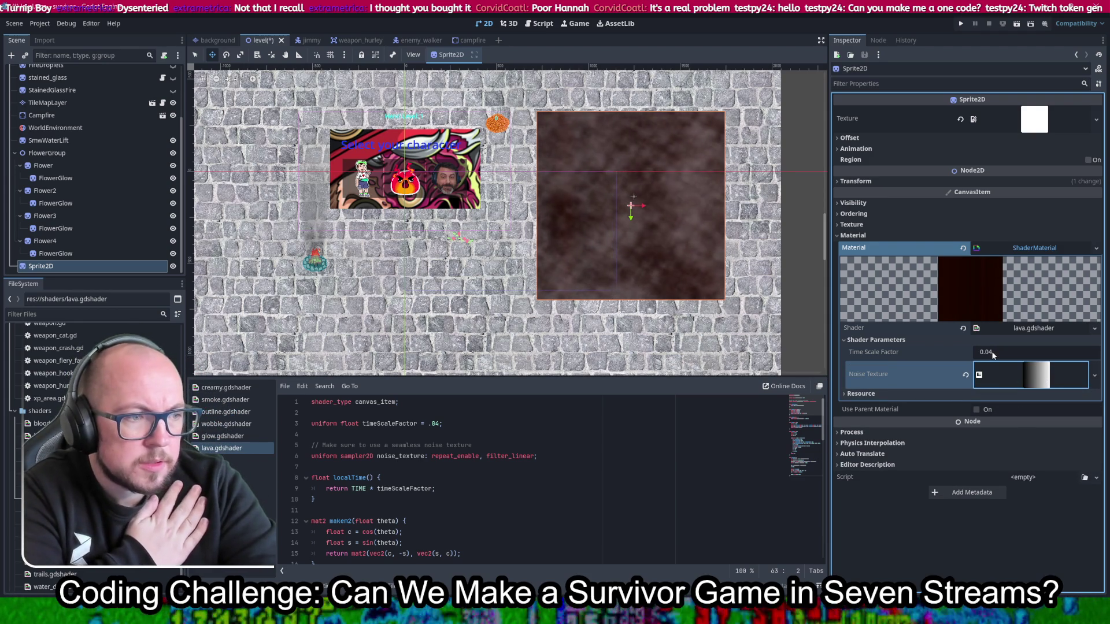
# Step: Set the shader's Time Scale Factor to 1.0 and switch to the Lava Shader web page
pyautogui.click(1021, 350)
pyautogui.press('BackSpace')
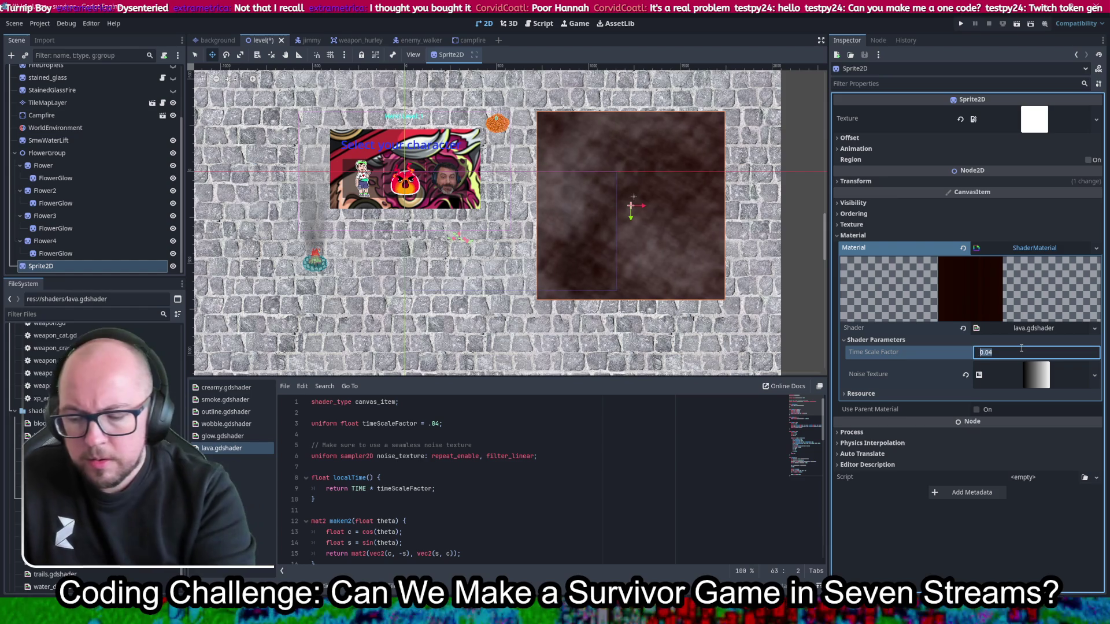
pyautogui.write('1.0')
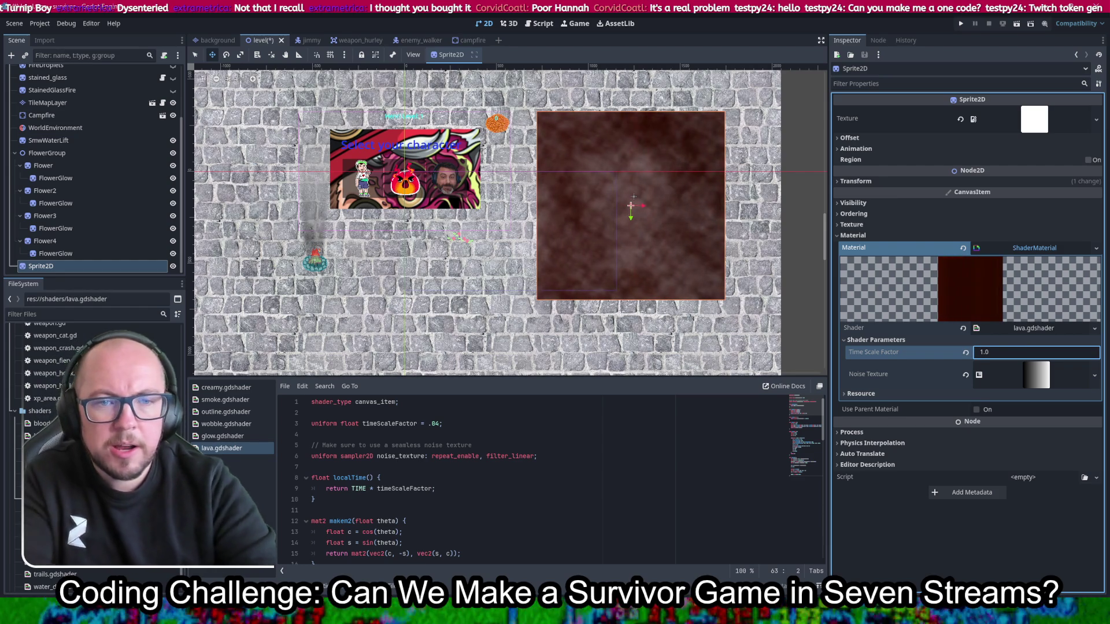
pyautogui.hotkey('alt', 'Tab')
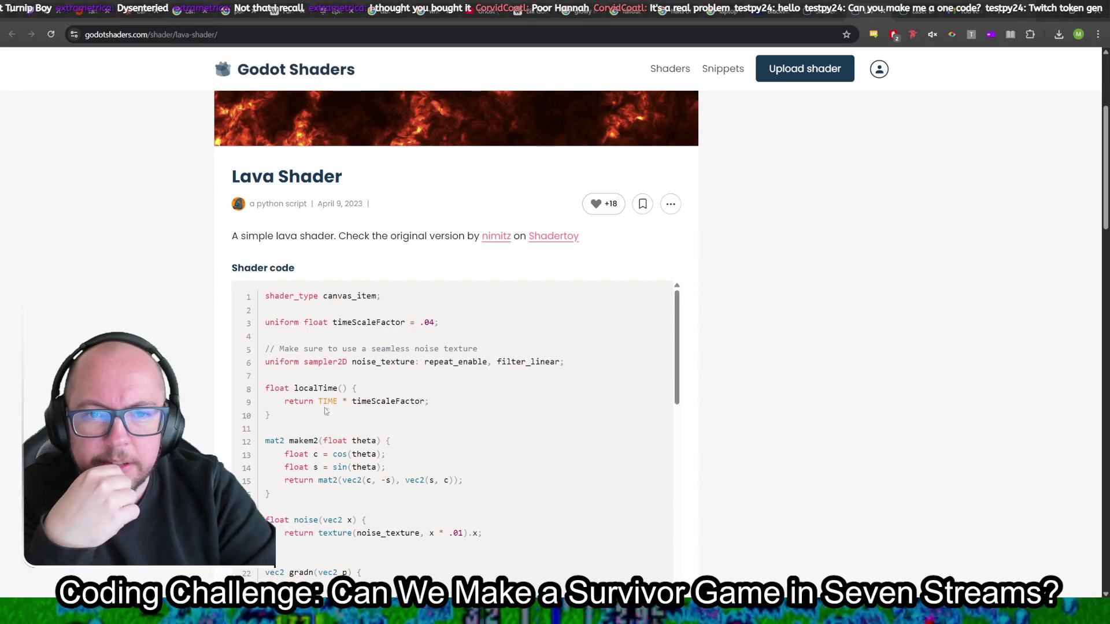
# Step: Set the Live Preview's timeScaleFactor to 1.0
pyautogui.scroll(4, 400, 228)
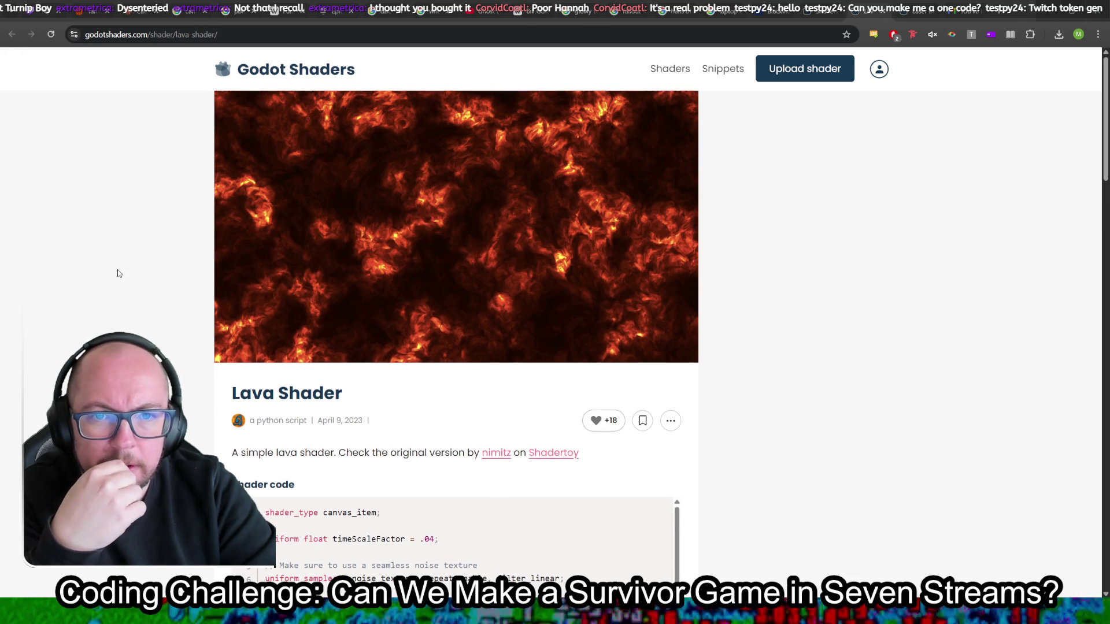
pyautogui.scroll(-10, 152, 277)
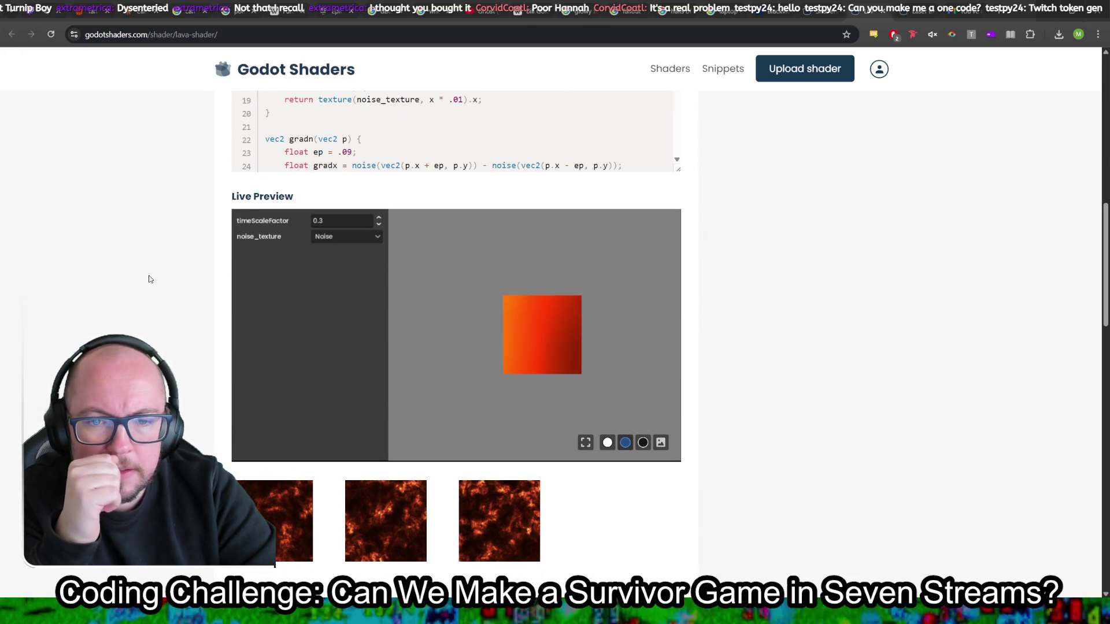
pyautogui.click(341, 224)
pyautogui.write('1.0')
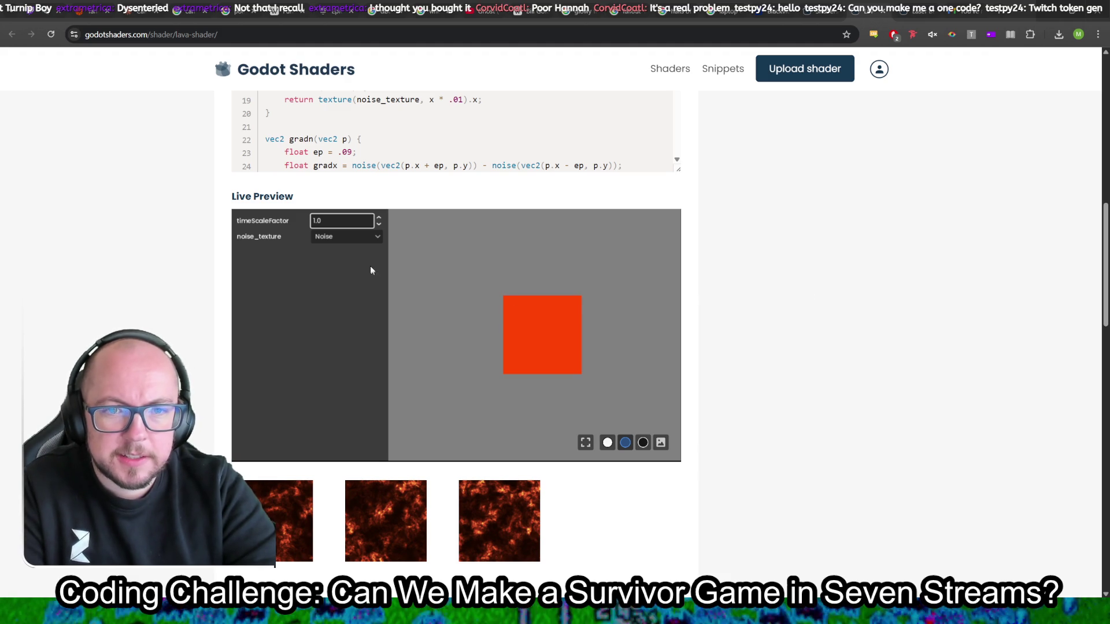
# Step: Preview the shader with the Godot Logo noise texture at 0.5, then return to Godot
pyautogui.click(347, 237)
pyautogui.click(334, 253)
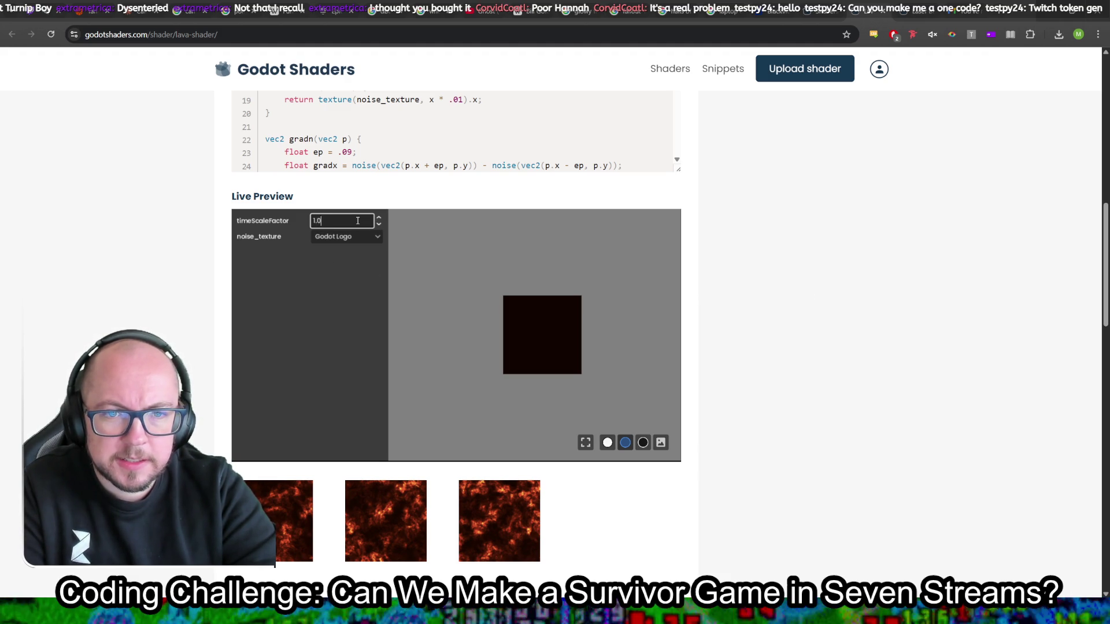
pyautogui.write('0.5')
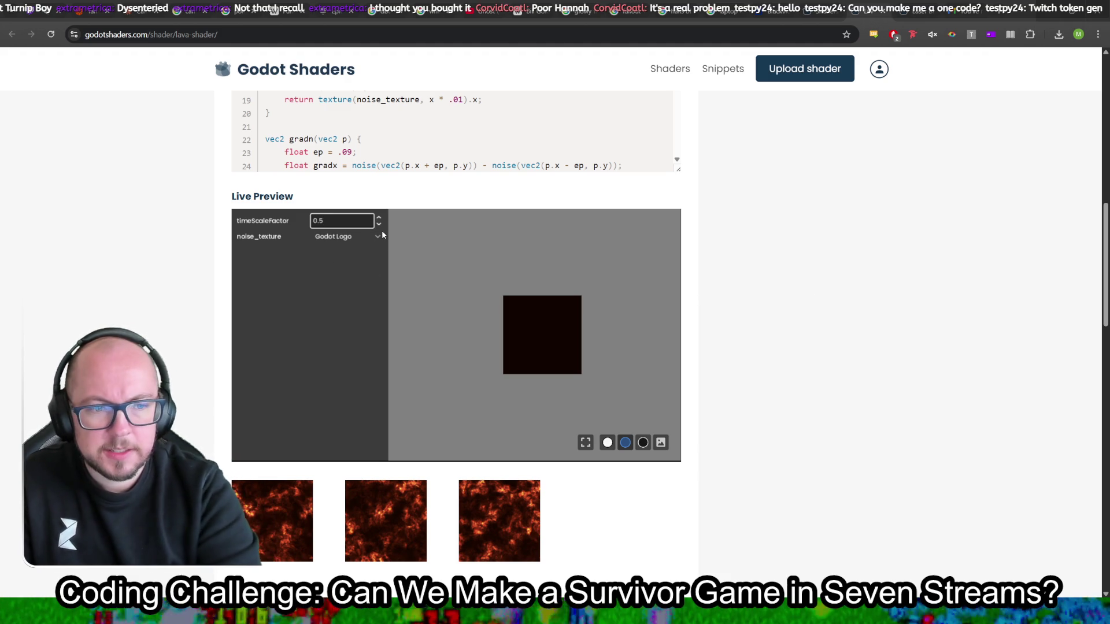
pyautogui.scroll(10, 795, 291)
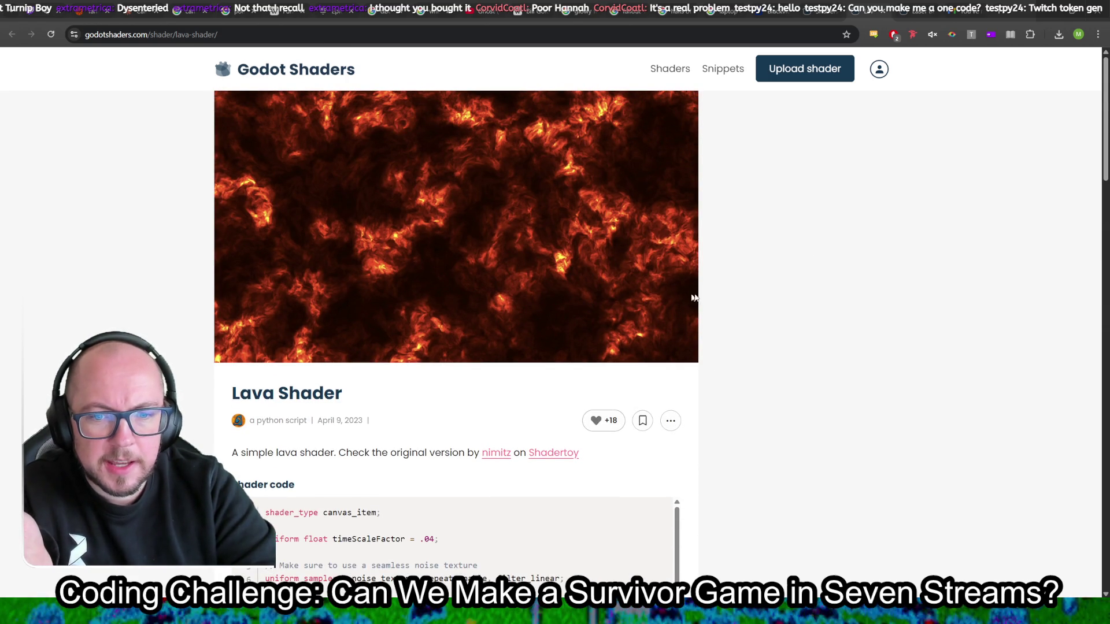
pyautogui.scroll(-5, 780, 326)
pyautogui.scroll(5, 781, 330)
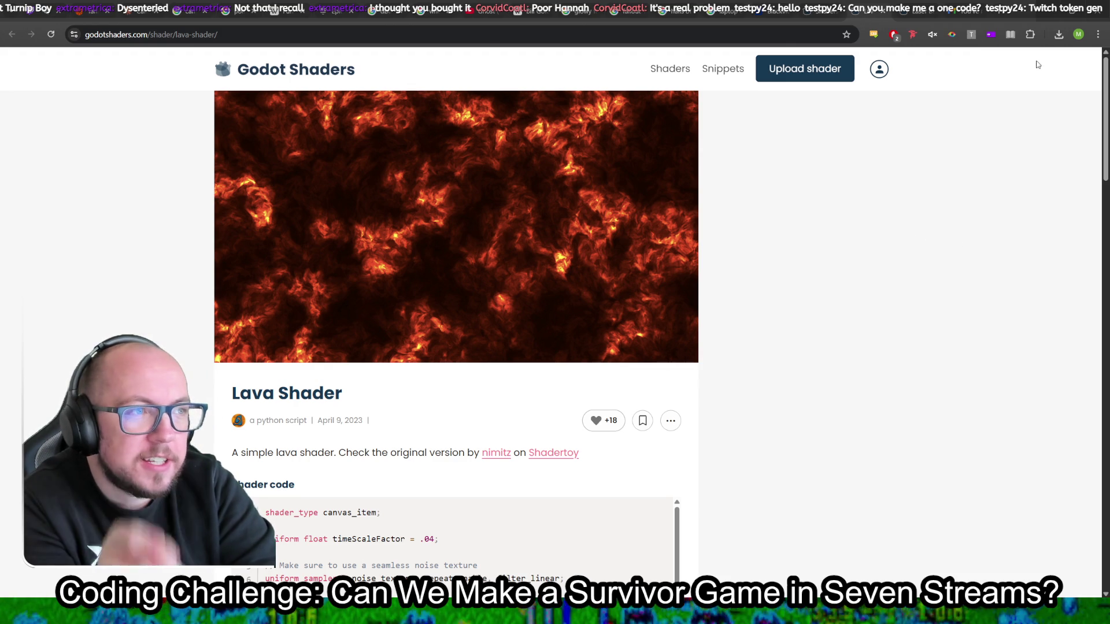
pyautogui.hotkey('alt', 'Tab')
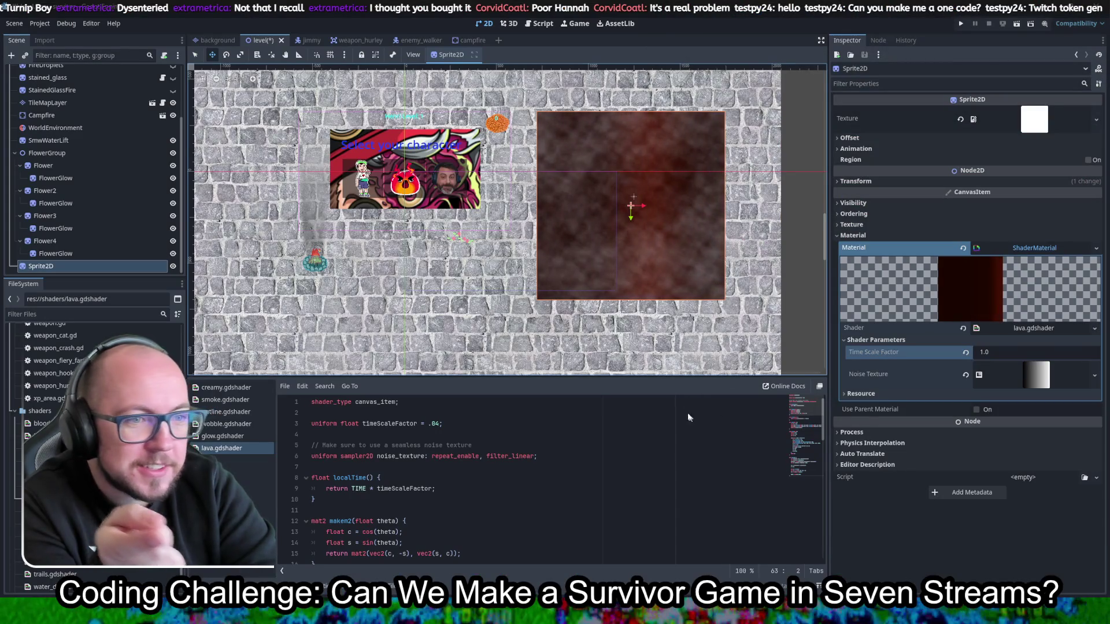
# Step: Hide the Smoke layer so the lava is clearly visible
pyautogui.scroll(2, 636, 246)
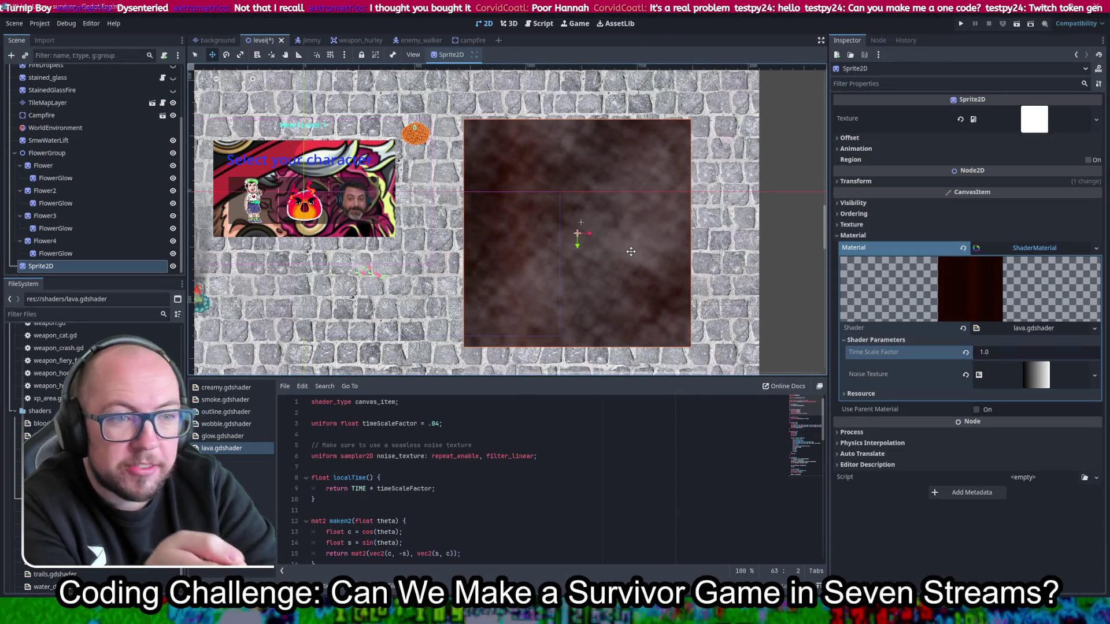
pyautogui.scroll(3, 102, 205)
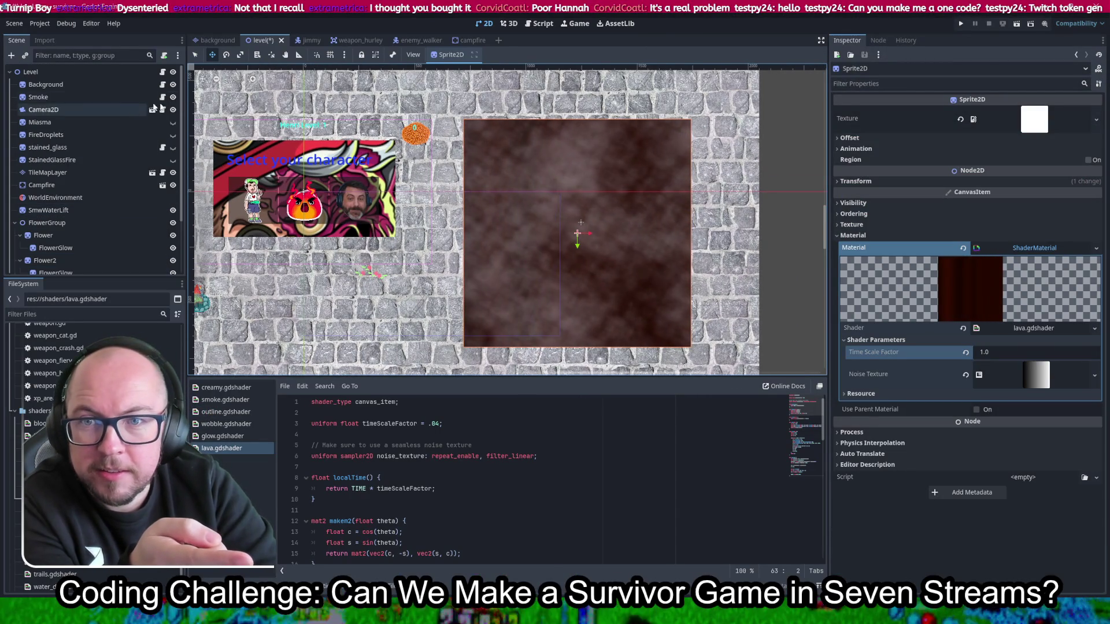
pyautogui.click(173, 97)
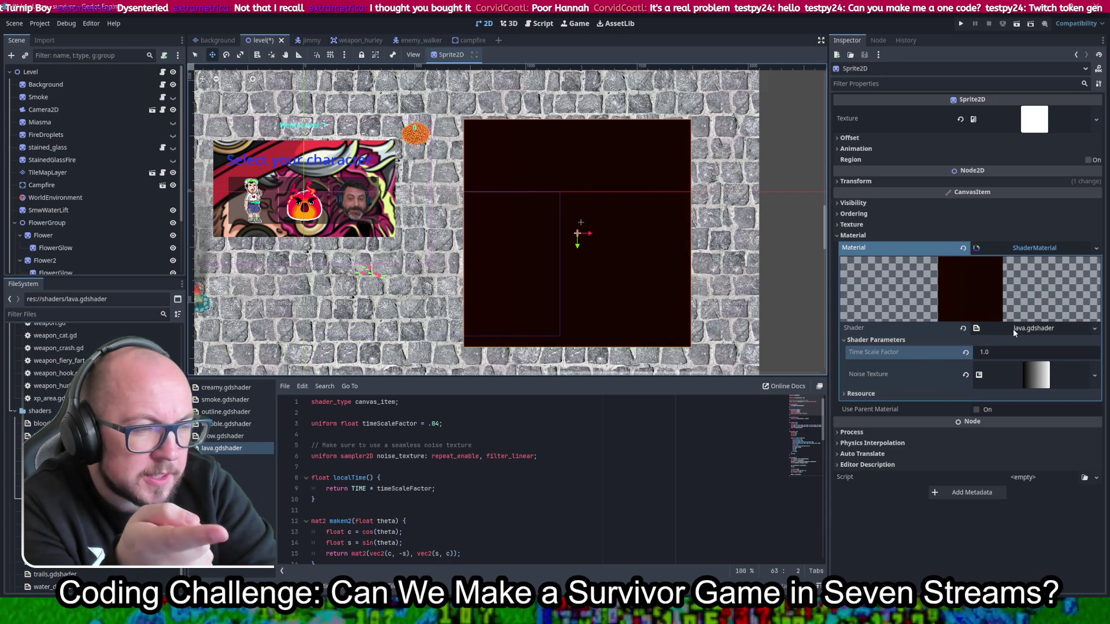
# Step: Try SMW_WaterLift.webp as the sprite's texture
pyautogui.scroll(-3, 96, 230)
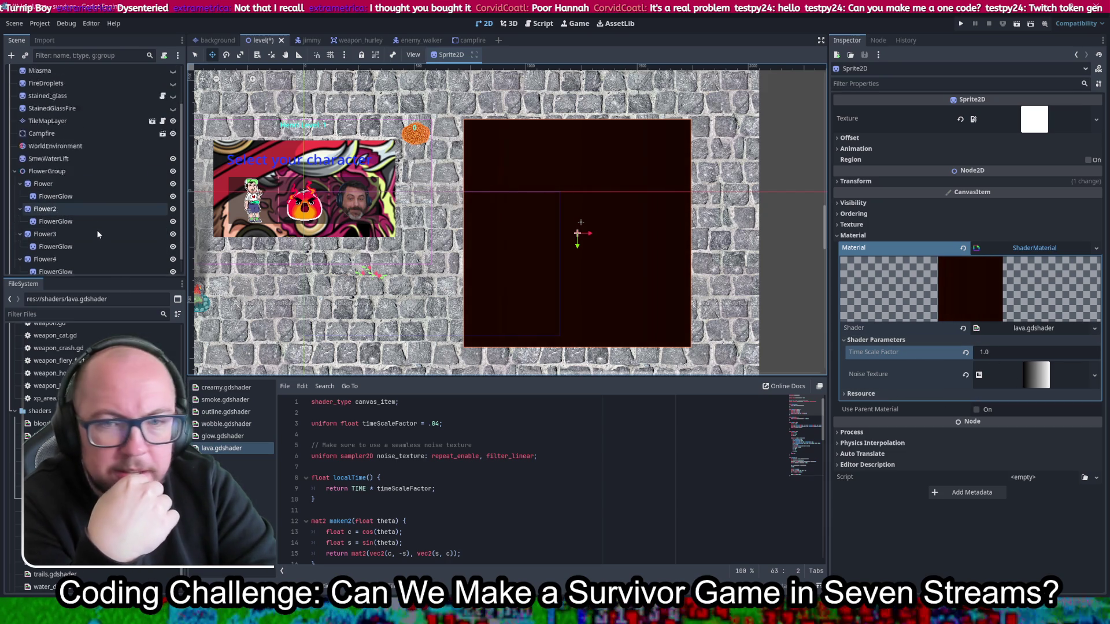
pyautogui.scroll(3, 96, 230)
pyautogui.scroll(5, 92, 439)
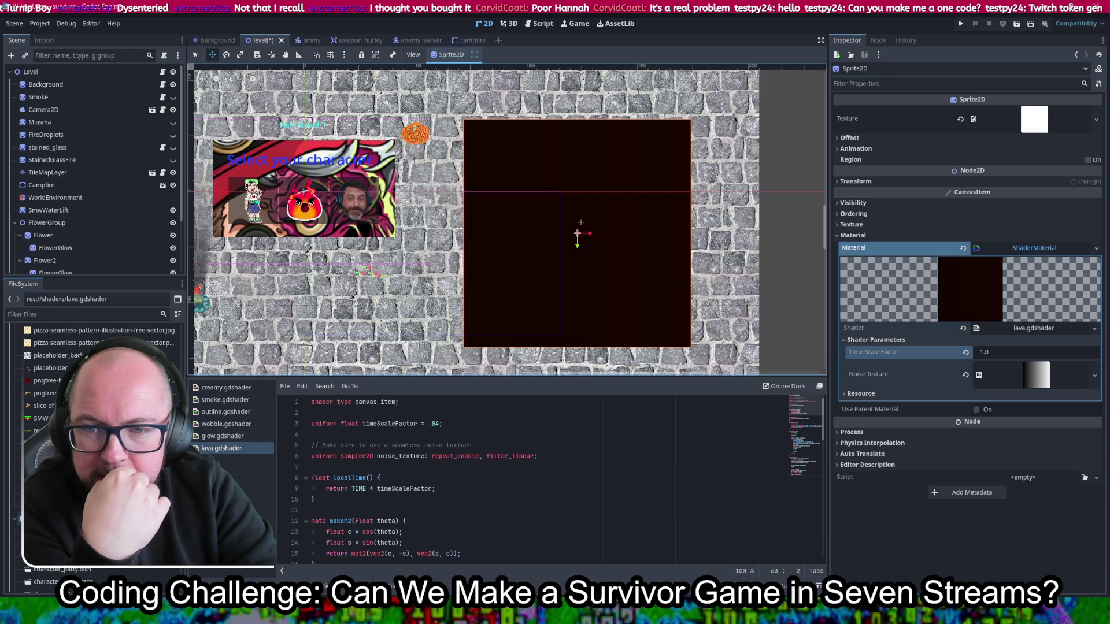
pyautogui.moveTo(40, 418)
pyautogui.mouseDown()
pyautogui.moveTo(577, 231)
pyautogui.moveTo(1006, 169)
pyautogui.moveTo(1034, 119)
pyautogui.mouseUp()
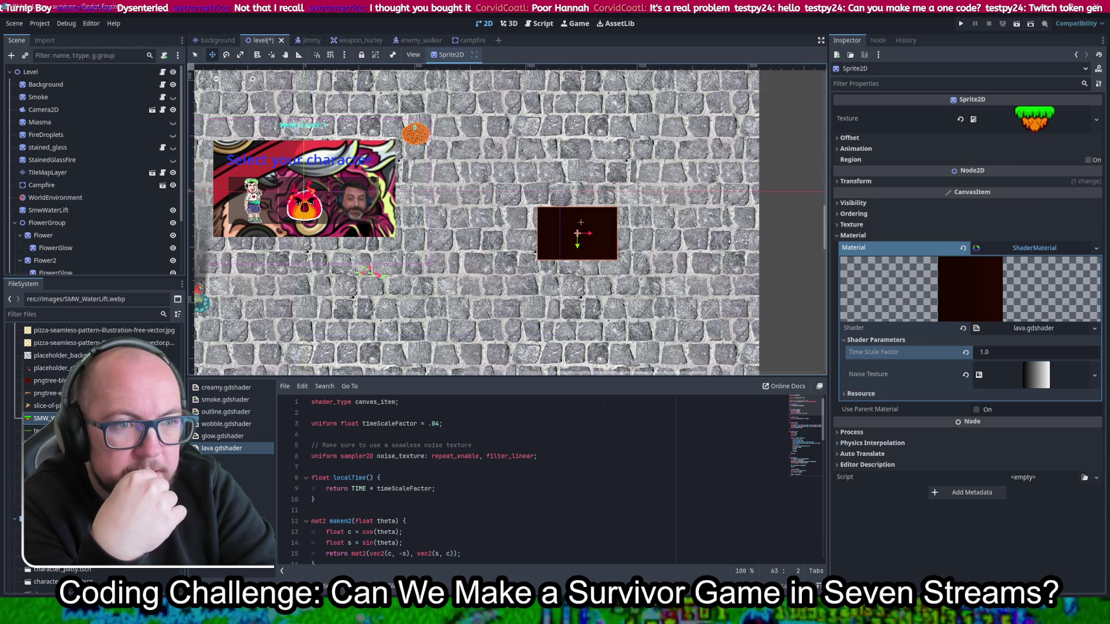
pyautogui.scroll(2, 547, 226)
pyautogui.scroll(2, 619, 224)
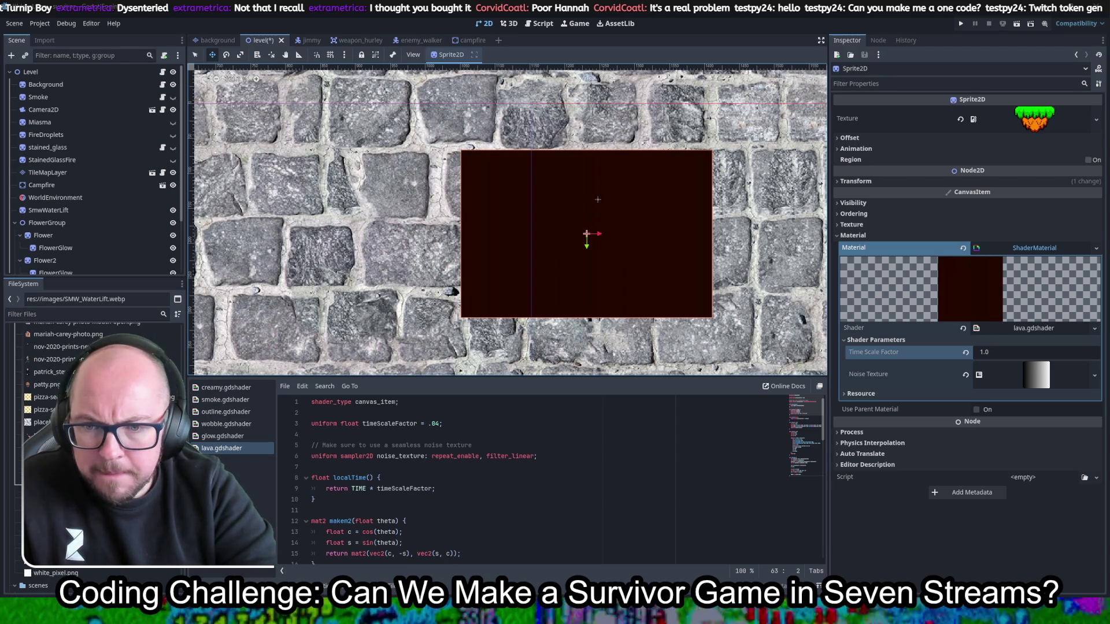
pyautogui.scroll(-5, 92, 439)
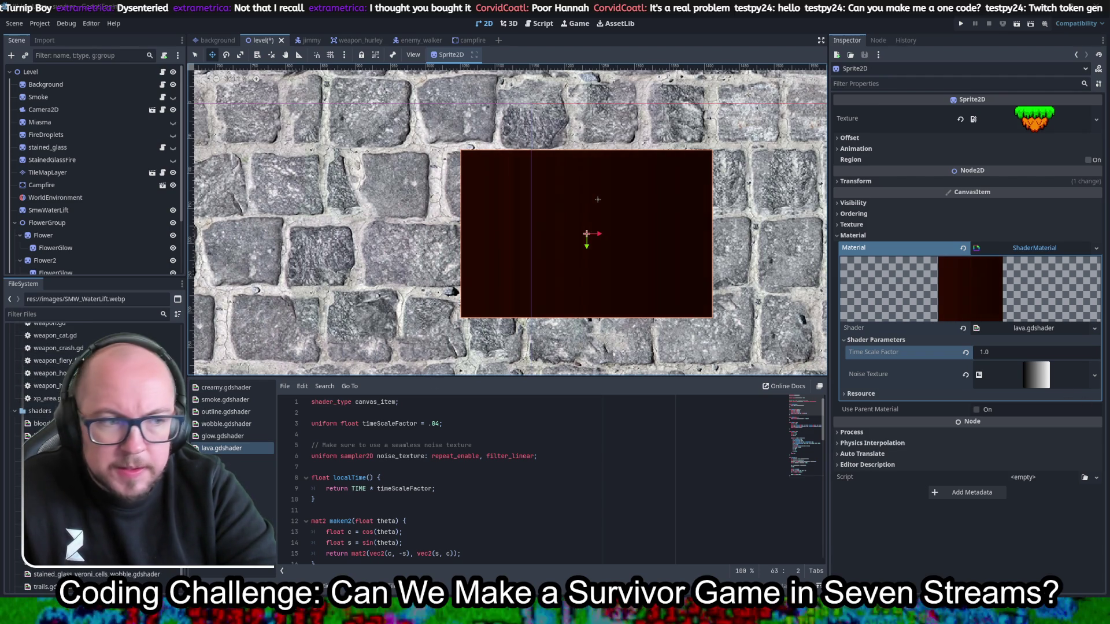
# Step: Set white_1024.png back as the sprite texture and drag lava_pool.gdshader toward the material
pyautogui.click(58, 474)
pyautogui.scroll(5, 92, 439)
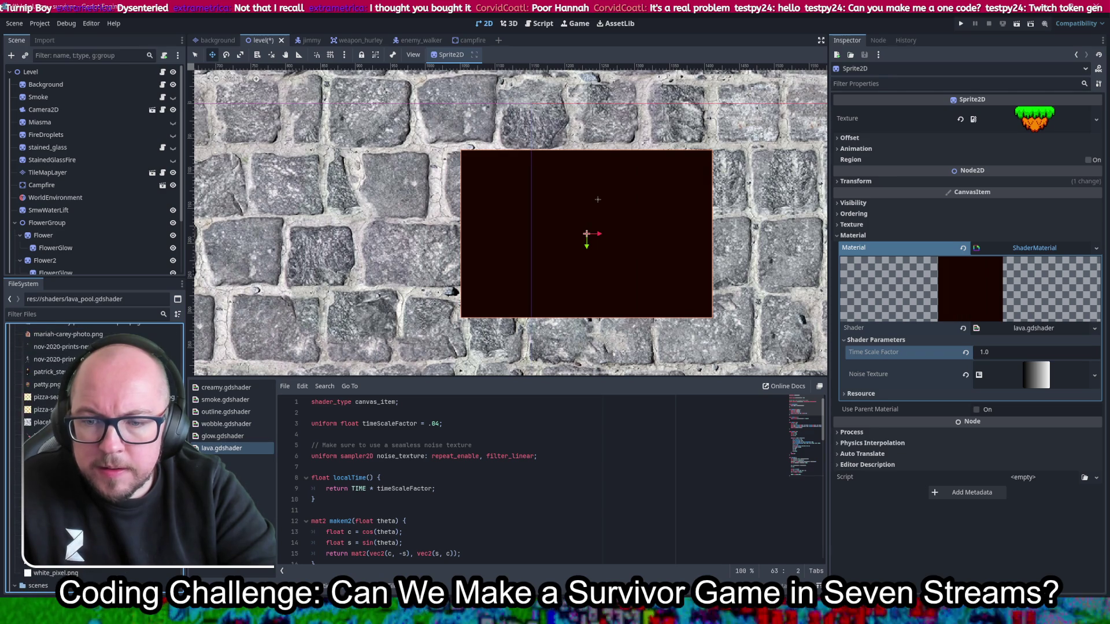
pyautogui.moveTo(57, 492); pyautogui.dragTo(1034, 119)
pyautogui.scroll(-3, 660, 238)
pyautogui.scroll(-2, 598, 227)
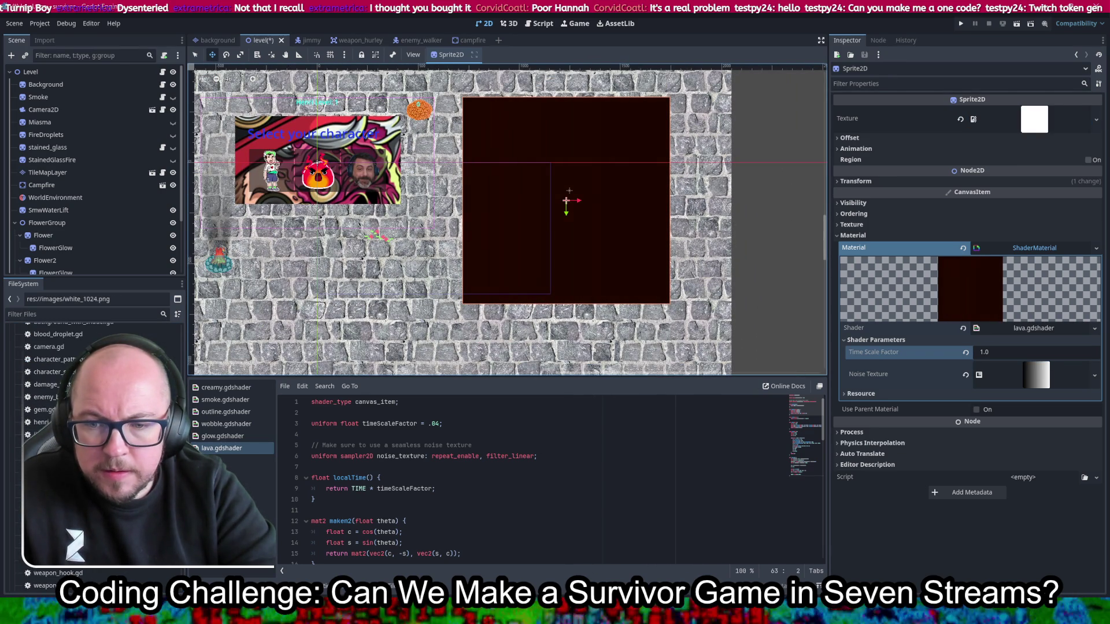
pyautogui.scroll(-5, 92, 451)
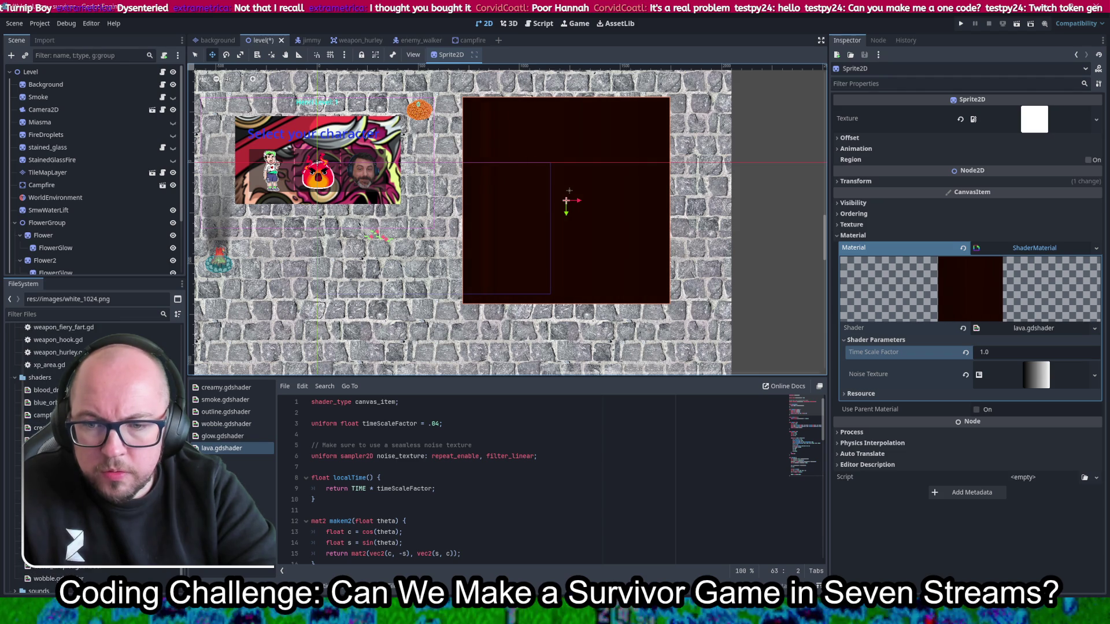
pyautogui.moveTo(52, 491); pyautogui.dragTo(921, 249)
# Step: Apply lava_pool.gdshader to the material, undo the stray texture change, and lower Flow Speed to 0.226
pyautogui.moveTo(1004, 250); pyautogui.dragTo(1004, 250)
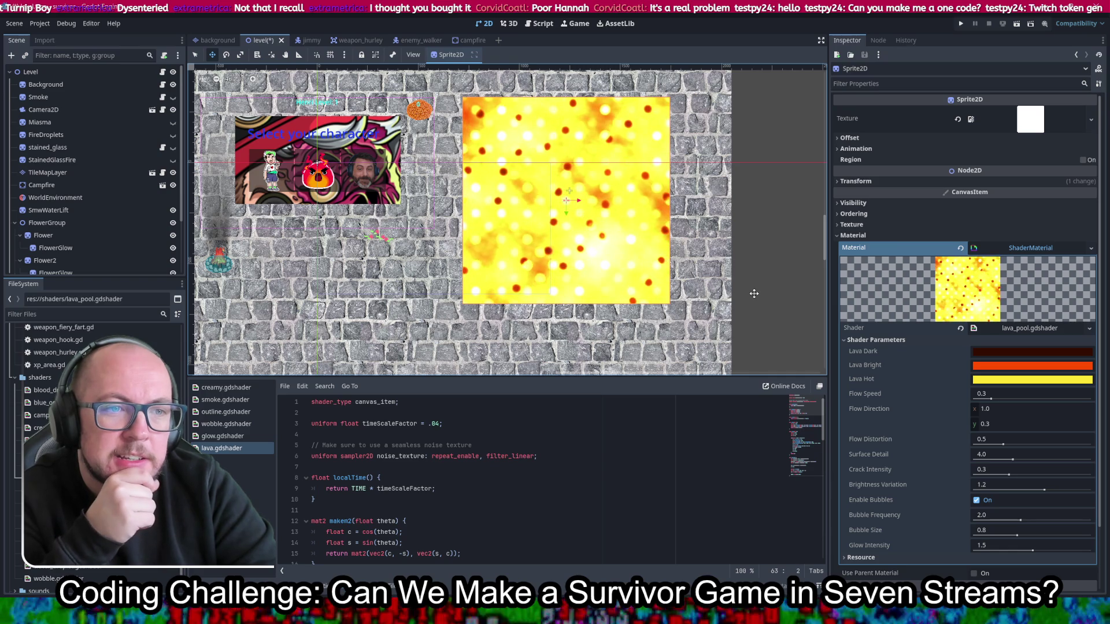
pyautogui.scroll(2, 729, 271)
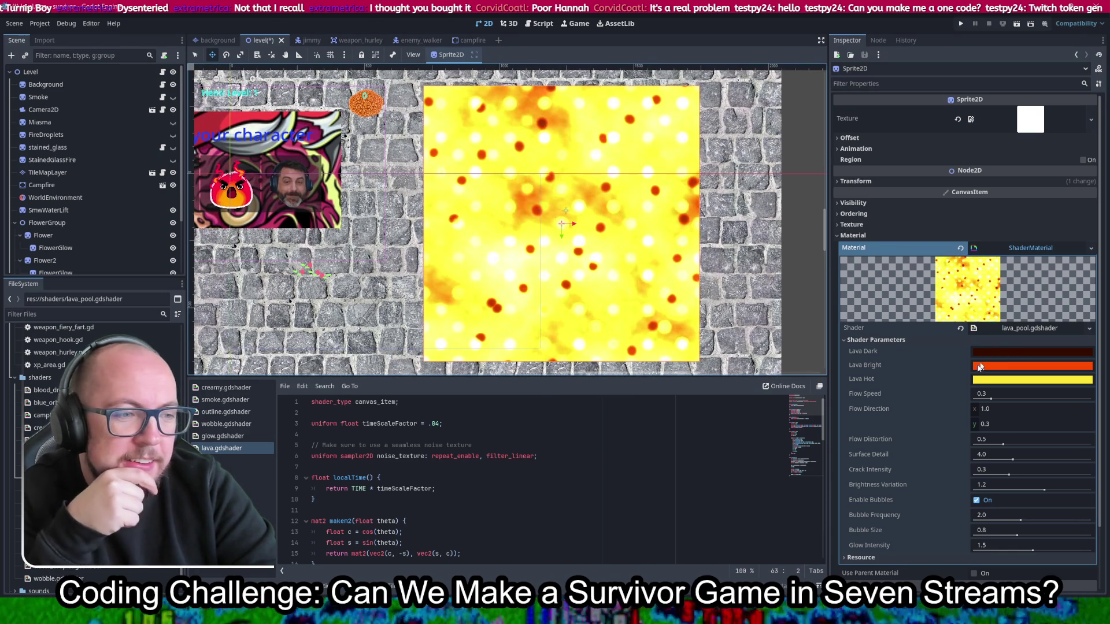
pyautogui.scroll(5, 177, 569)
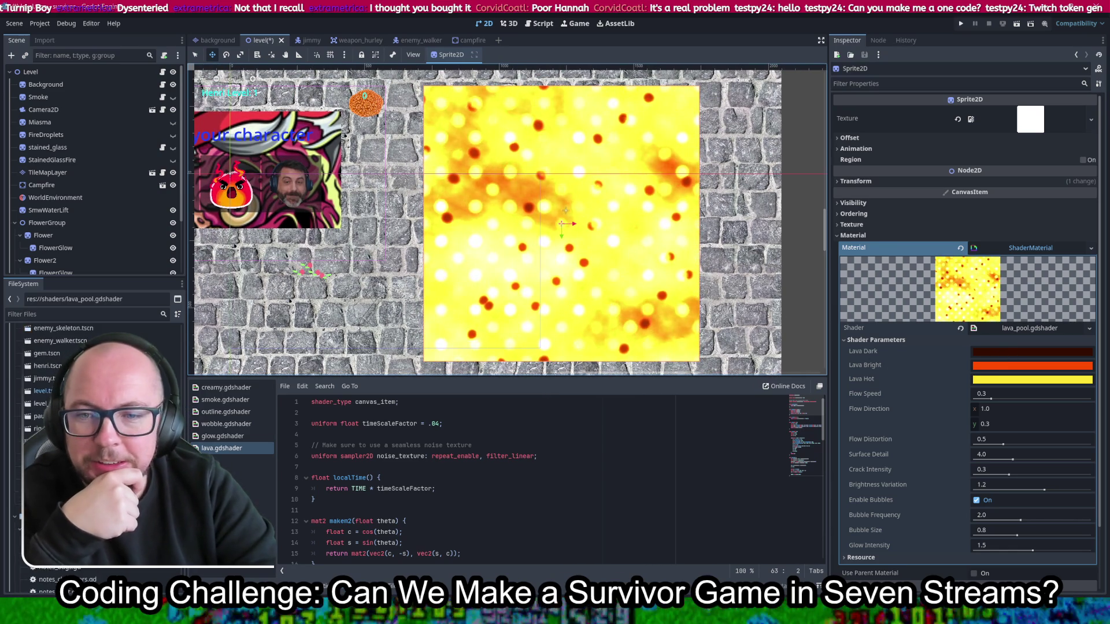
pyautogui.moveTo(58, 497)
pyautogui.mouseDown()
pyautogui.moveTo(752, 145)
pyautogui.moveTo(1031, 118)
pyautogui.mouseUp()
pyautogui.hotkey('ctrl', 'z')
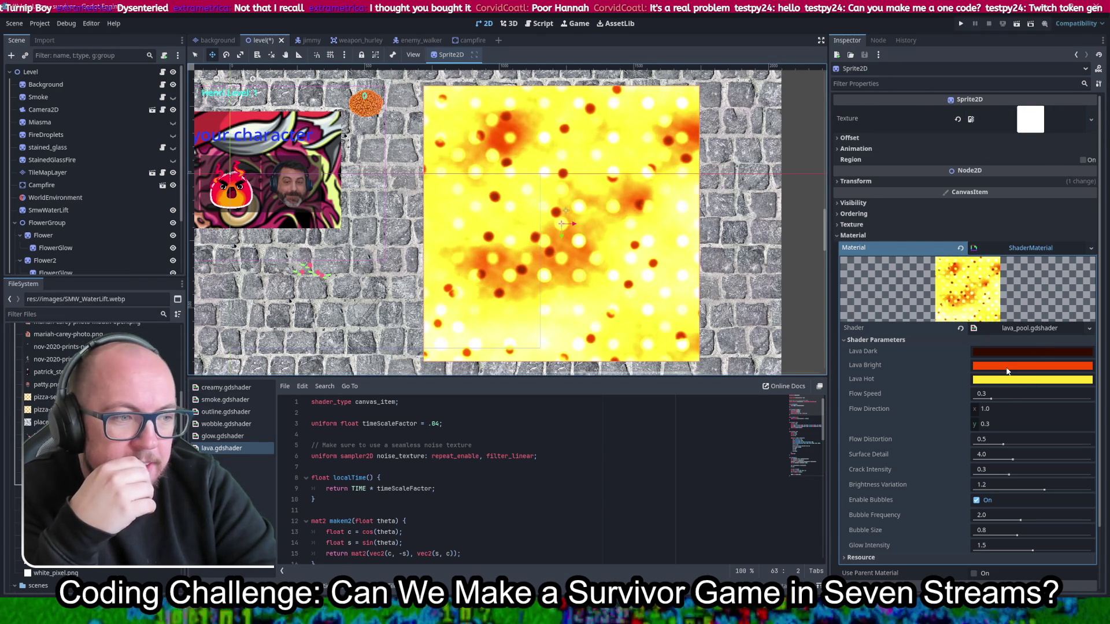
pyautogui.moveTo(991, 398)
pyautogui.mouseDown()
pyautogui.moveTo(1027, 401)
pyautogui.moveTo(988, 409)
pyautogui.mouseUp()
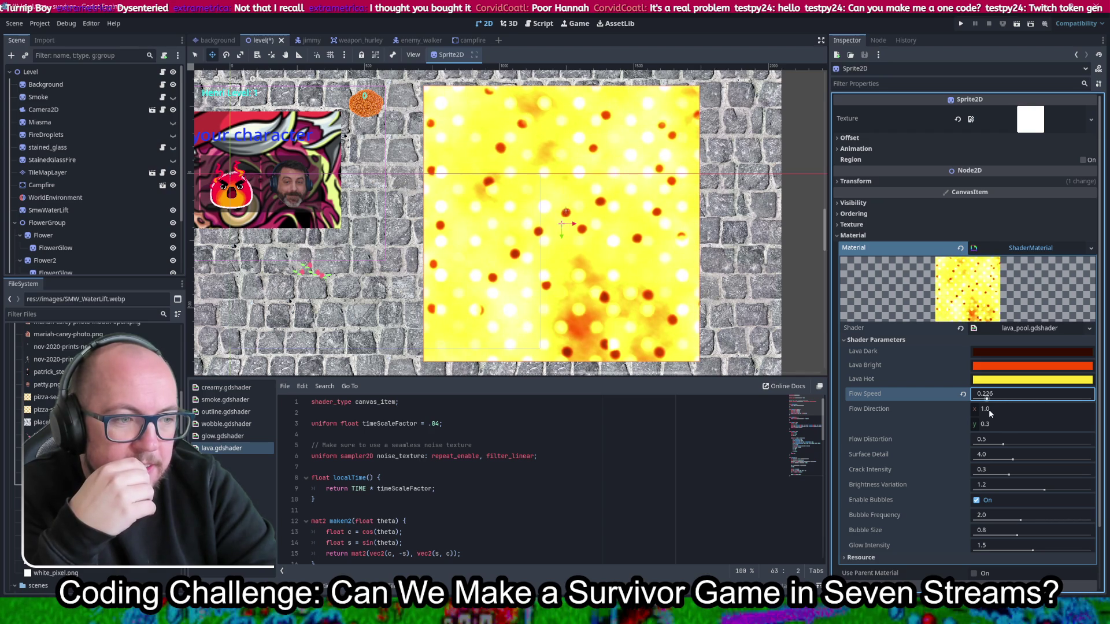
# Step: Raise Flow Distortion to 0.647 and Surface Detail to 10, disable bubbles, and zero Crack Intensity
pyautogui.click(994, 443)
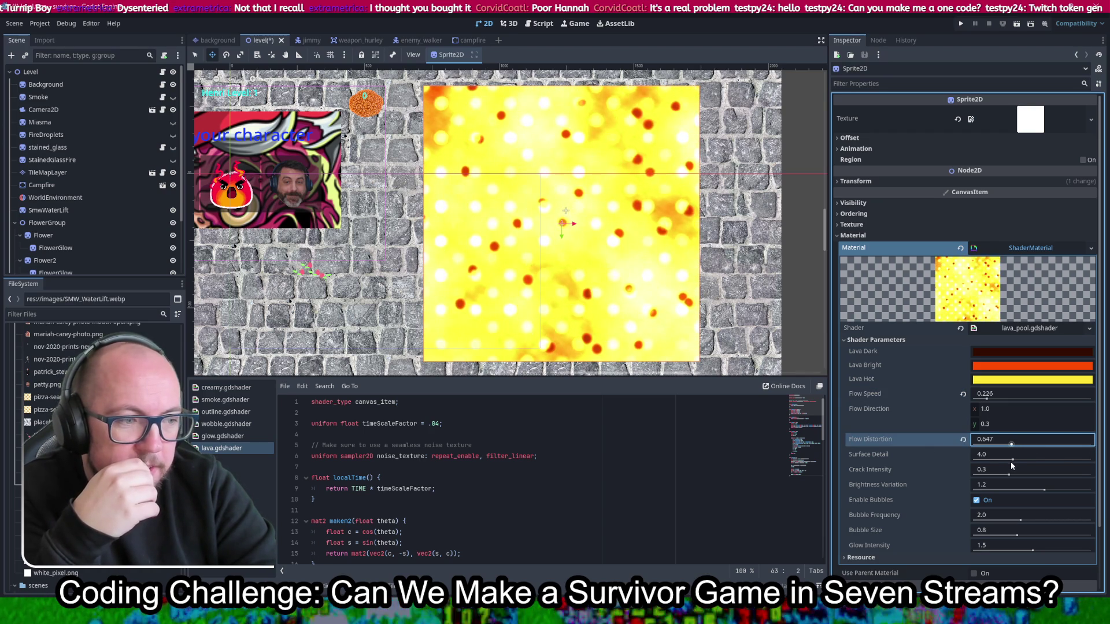
pyautogui.moveTo(1014, 463); pyautogui.dragTo(938, 463)
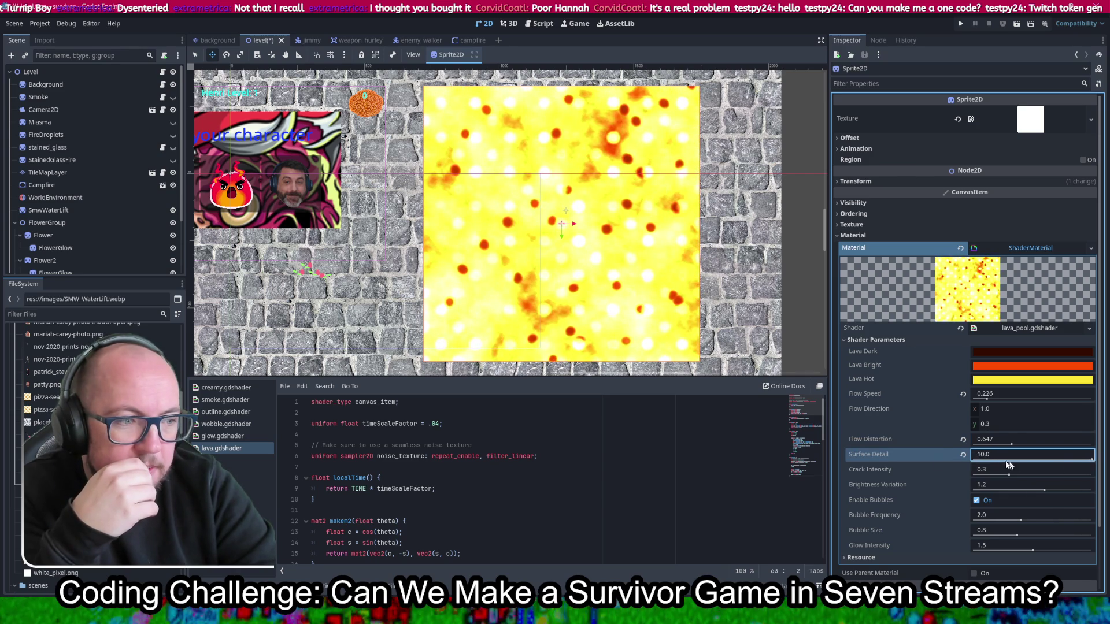
pyautogui.click(976, 505)
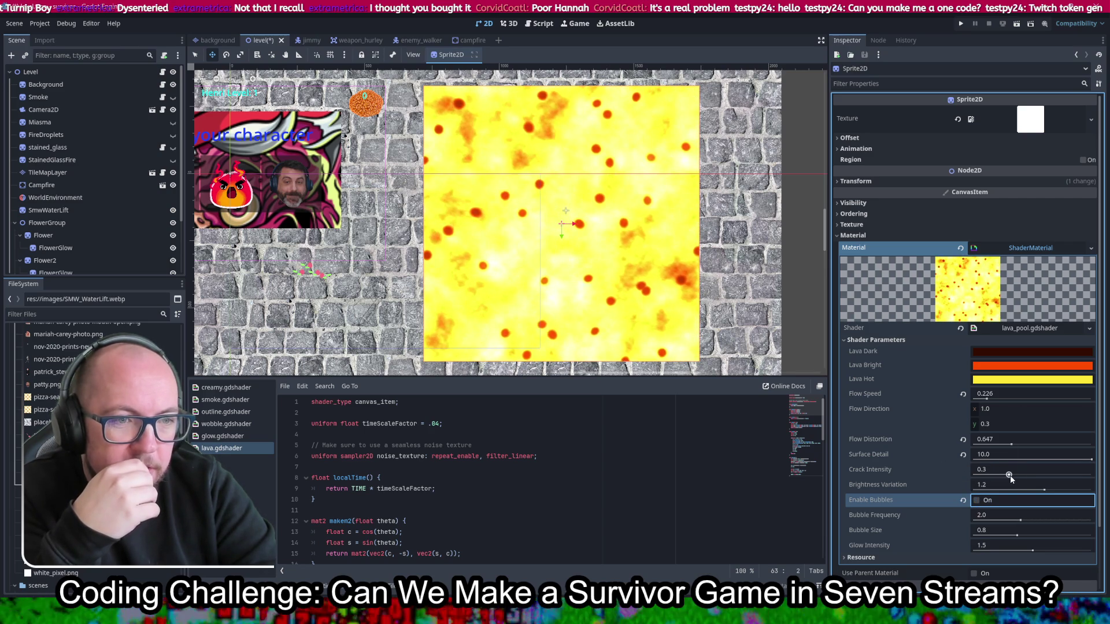
pyautogui.moveTo(1008, 475)
pyautogui.mouseDown()
pyautogui.moveTo(1091, 475)
pyautogui.moveTo(914, 469)
pyautogui.mouseUp()
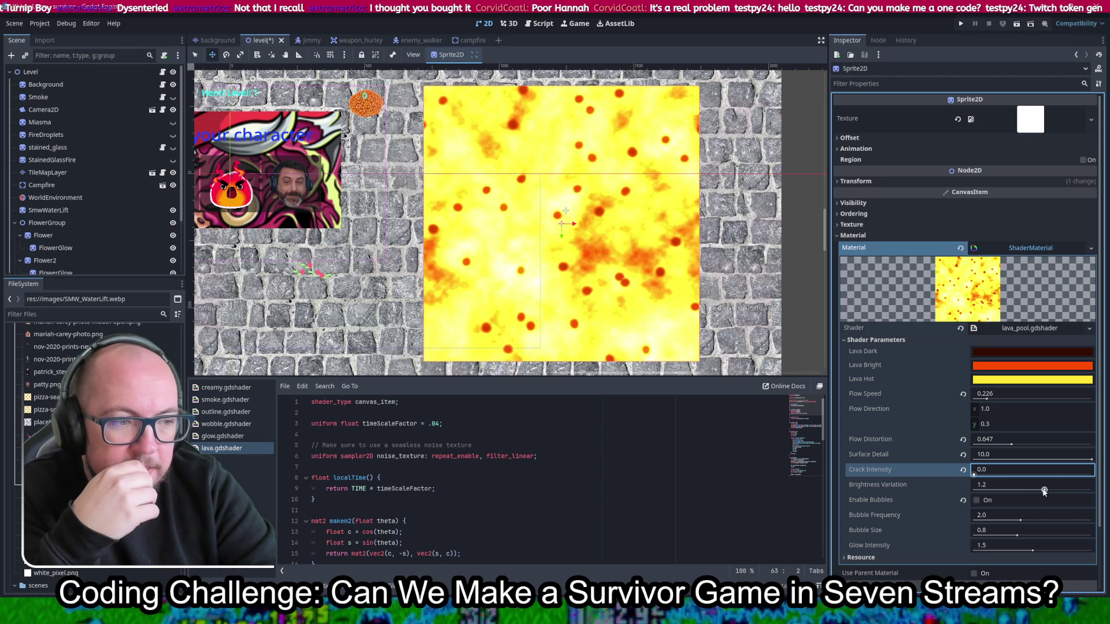
# Step: Lower Brightness Variation to 0.59, zero Bubble Frequency, and raise Glow Intensity to 3.0
pyautogui.moveTo(1043, 490)
pyautogui.mouseDown()
pyautogui.moveTo(994, 490)
pyautogui.moveTo(1090, 490)
pyautogui.moveTo(1007, 491)
pyautogui.mouseUp()
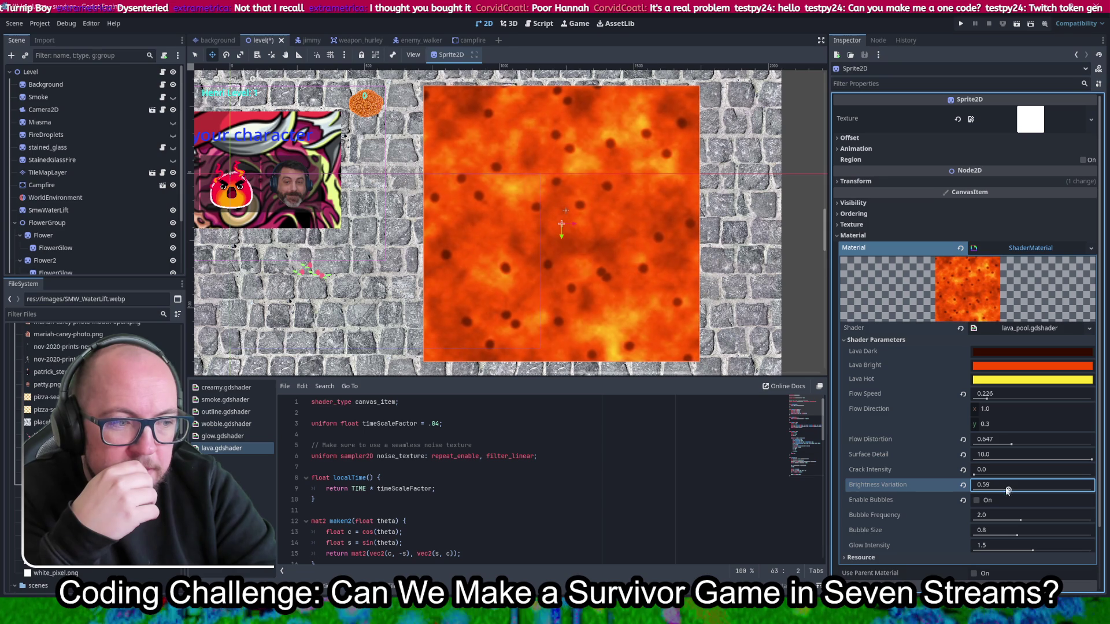
pyautogui.moveTo(1019, 520)
pyautogui.mouseDown()
pyautogui.moveTo(967, 525)
pyautogui.moveTo(1015, 535)
pyautogui.moveTo(942, 535)
pyautogui.mouseUp()
pyautogui.moveTo(1042, 548)
pyautogui.mouseDown()
pyautogui.moveTo(1094, 550)
pyautogui.moveTo(945, 549)
pyautogui.moveTo(1105, 545)
pyautogui.mouseUp()
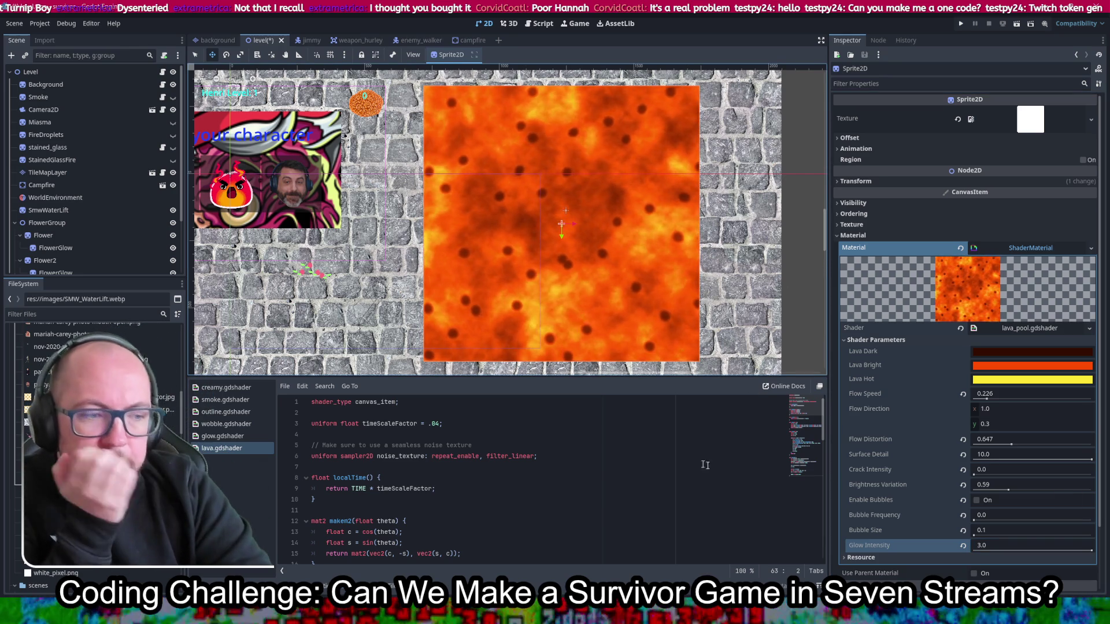
pyautogui.moveTo(977, 472)
pyautogui.mouseDown()
pyautogui.moveTo(1092, 473)
pyautogui.moveTo(969, 482)
pyautogui.mouseUp()
pyautogui.click(488, 460)
pyautogui.click(570, 434)
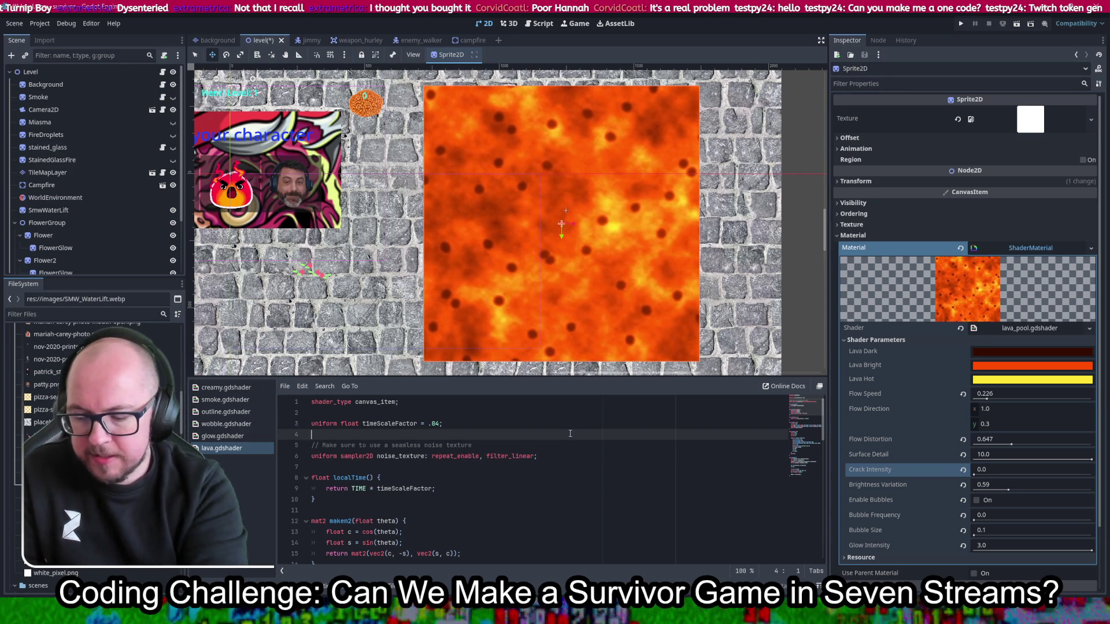
# Step: Search lava.gdshader for 'crack', then open lava_pool.gdshader in the shader editor
pyautogui.hotkey('ctrl', 'f')
pyautogui.write('crack')
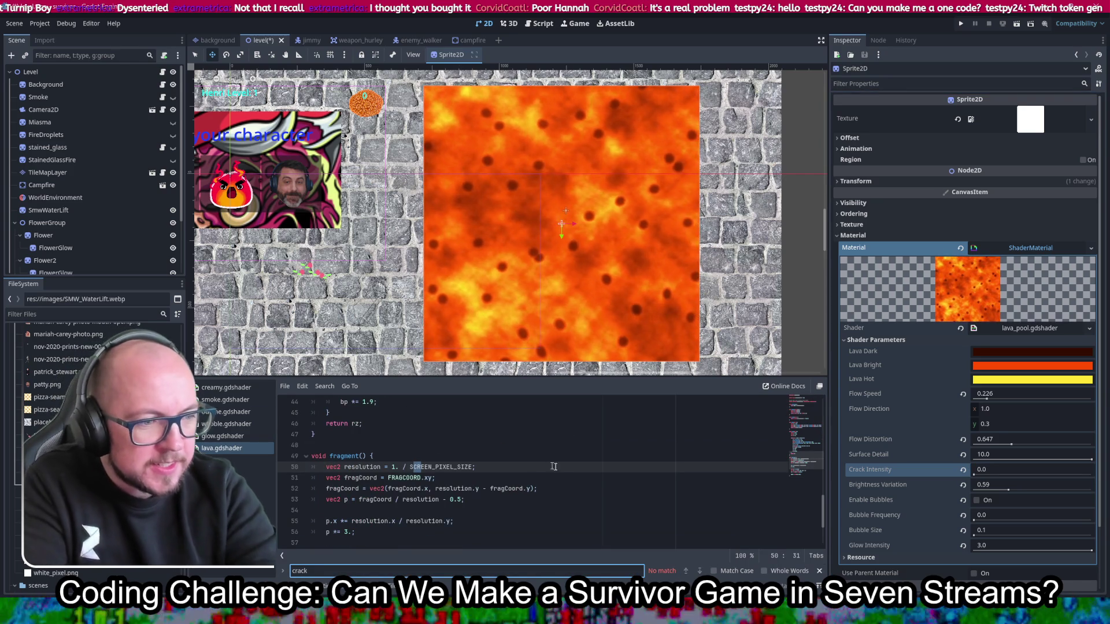
pyautogui.scroll(15, 533, 474)
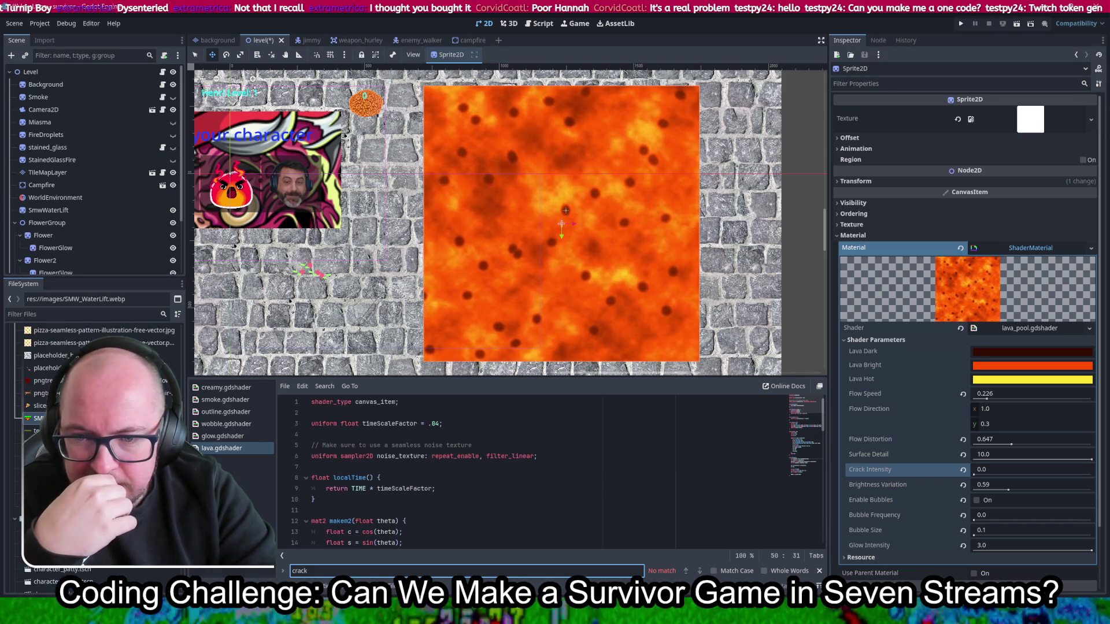
pyautogui.scroll(-5, 92, 457)
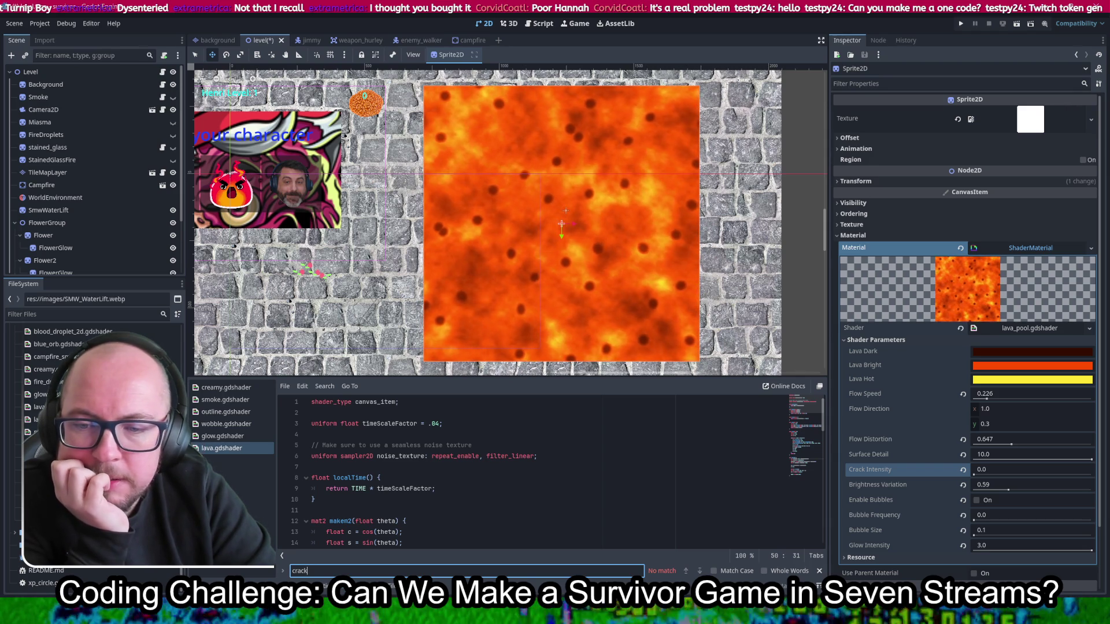
pyautogui.scroll(1, 93, 450)
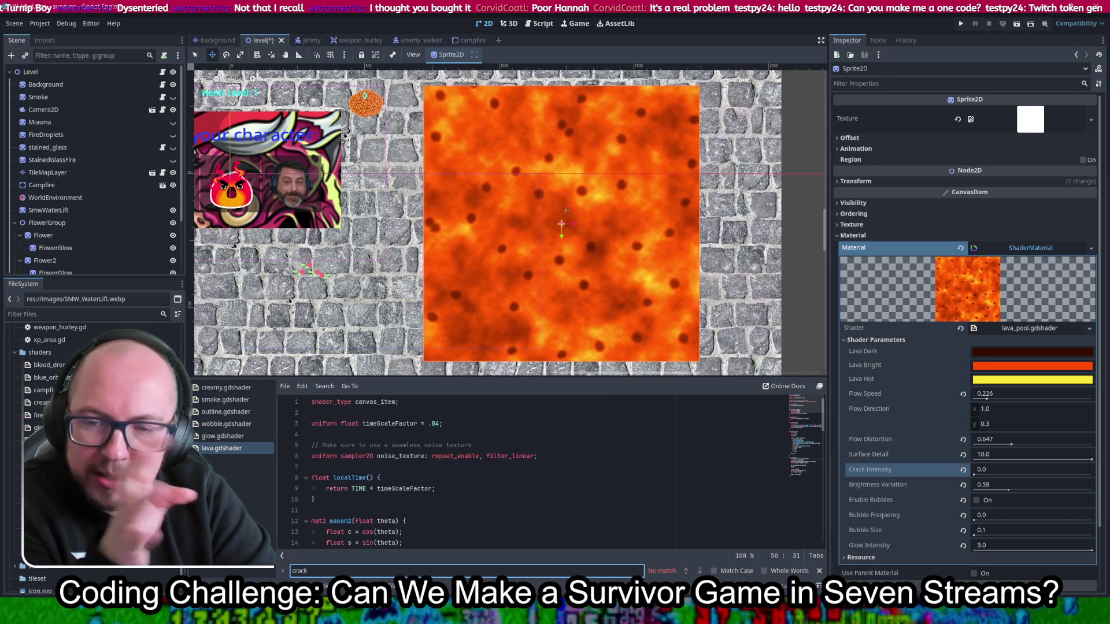
pyautogui.click(1029, 327)
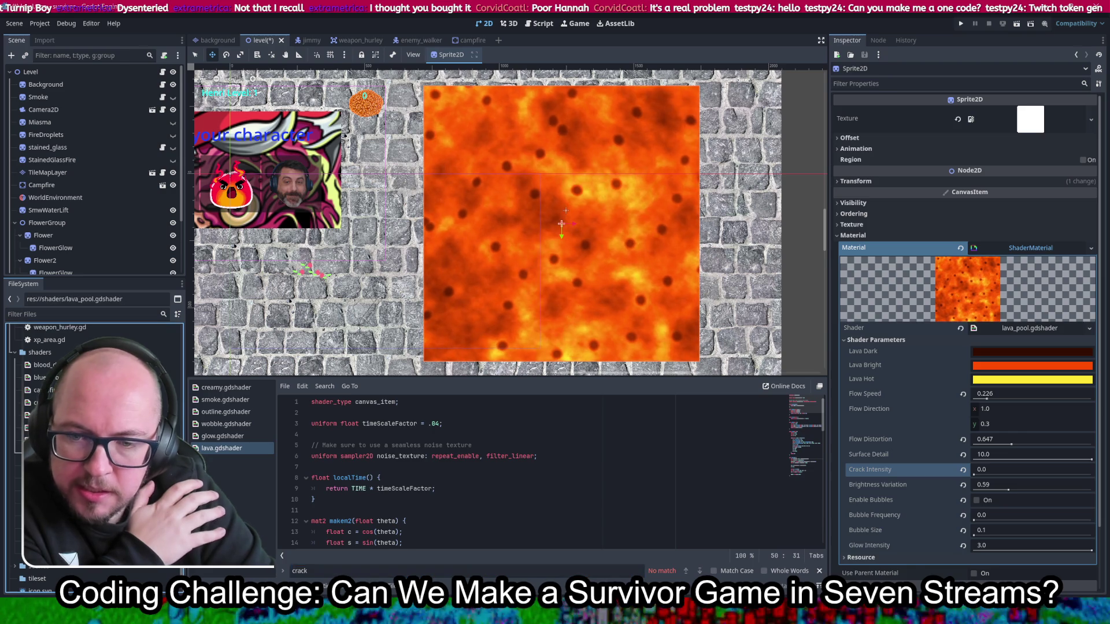
pyautogui.click(540, 410)
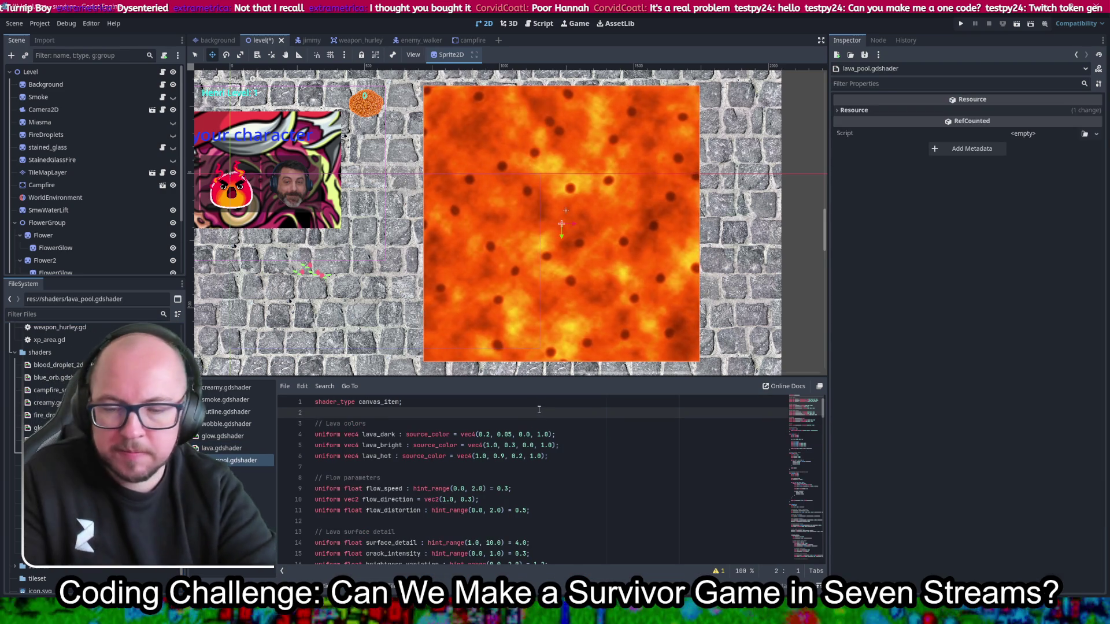
# Step: Find the voronoi crack function in lava_pool.gdshader, delete it, and save
pyautogui.hotkey('ctrl', 'f')
pyautogui.write('crack')
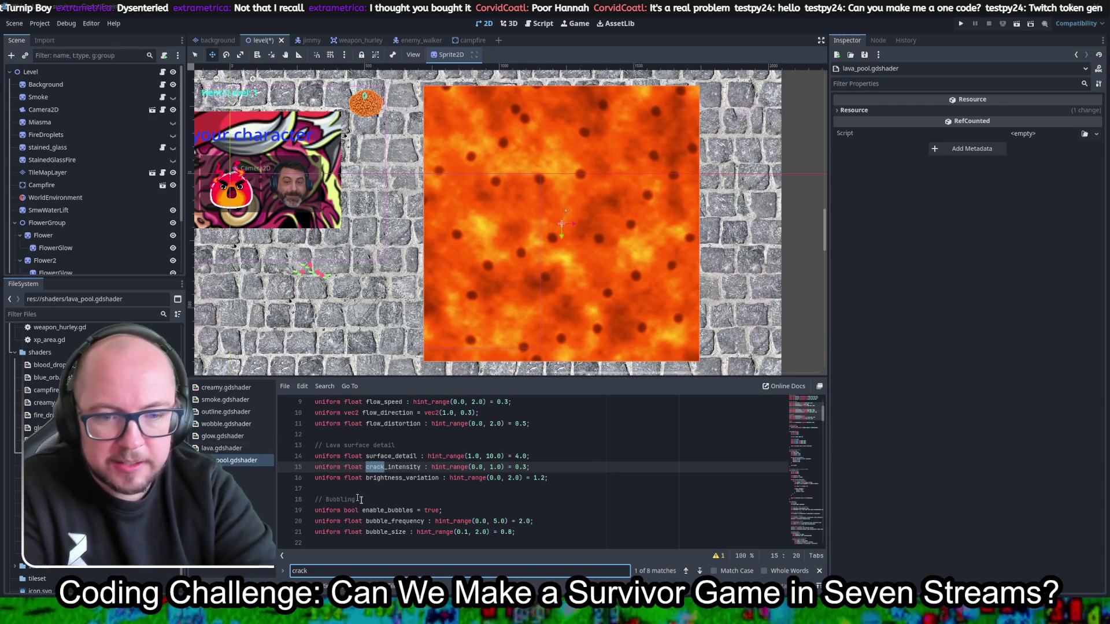
pyautogui.click(701, 570)
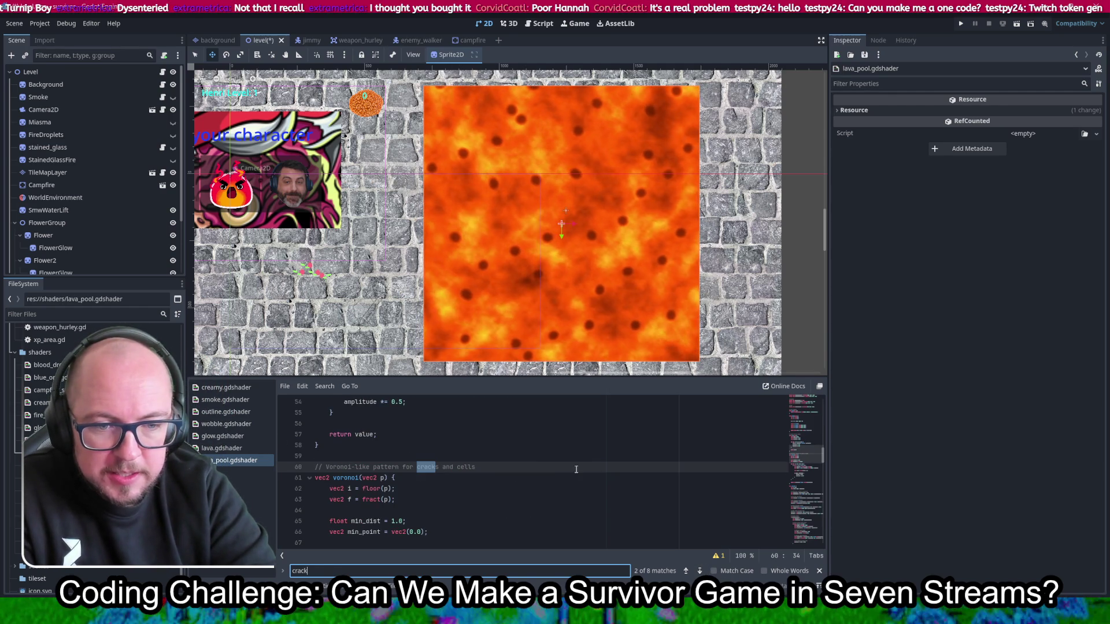
pyautogui.scroll(-2, 577, 471)
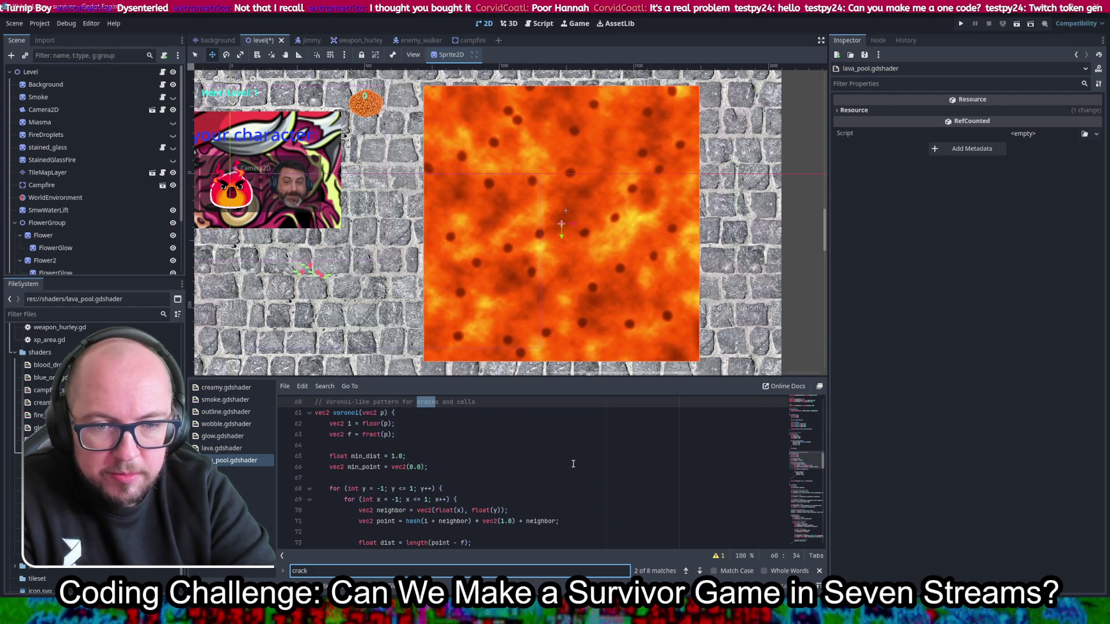
pyautogui.scroll(-2, 573, 463)
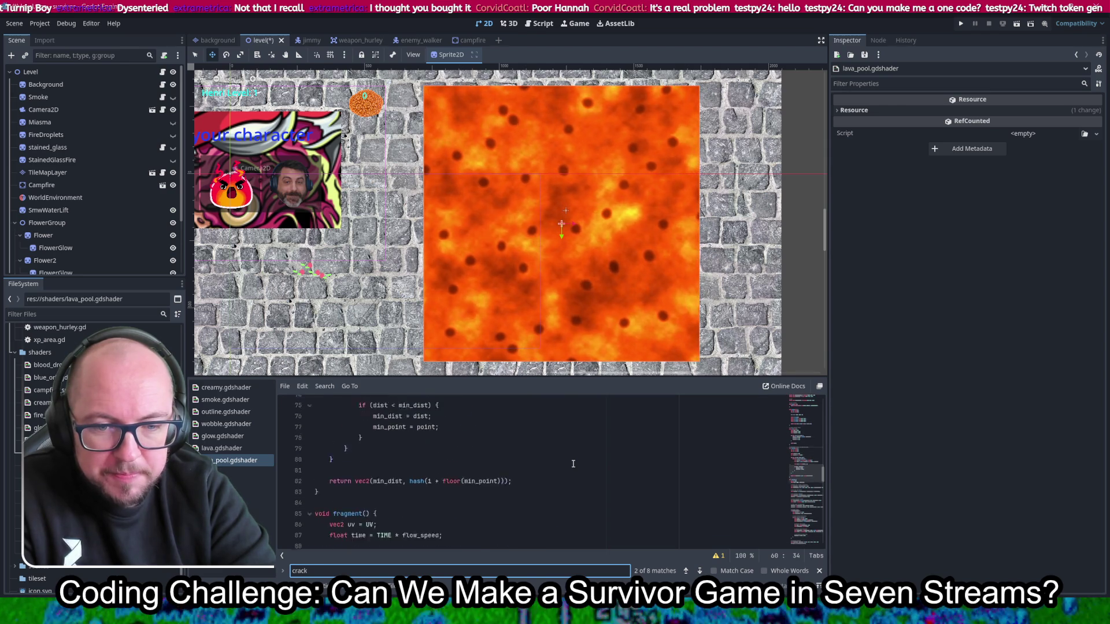
pyautogui.scroll(-3, 574, 464)
pyautogui.moveTo(338, 485)
pyautogui.mouseDown()
pyautogui.moveTo(397, 399)
pyautogui.moveTo(385, 426)
pyautogui.mouseUp()
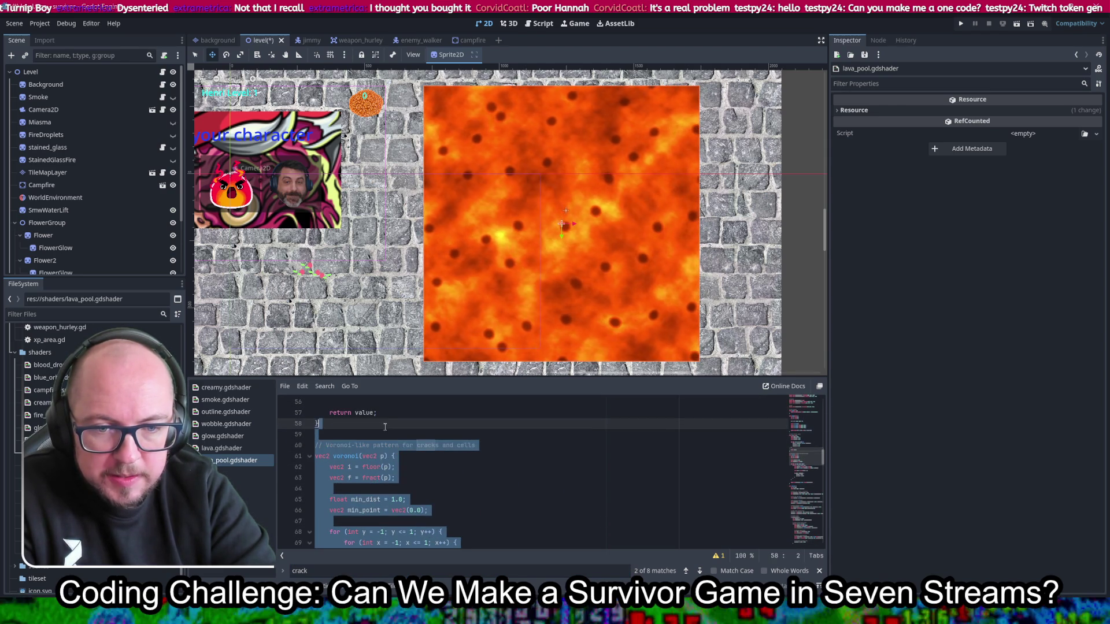
pyautogui.press('Delete')
pyautogui.hotkey('ctrl', 's')
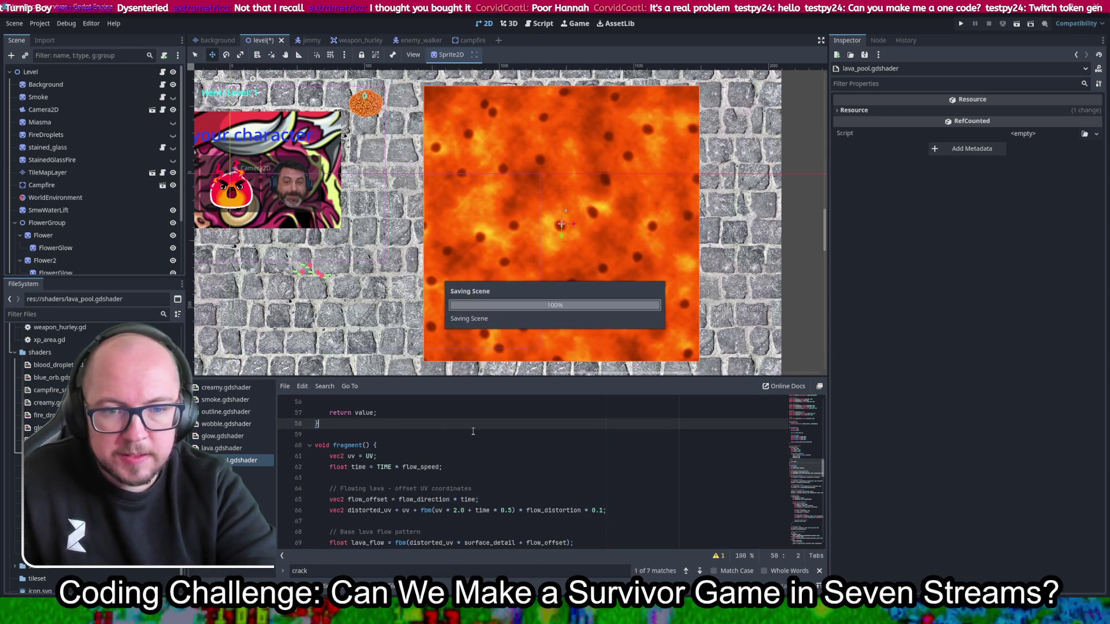
# Step: Search for 'voron' and comment out the crack-pattern lines 76–77
pyautogui.click(467, 433)
pyautogui.hotkey('ctrl', 'f')
pyautogui.write('voron')
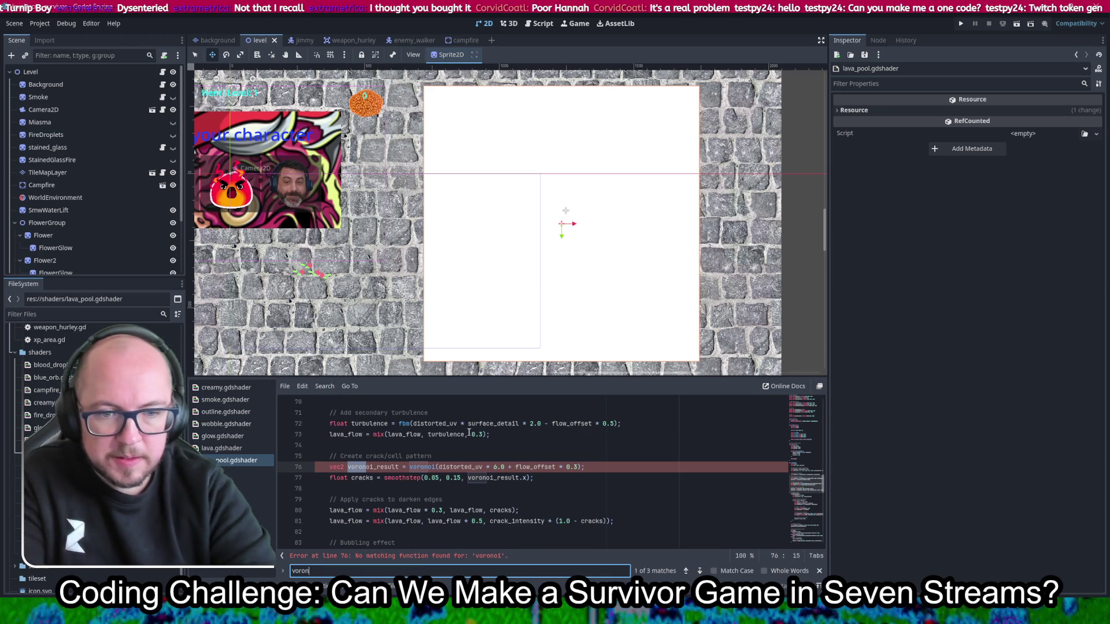
pyautogui.moveTo(549, 477); pyautogui.dragTo(557, 467)
pyautogui.hotkey('ctrl', 'k')
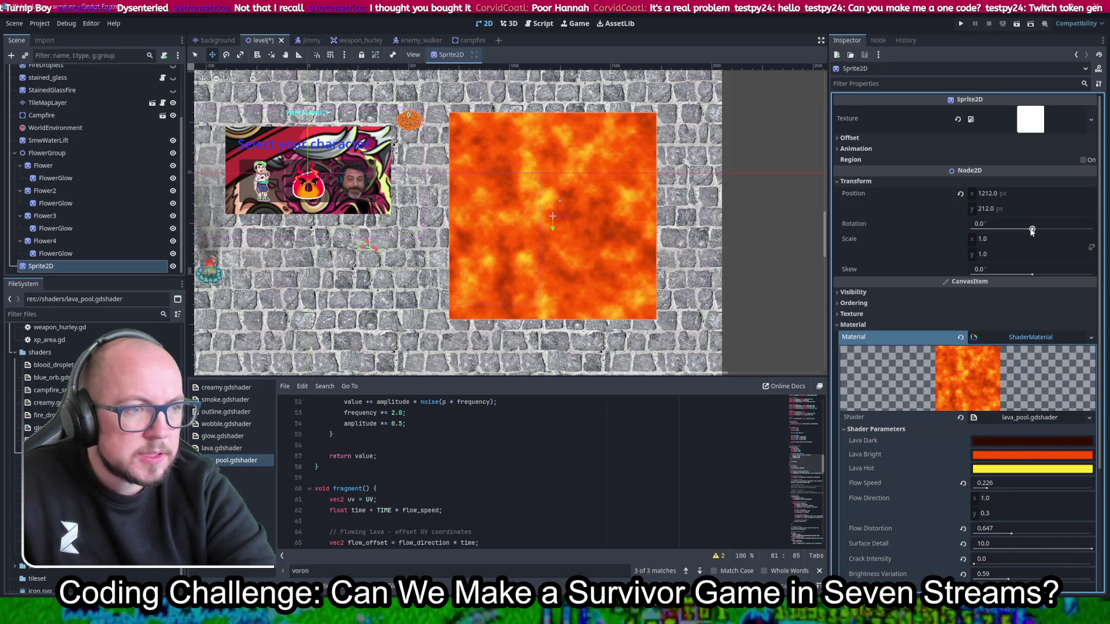
# Step: Set the sprite's Transform Scale to 0.1 on both x and y
pyautogui.click(1003, 238)
pyautogui.write('0.1')
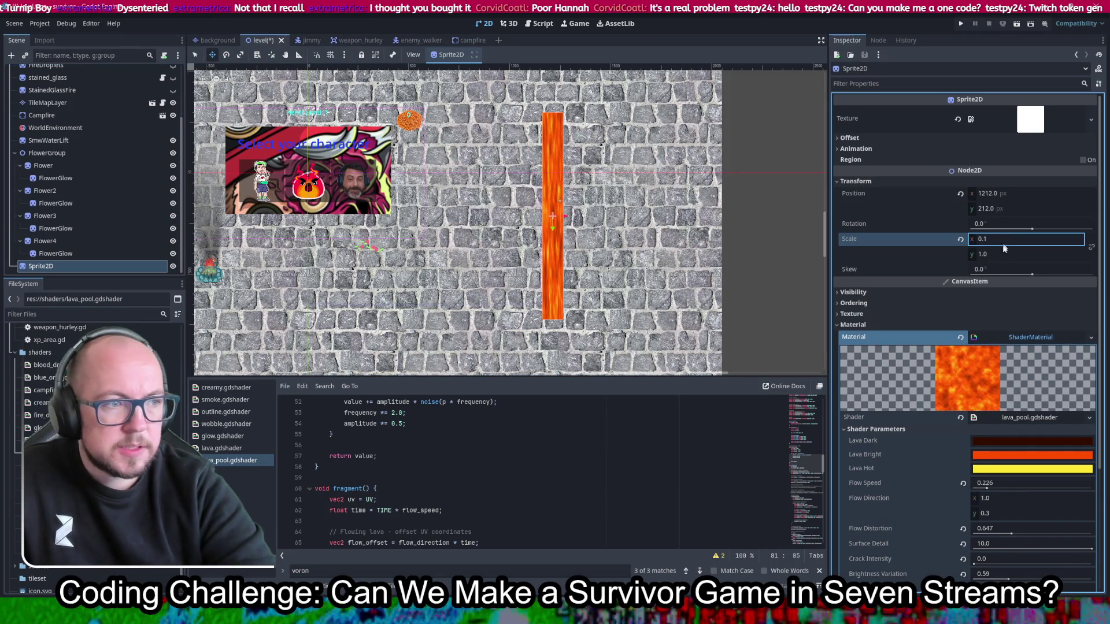
pyautogui.click(1004, 253)
pyautogui.write('0.1')
pyautogui.press('Return')
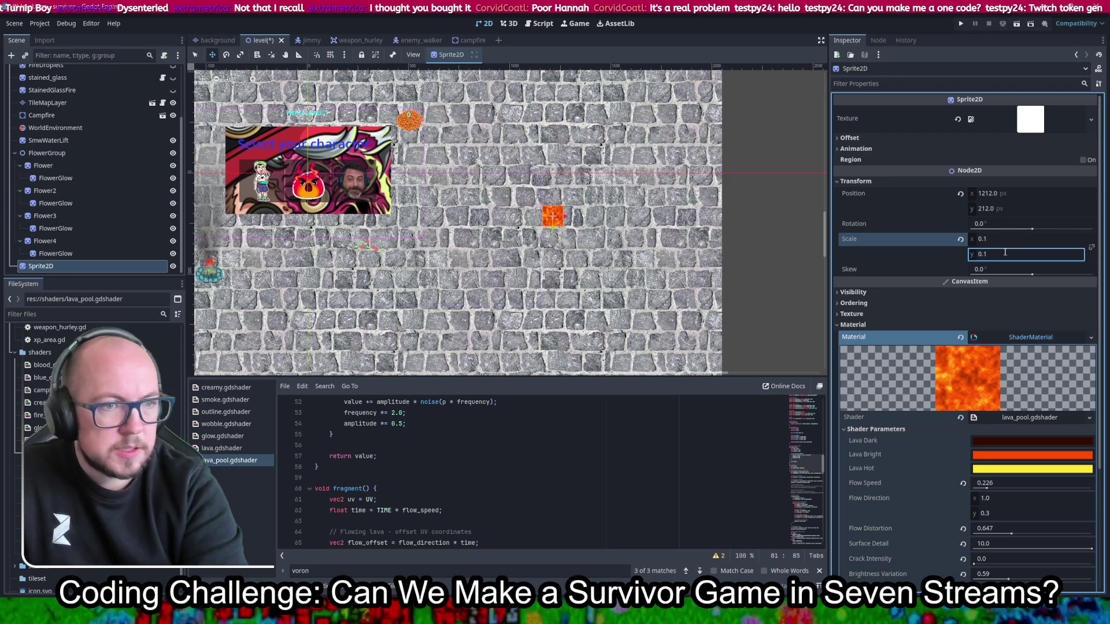
# Step: Zoom the 2D view in on the small lava square and switch to Krita
pyautogui.scroll(8, 554, 215)
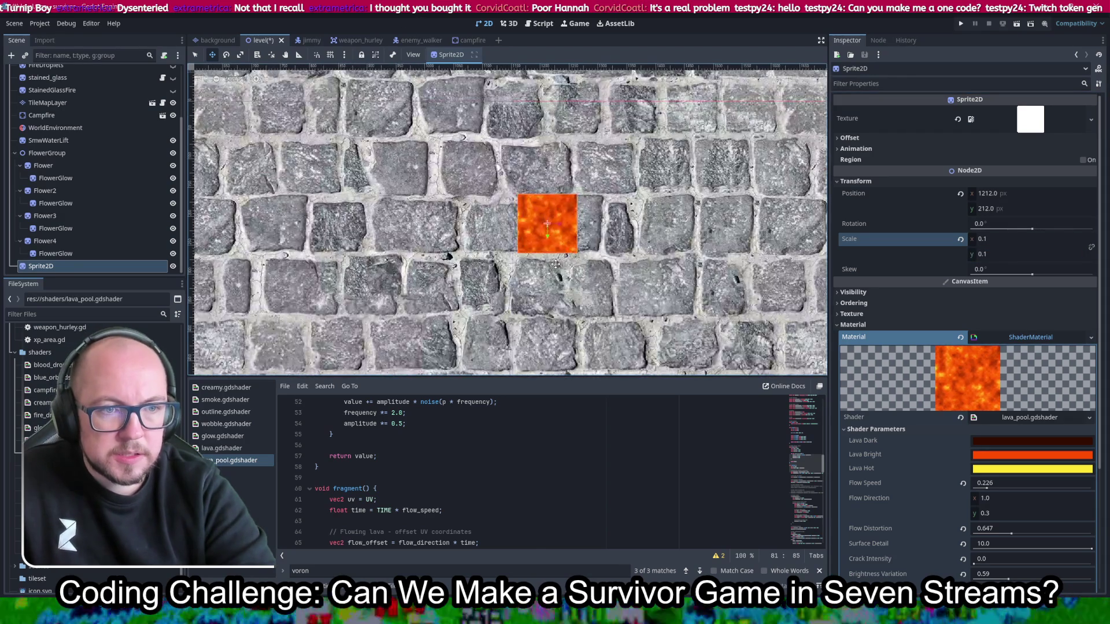
pyautogui.scroll(3, 551, 226)
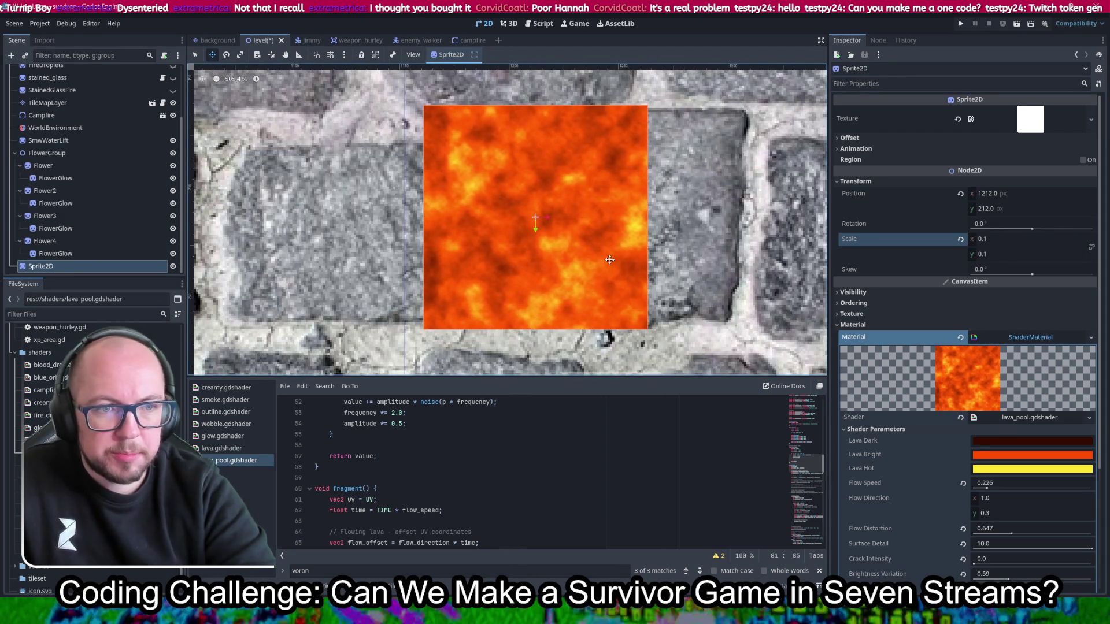
pyautogui.scroll(1, 518, 236)
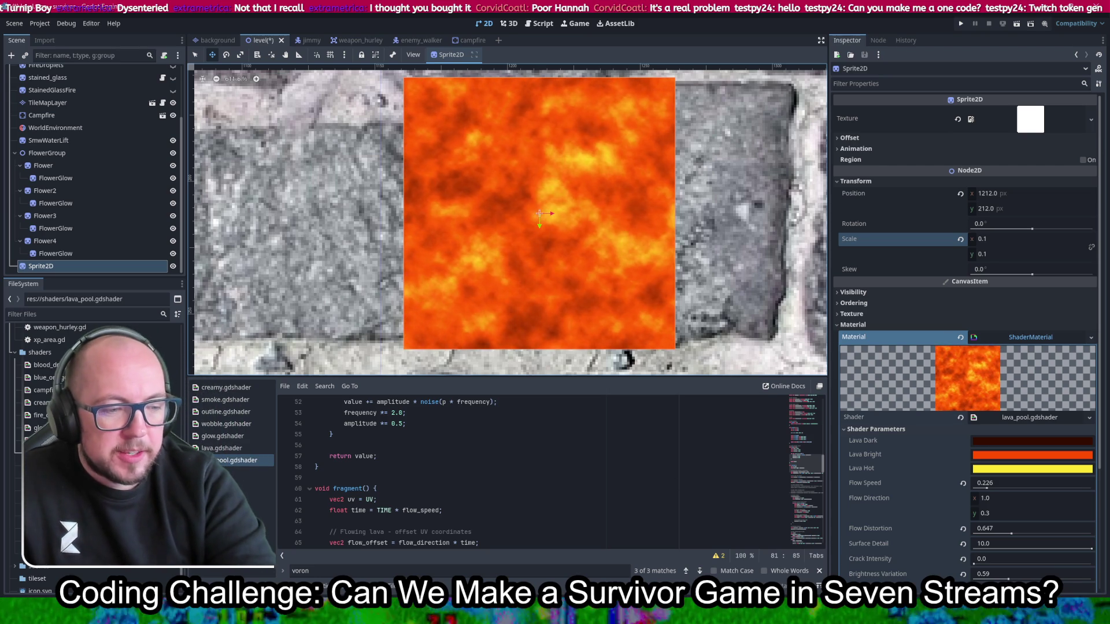
pyautogui.scroll(-3, 625, 200)
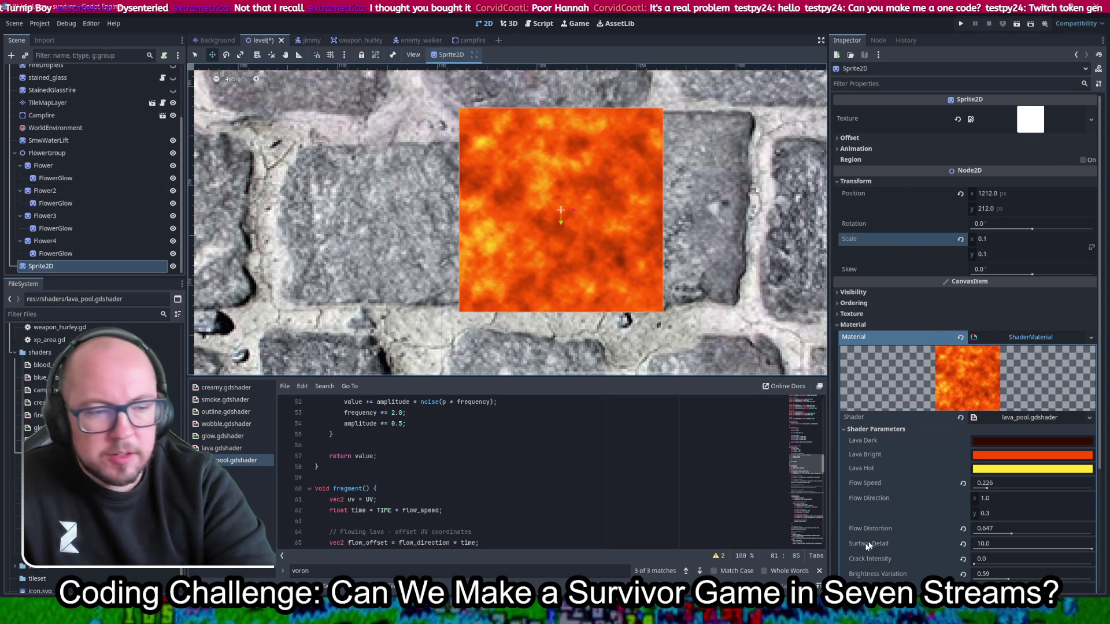
pyautogui.hotkey('alt', 'Tab')
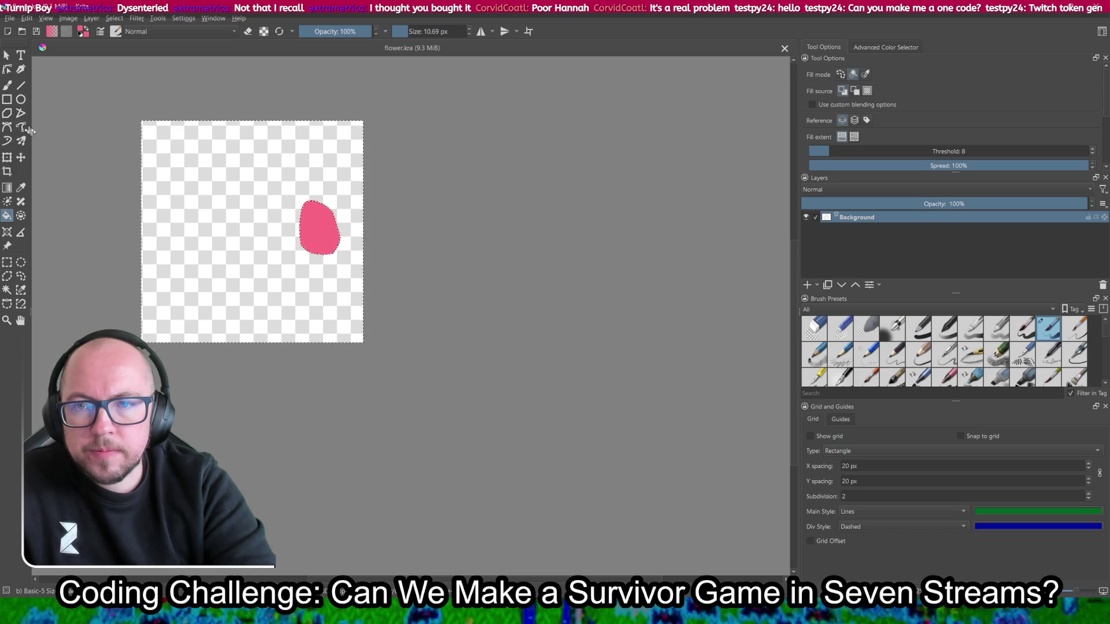
# Step: Reset colours to black/white, enlarge the freehand brush to about 25 px, and paint the blob black
pyautogui.press('d')
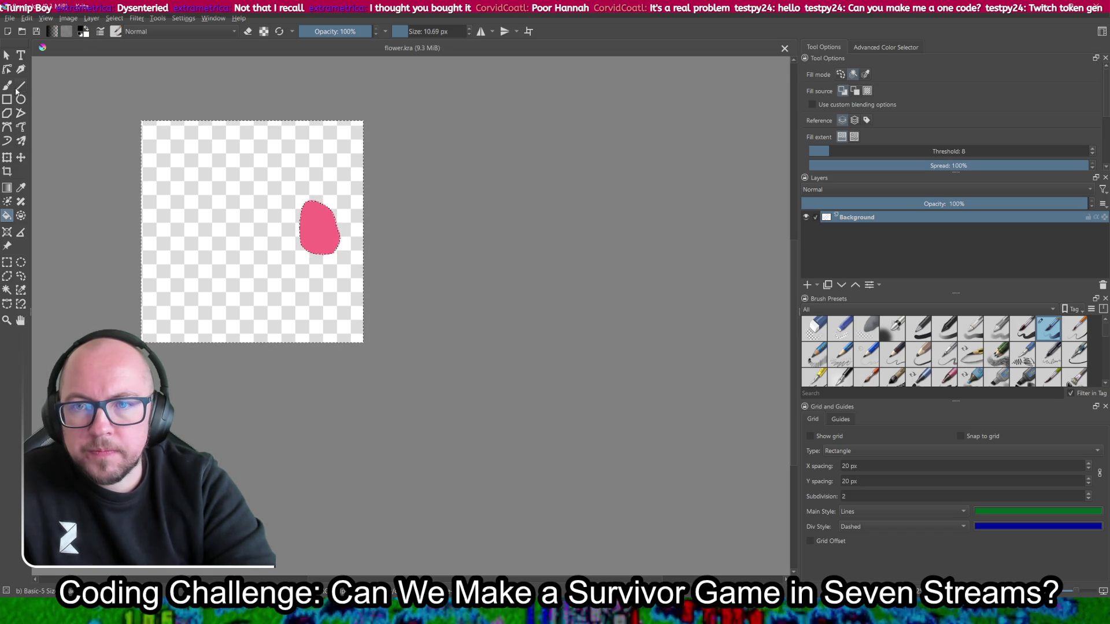
pyautogui.click(6, 86)
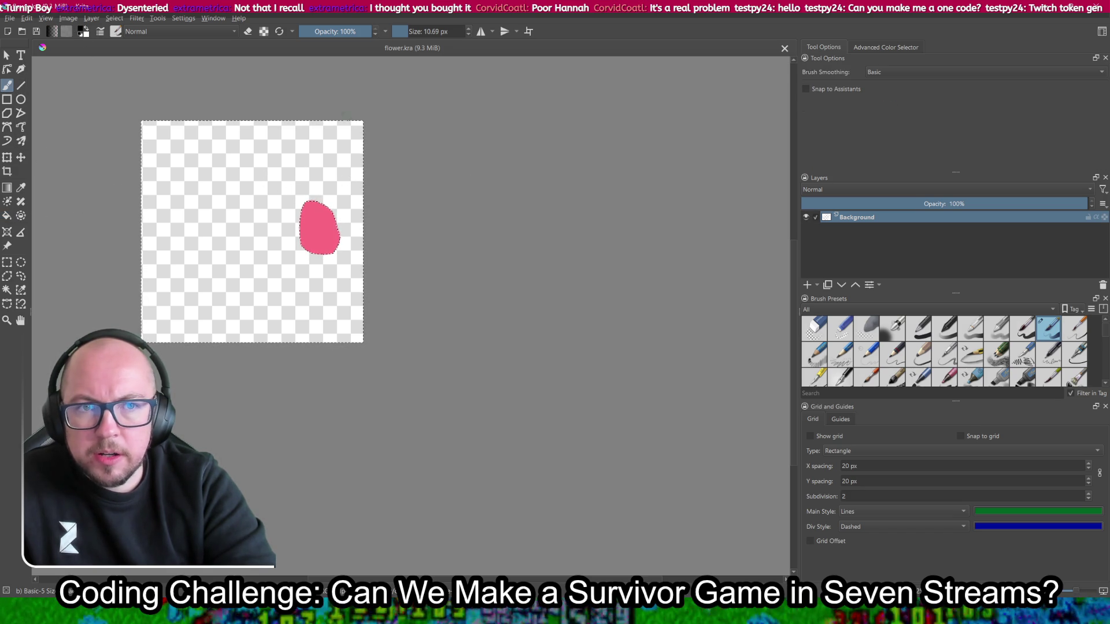
pyautogui.moveTo(412, 32); pyautogui.dragTo(413, 33)
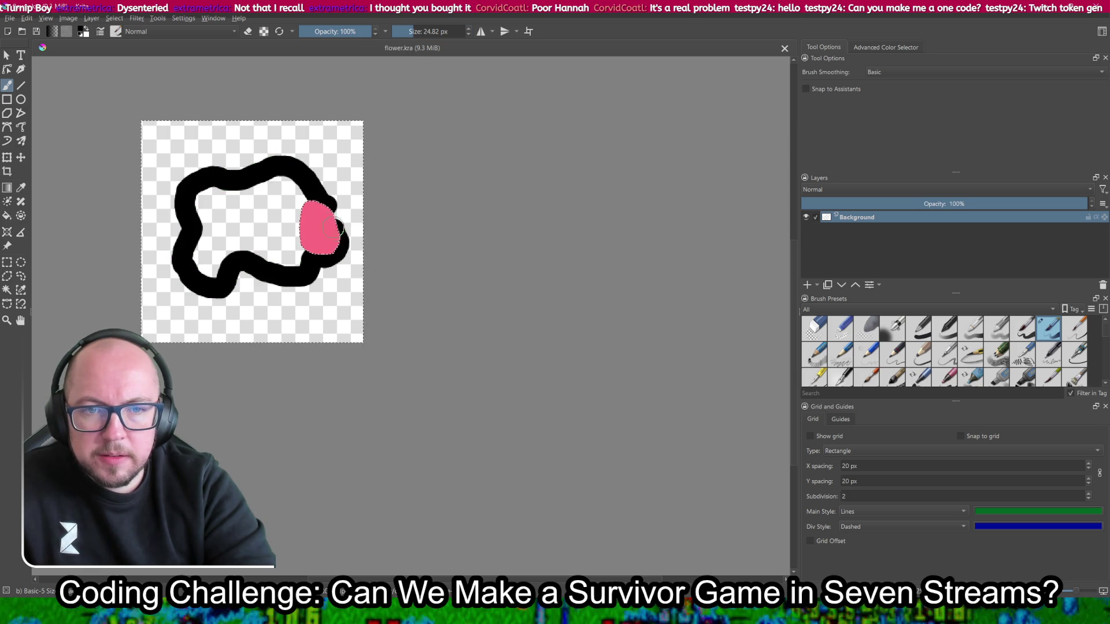
pyautogui.click(301, 187)
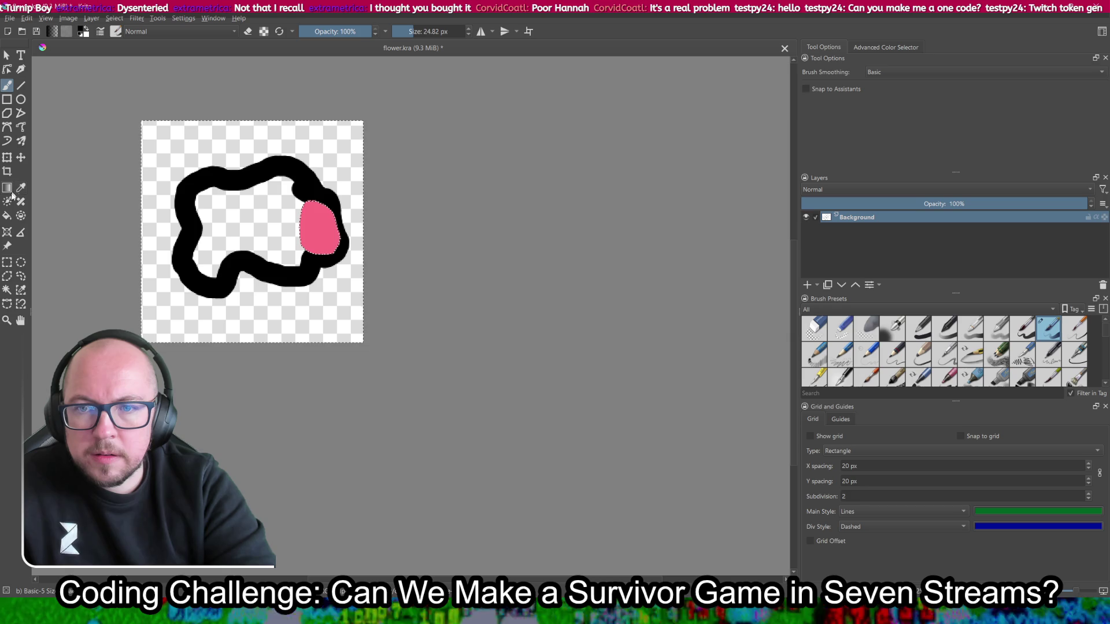
pyautogui.click(8, 263)
pyautogui.click(156, 151)
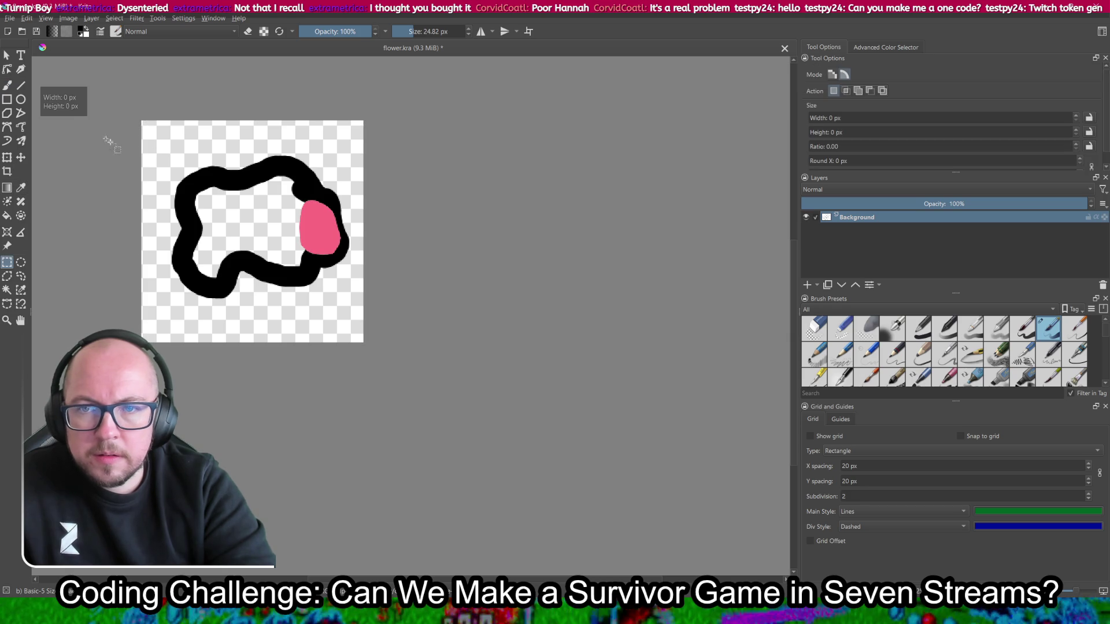
pyautogui.click(7, 84)
pyautogui.moveTo(316, 211)
pyautogui.mouseDown()
pyautogui.moveTo(332, 237)
pyautogui.moveTo(303, 254)
pyautogui.moveTo(304, 230)
pyautogui.moveTo(322, 250)
pyautogui.moveTo(300, 270)
pyautogui.moveTo(327, 247)
pyautogui.moveTo(287, 250)
pyautogui.moveTo(287, 188)
pyautogui.moveTo(295, 198)
pyautogui.moveTo(242, 181)
pyautogui.moveTo(201, 200)
pyautogui.moveTo(206, 267)
pyautogui.moveTo(228, 198)
pyautogui.moveTo(292, 240)
pyautogui.moveTo(246, 257)
pyautogui.moveTo(232, 231)
pyautogui.moveTo(267, 255)
pyautogui.moveTo(254, 217)
pyautogui.mouseUp()
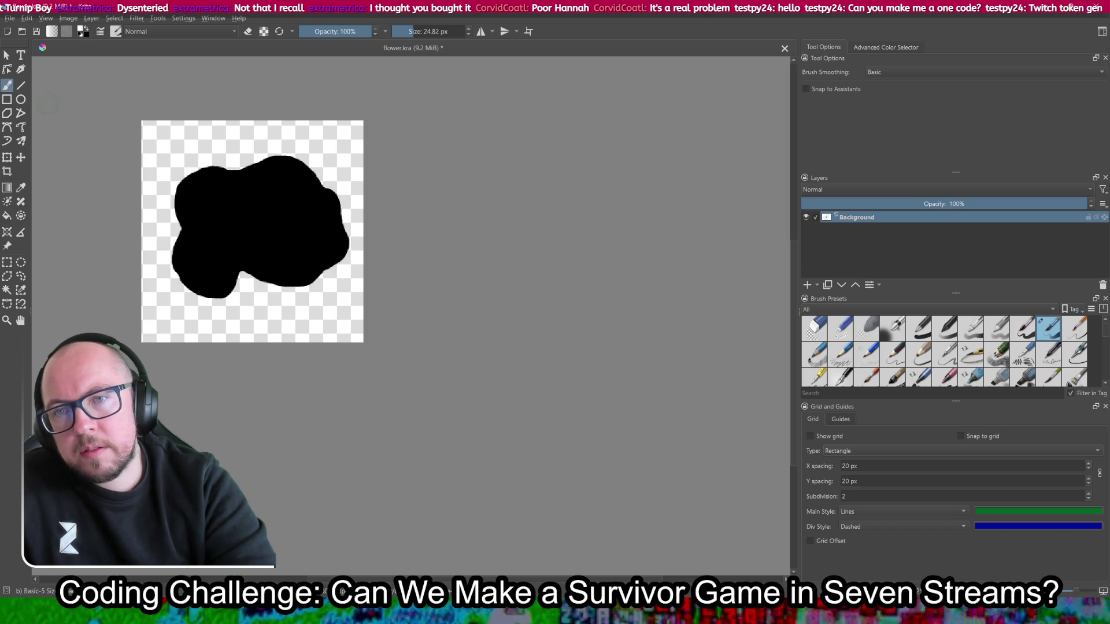
# Step: Flood-fill the transparent surround with white
pyautogui.click(7, 215)
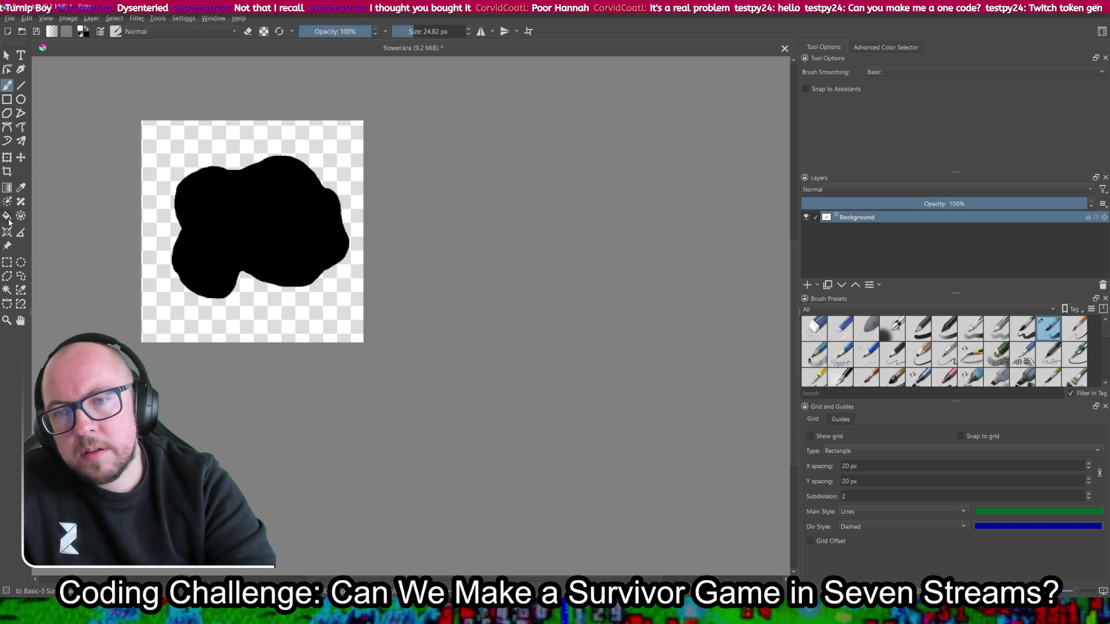
pyautogui.click(160, 147)
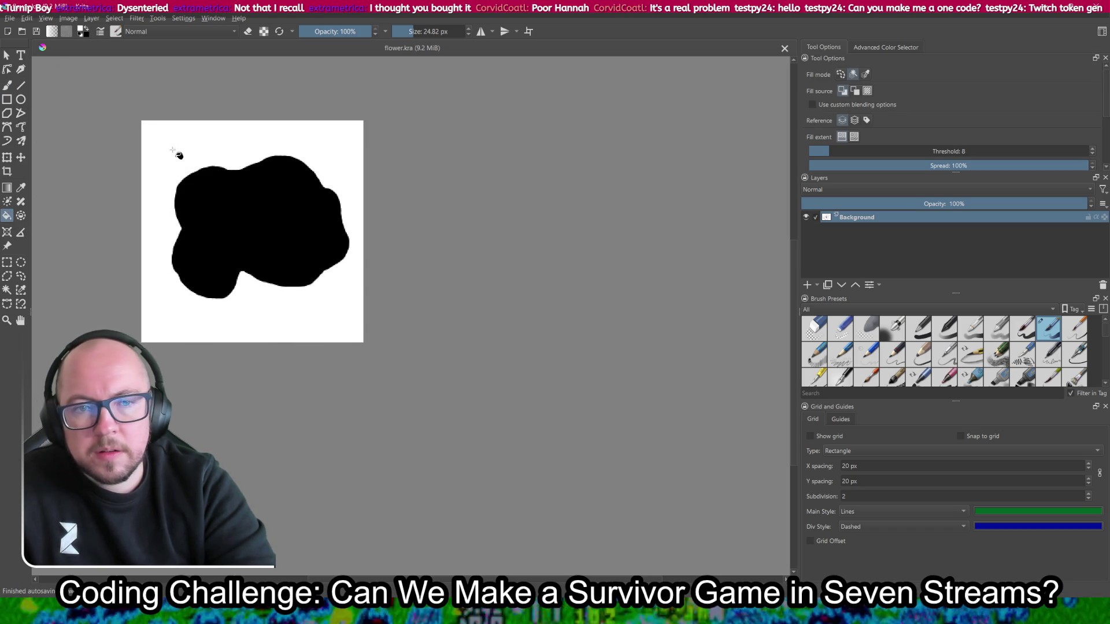
pyautogui.click(9, 18)
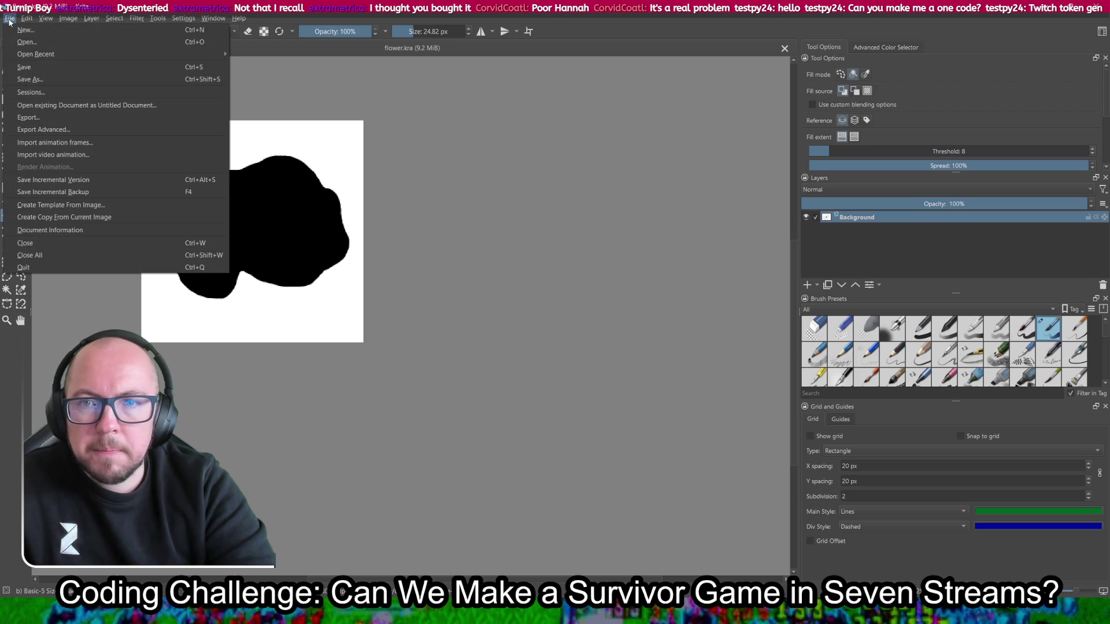
# Step: Export the black blob image as a PNG into C:\code\survivor\images, then return to Godot
pyautogui.click(67, 115)
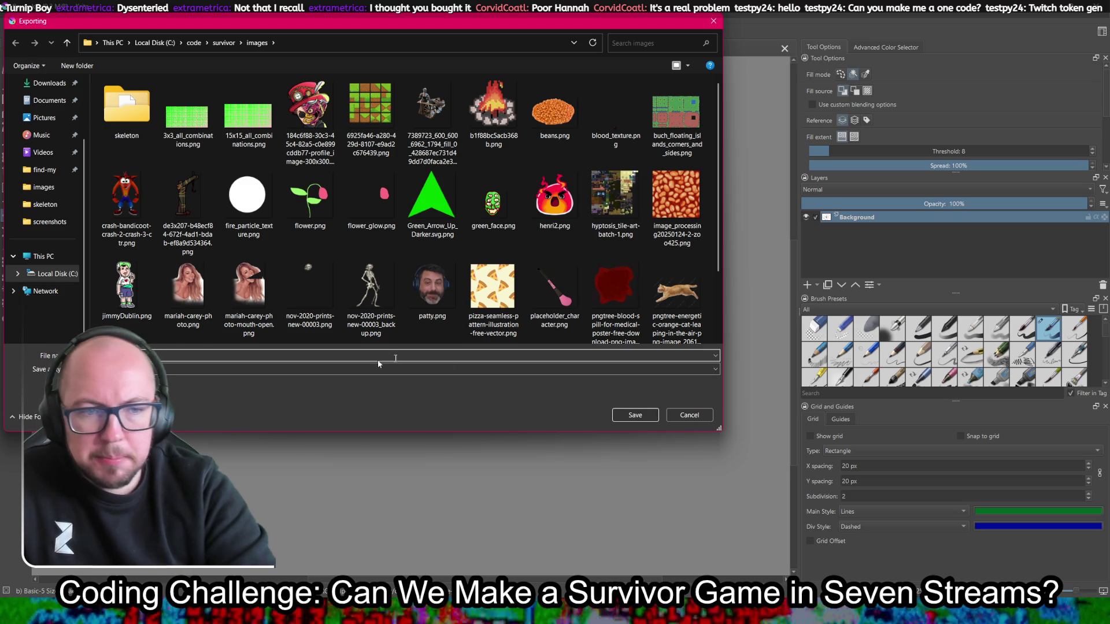
pyautogui.click(636, 415)
pyautogui.click(616, 398)
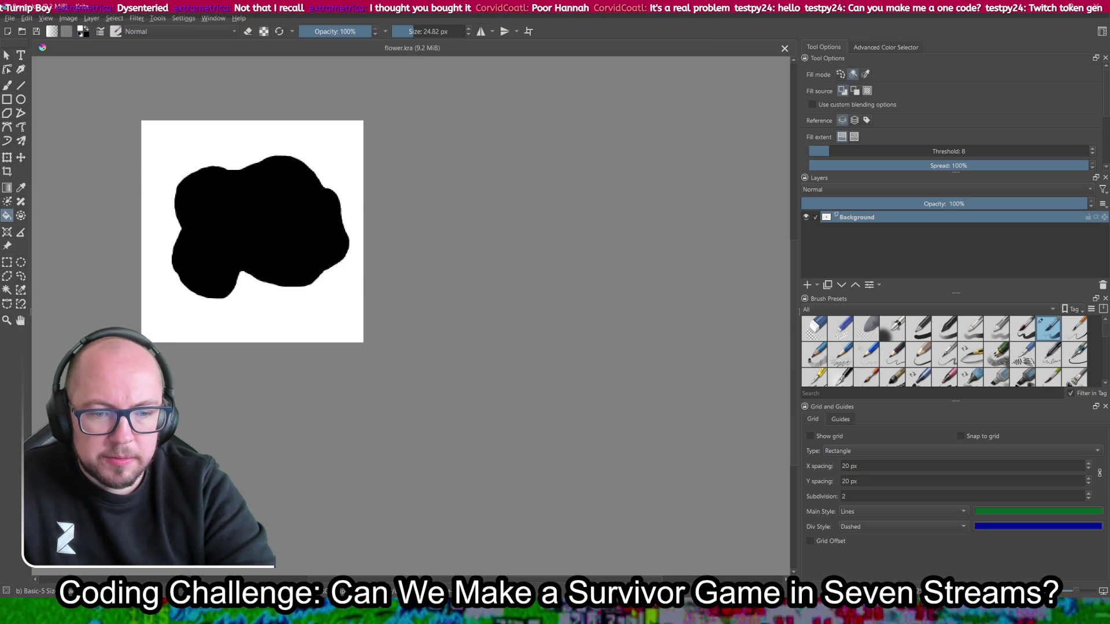
pyautogui.hotkey('alt', 'Tab')
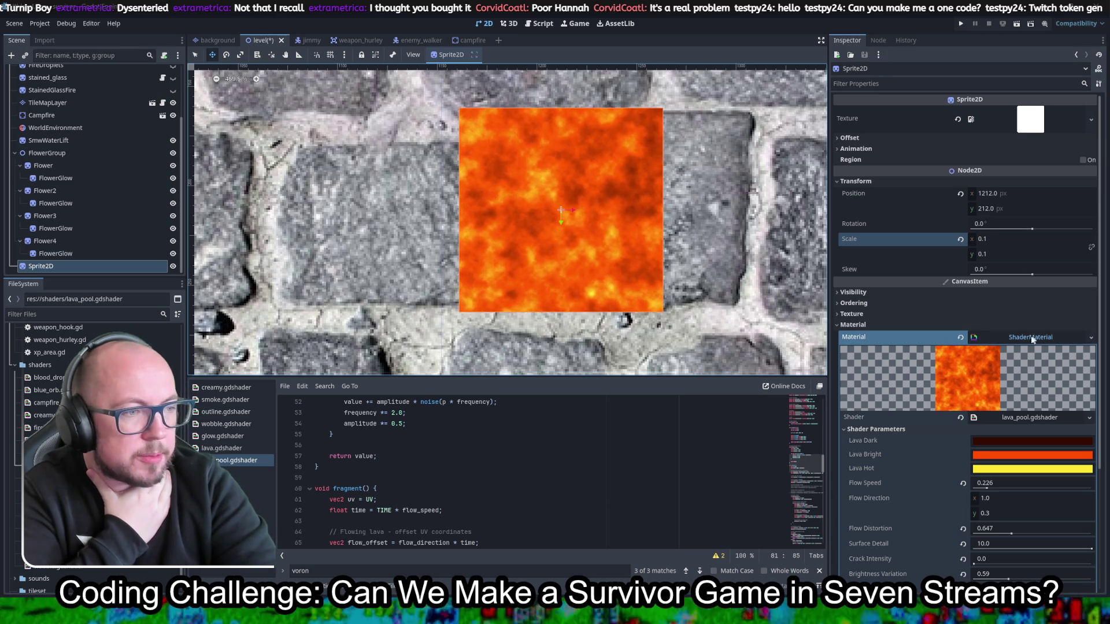
# Step: Collapse and re-expand the ShaderMaterial, scroll through its shader parameters, then bring Krita forward
pyautogui.click(982, 338)
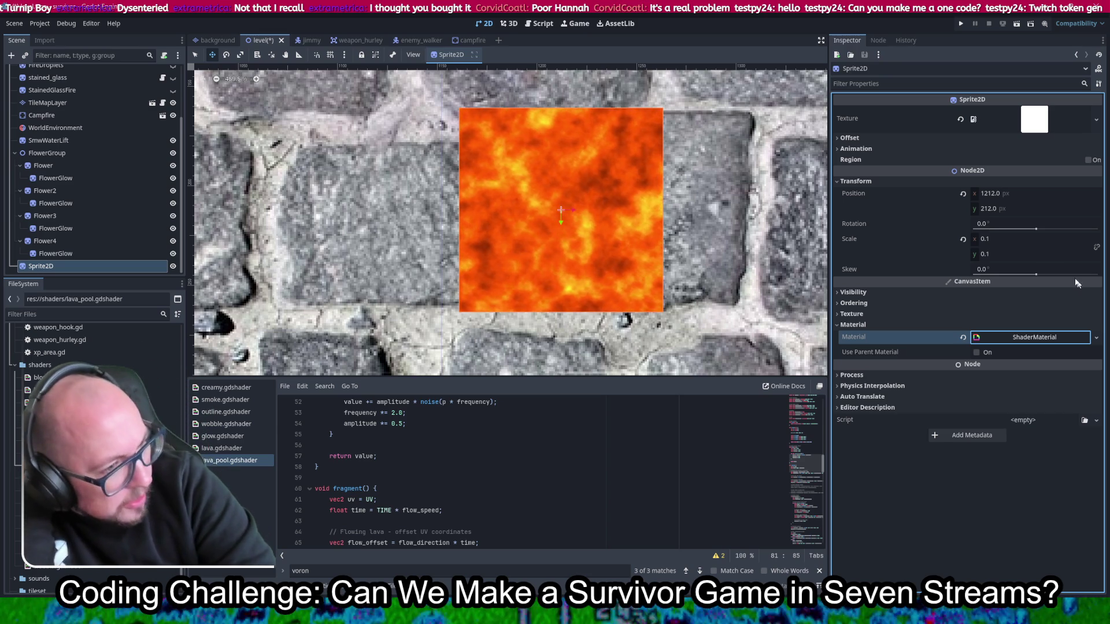
pyautogui.click(1021, 338)
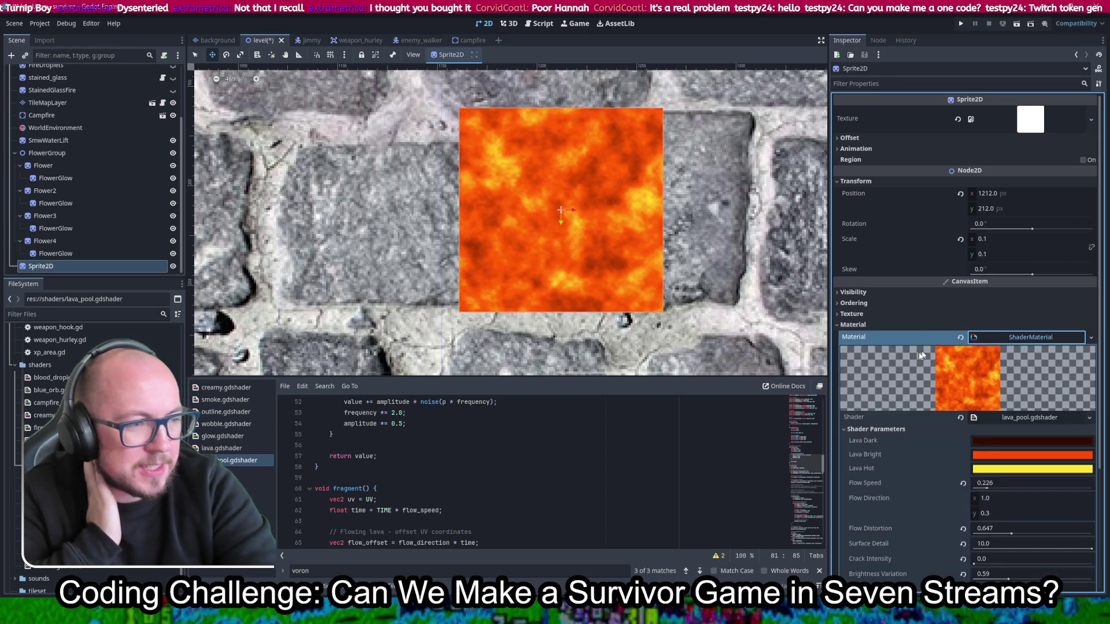
pyautogui.scroll(-5, 925, 353)
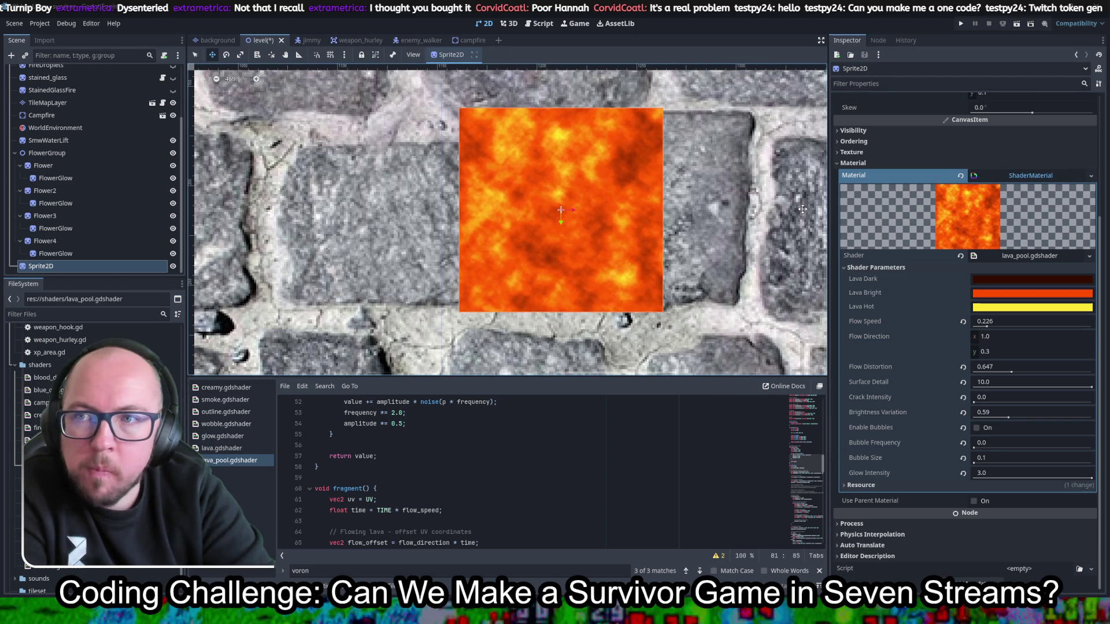
pyautogui.hotkey('alt', 'Tab')
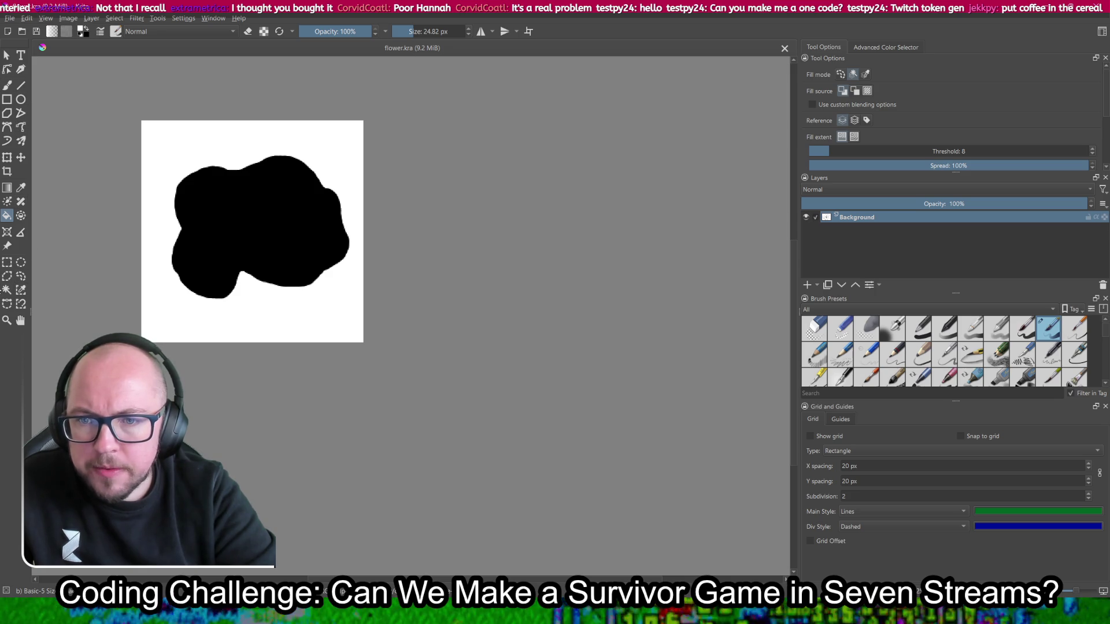
# Step: Select the black blob by colour, delete it to transparency, and save the drawing
pyautogui.click(6, 290)
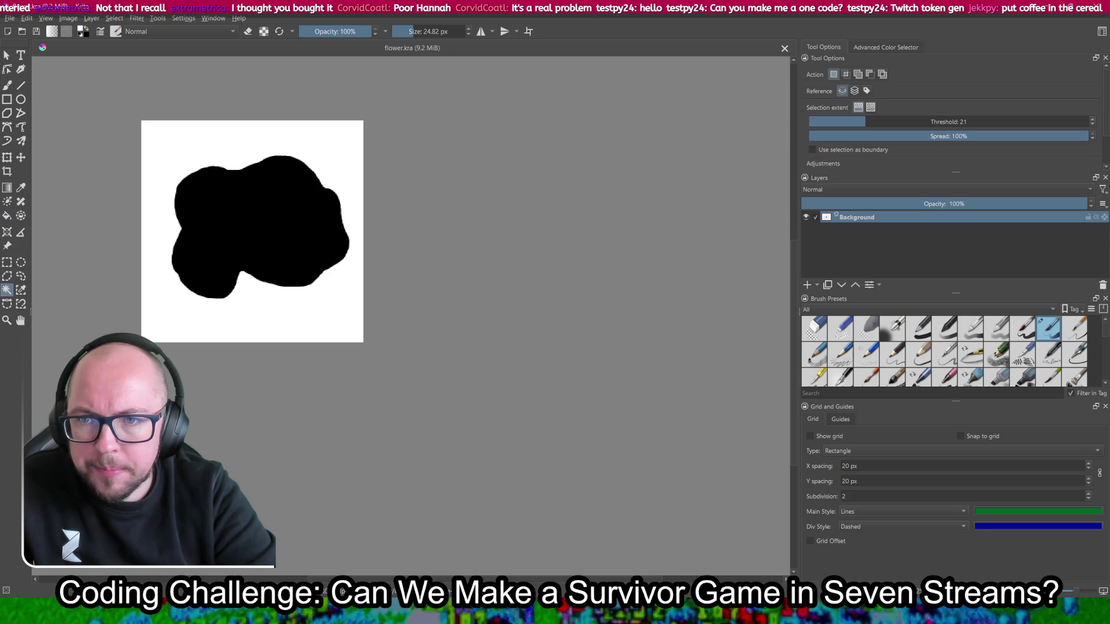
pyautogui.click(194, 231)
pyautogui.press('Delete')
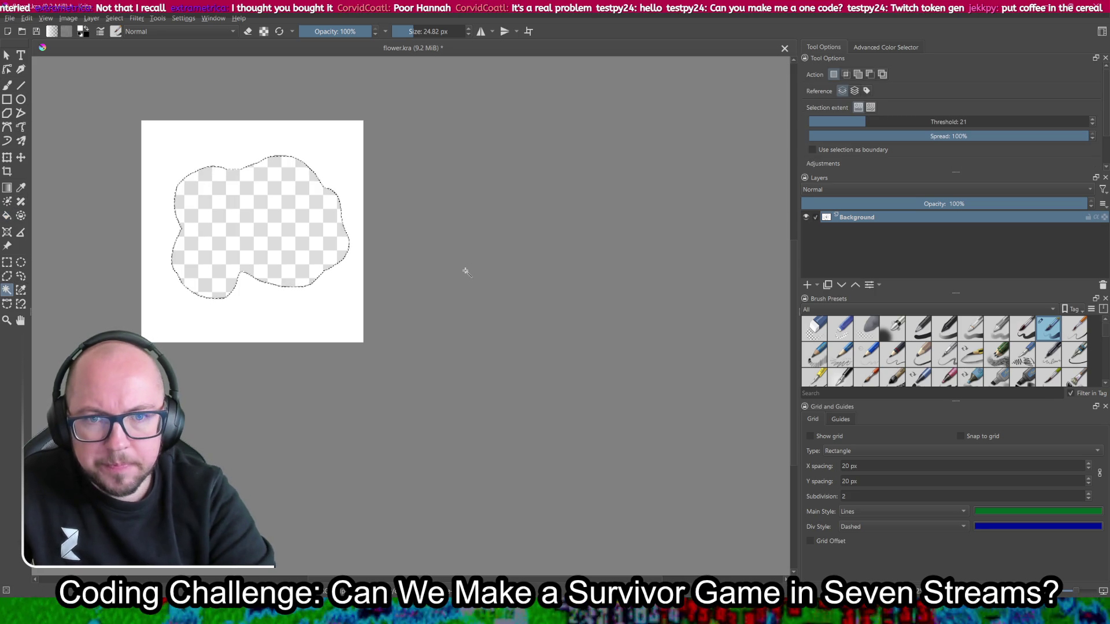
pyautogui.hotkey('ctrl', 's')
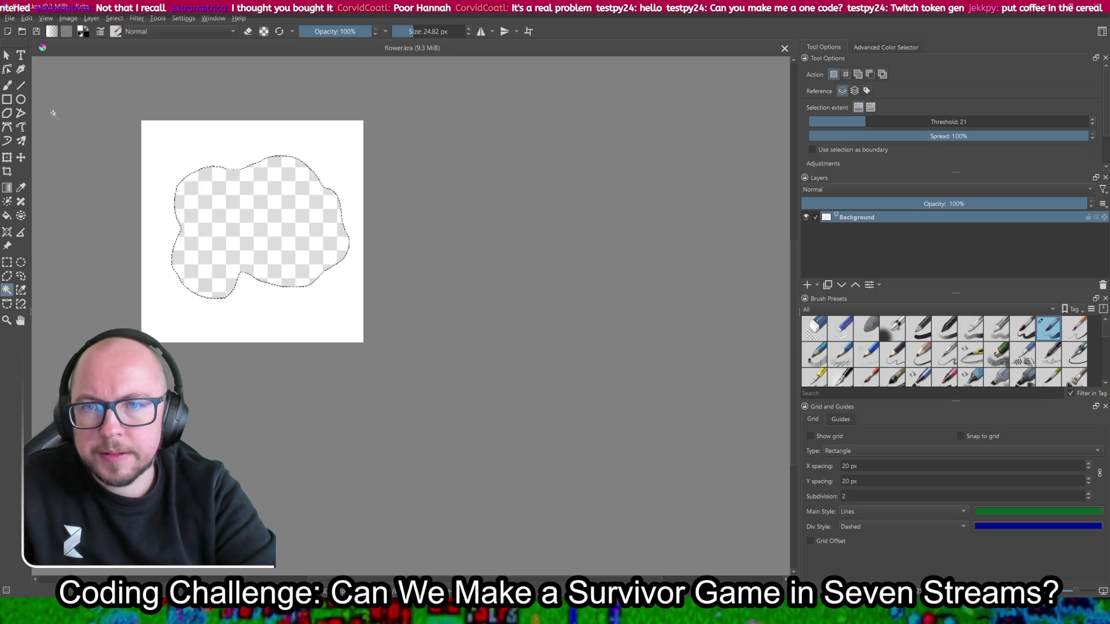
# Step: Flood-fill the white surround black, then undo back to an earlier drawing state
pyautogui.click(7, 262)
pyautogui.click(52, 186)
pyautogui.press('f')
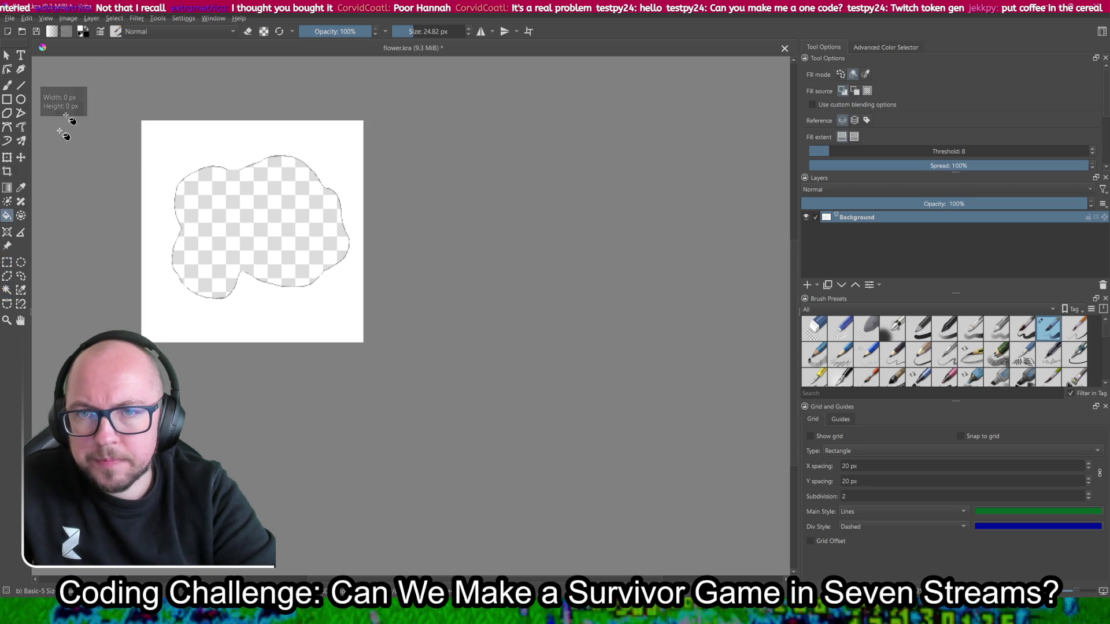
pyautogui.click(162, 157)
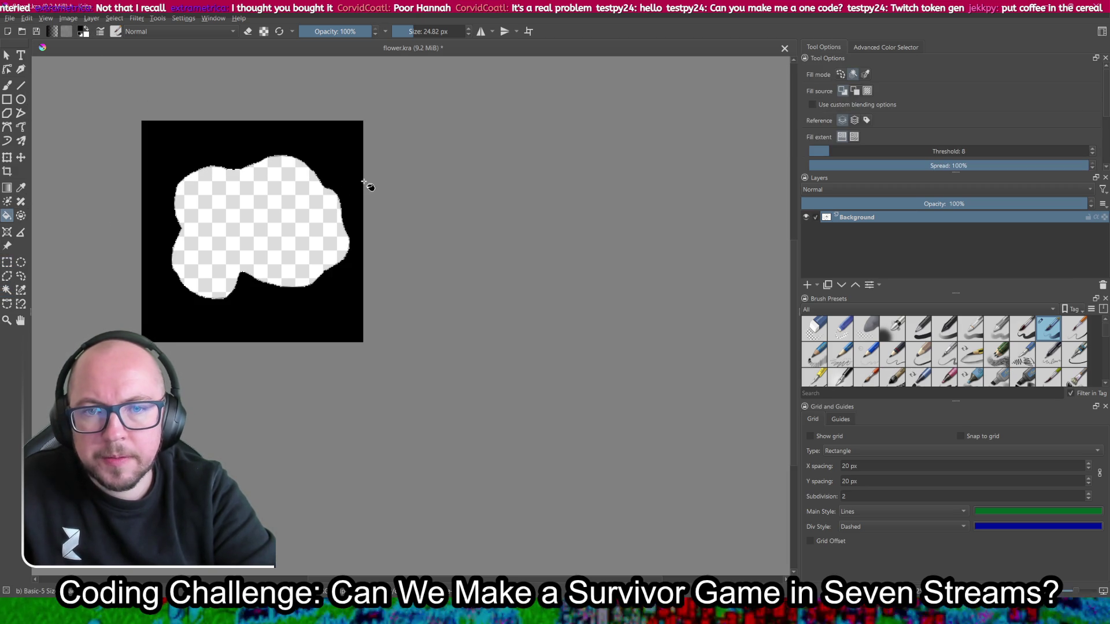
pyautogui.hotkey('ctrl', 'z')
pyautogui.hotkey('ctrl', 'z')
pyautogui.hotkey('shift', 'BackSpace')
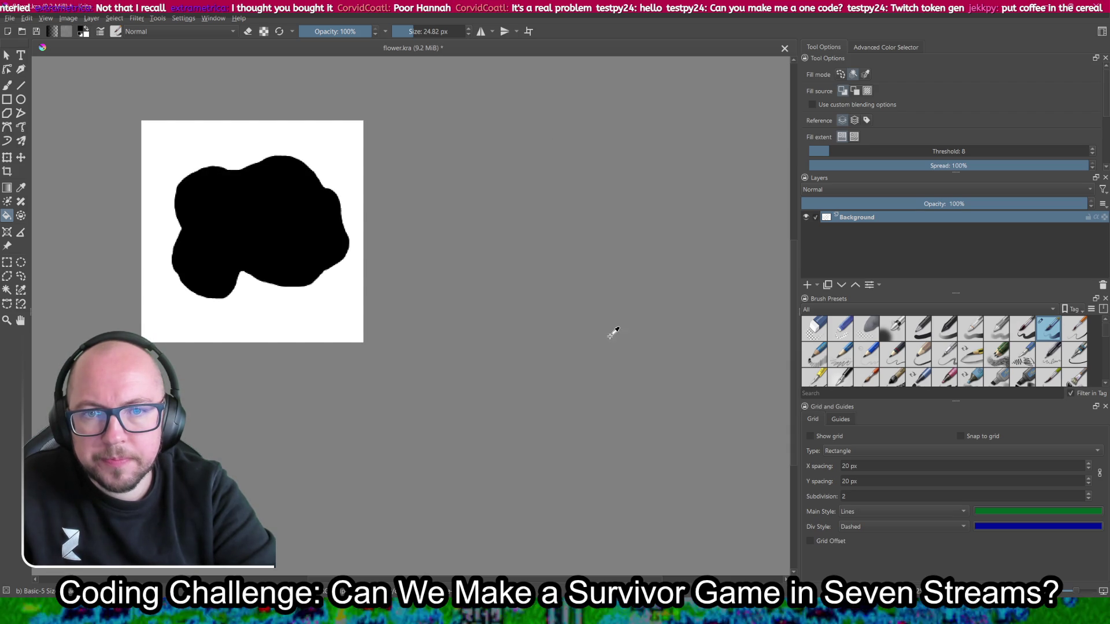
pyautogui.hotkey('ctrl', 'z')
pyautogui.hotkey('ctrl', 'z')
pyautogui.hotkey('ctrl', 'z')
pyautogui.hotkey('ctrl', 'z')
pyautogui.hotkey('ctrl', 'z')
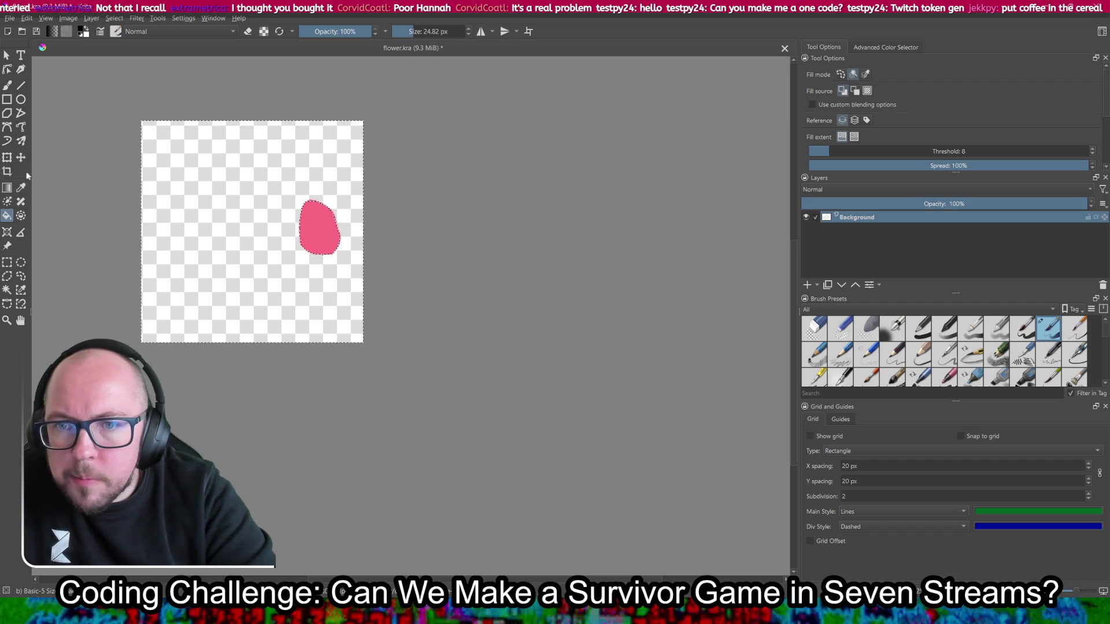
# Step: Erase the pink blob inside an elliptical selection and clear the selection
pyautogui.click(21, 261)
pyautogui.moveTo(261, 160); pyautogui.dragTo(363, 282)
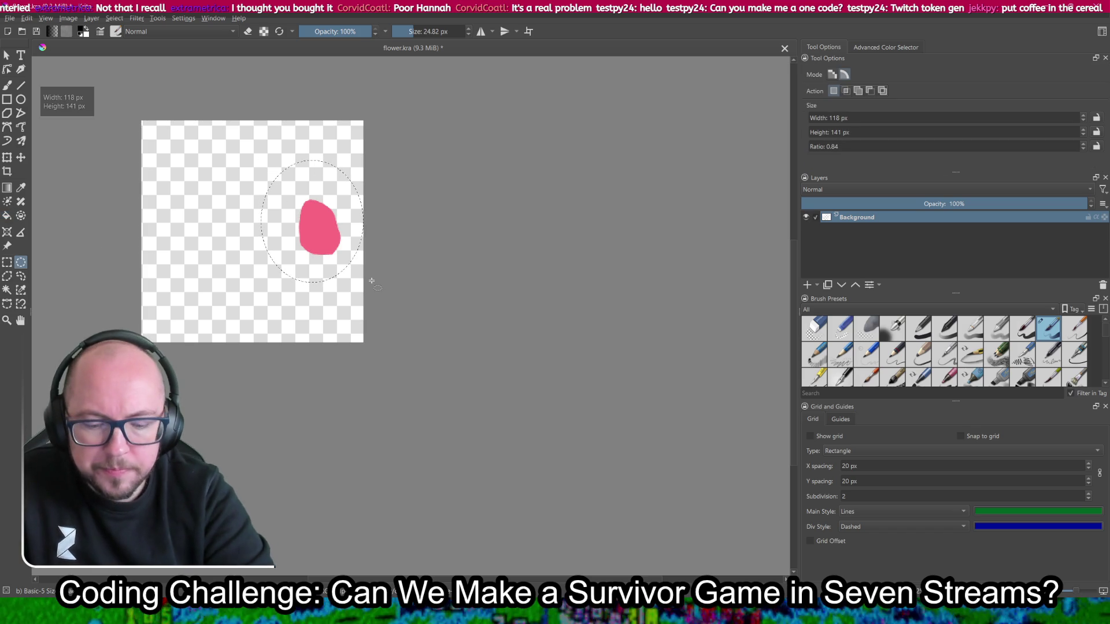
pyautogui.press('Delete')
pyautogui.click(372, 281)
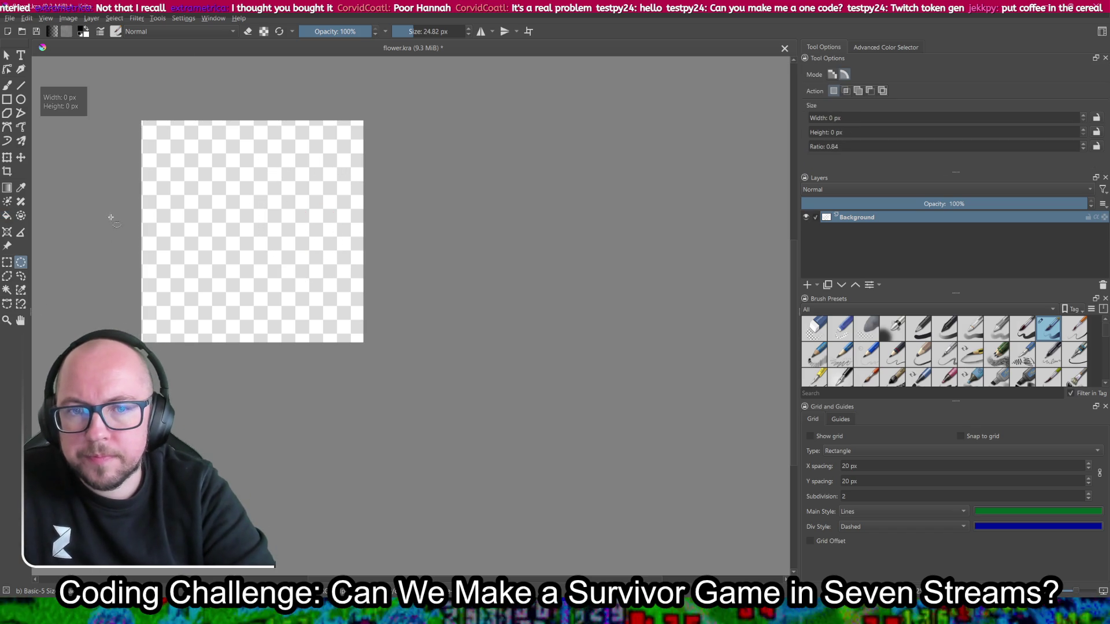
pyautogui.click(8, 85)
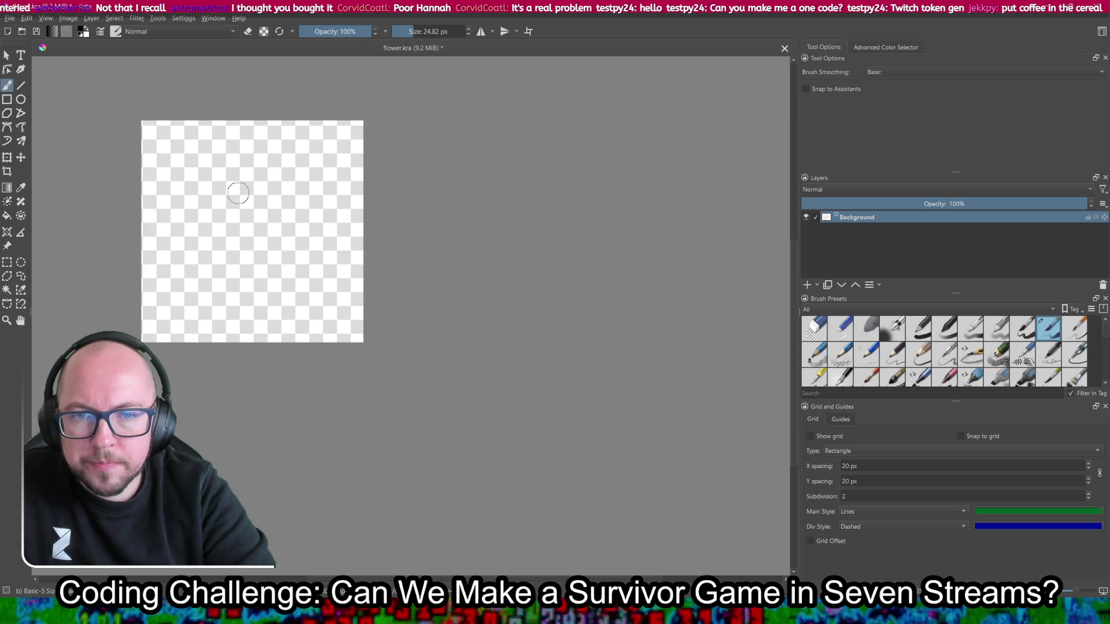
# Step: Paint a wavy black pool outline and black along the top and left edges, undoing one stroke
pyautogui.moveTo(232, 141)
pyautogui.mouseDown()
pyautogui.moveTo(172, 155)
pyautogui.moveTo(157, 249)
pyautogui.moveTo(174, 288)
pyautogui.moveTo(219, 302)
pyautogui.moveTo(285, 312)
pyautogui.moveTo(309, 270)
pyautogui.moveTo(349, 246)
pyautogui.moveTo(319, 163)
pyautogui.moveTo(281, 155)
pyautogui.mouseUp()
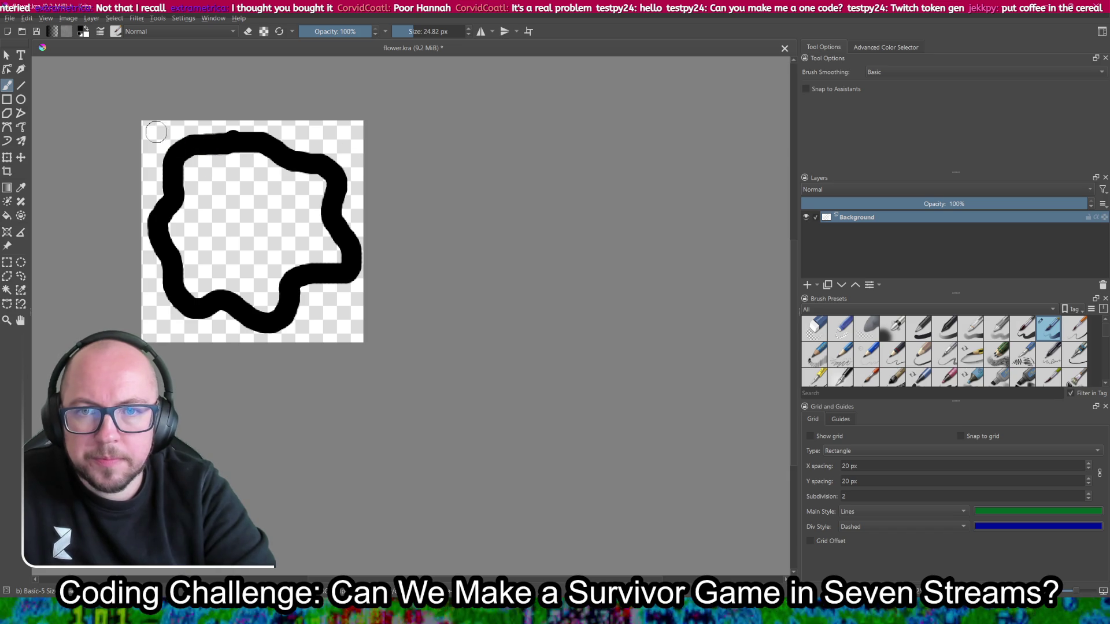
pyautogui.moveTo(141, 128)
pyautogui.mouseDown()
pyautogui.moveTo(355, 126)
pyautogui.moveTo(350, 210)
pyautogui.moveTo(321, 148)
pyautogui.moveTo(273, 132)
pyautogui.mouseUp()
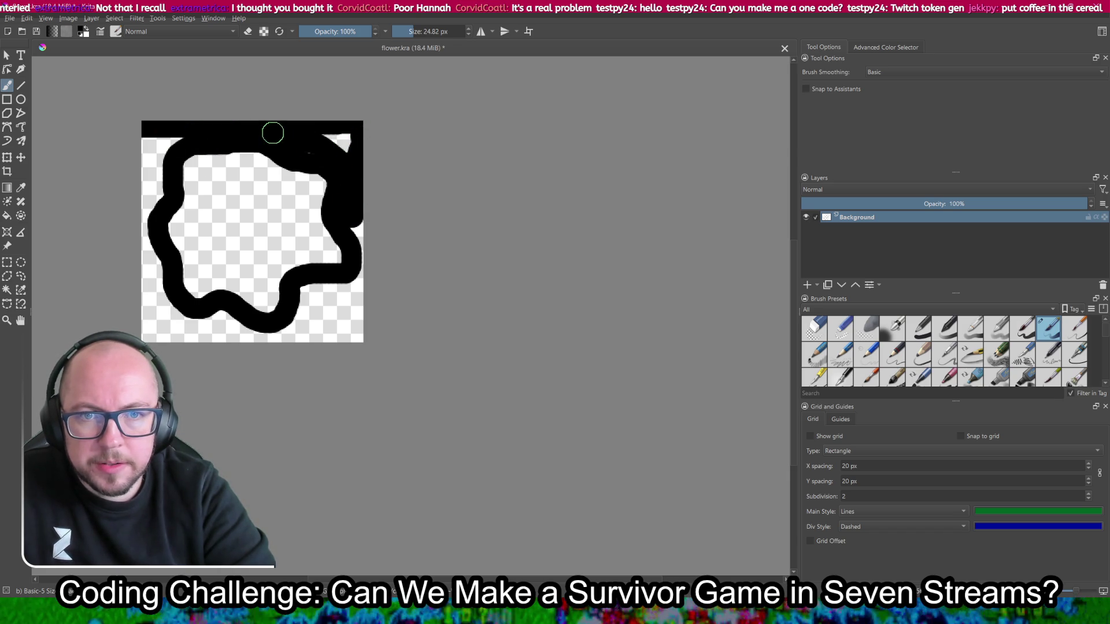
pyautogui.moveTo(171, 139)
pyautogui.mouseDown()
pyautogui.moveTo(148, 154)
pyautogui.moveTo(159, 199)
pyautogui.moveTo(148, 149)
pyautogui.mouseUp()
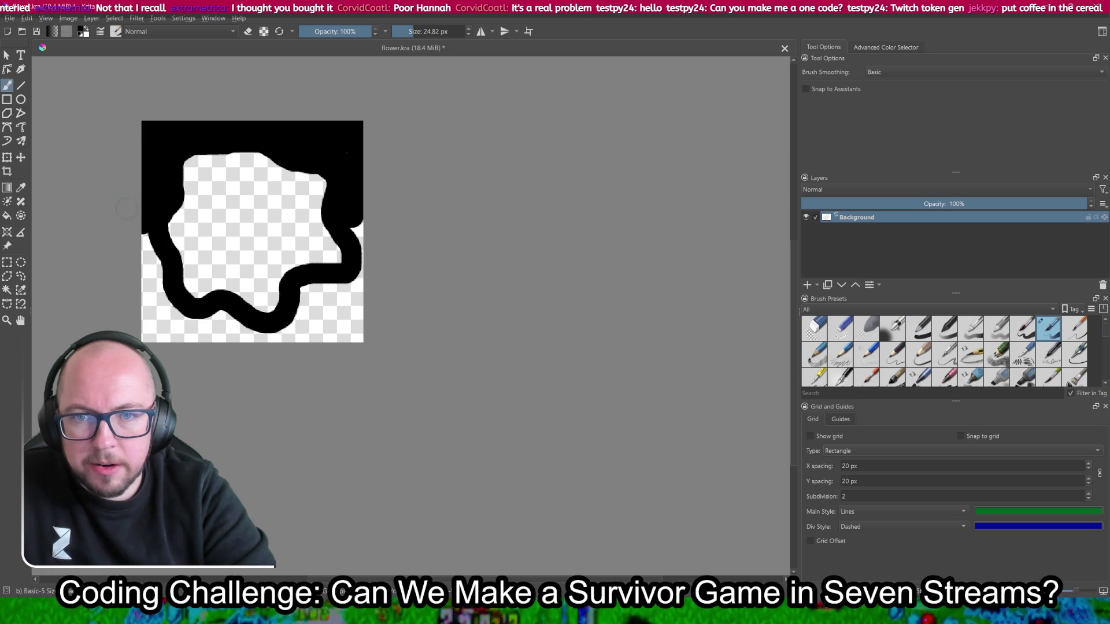
pyautogui.moveTo(154, 254)
pyautogui.mouseDown()
pyautogui.moveTo(161, 301)
pyautogui.moveTo(194, 320)
pyautogui.moveTo(147, 337)
pyautogui.moveTo(228, 317)
pyautogui.moveTo(265, 335)
pyautogui.moveTo(360, 240)
pyautogui.mouseUp()
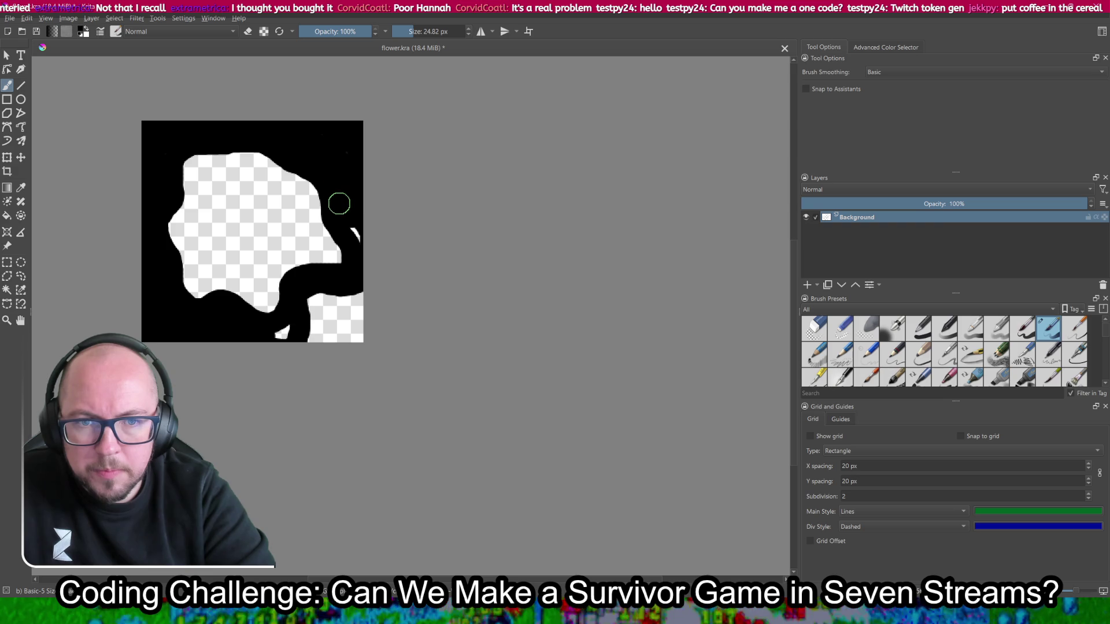
pyautogui.hotkey('ctrl', 'z')
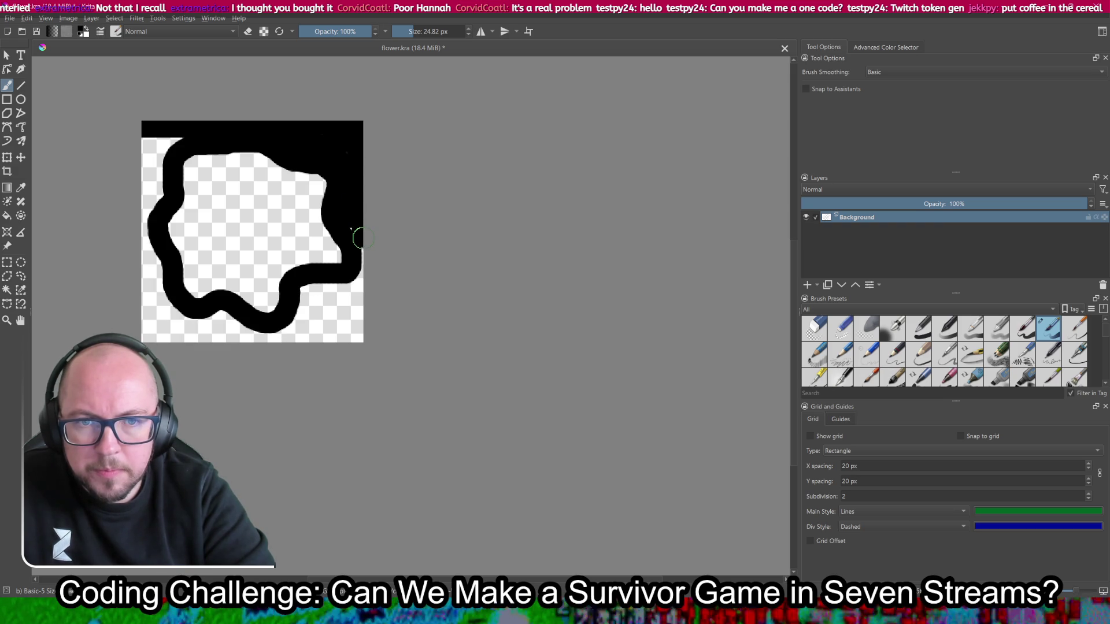
# Step: Paint black along the lower right and bottom edges, fill the top-left corner, and save flower.kra
pyautogui.moveTo(357, 282)
pyautogui.mouseDown()
pyautogui.moveTo(308, 296)
pyautogui.moveTo(359, 335)
pyautogui.mouseUp()
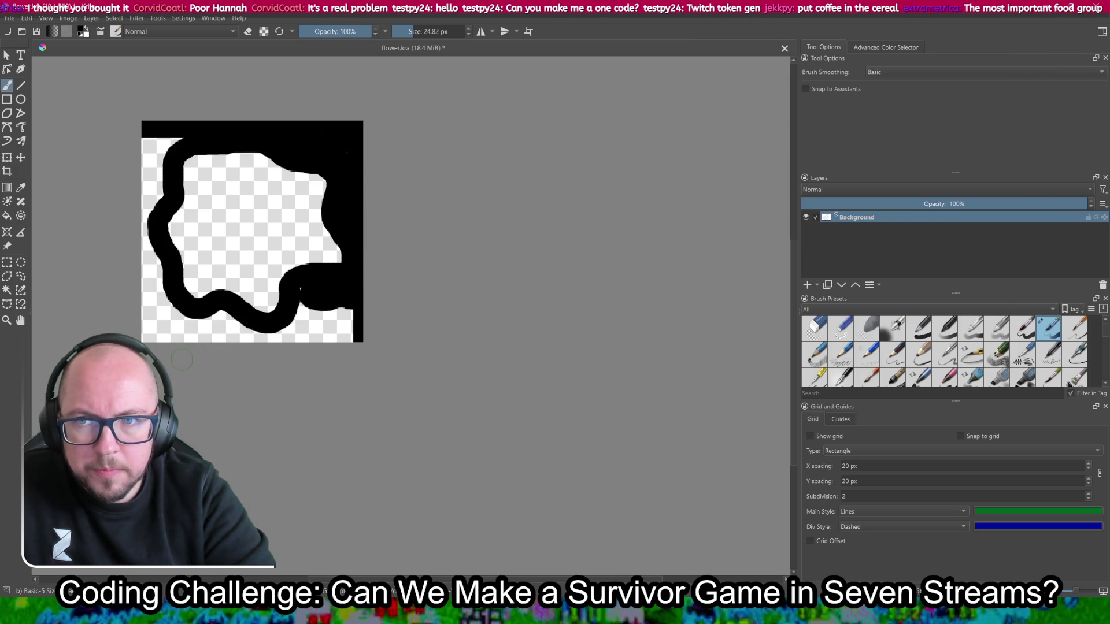
pyautogui.moveTo(171, 334); pyautogui.dragTo(357, 337)
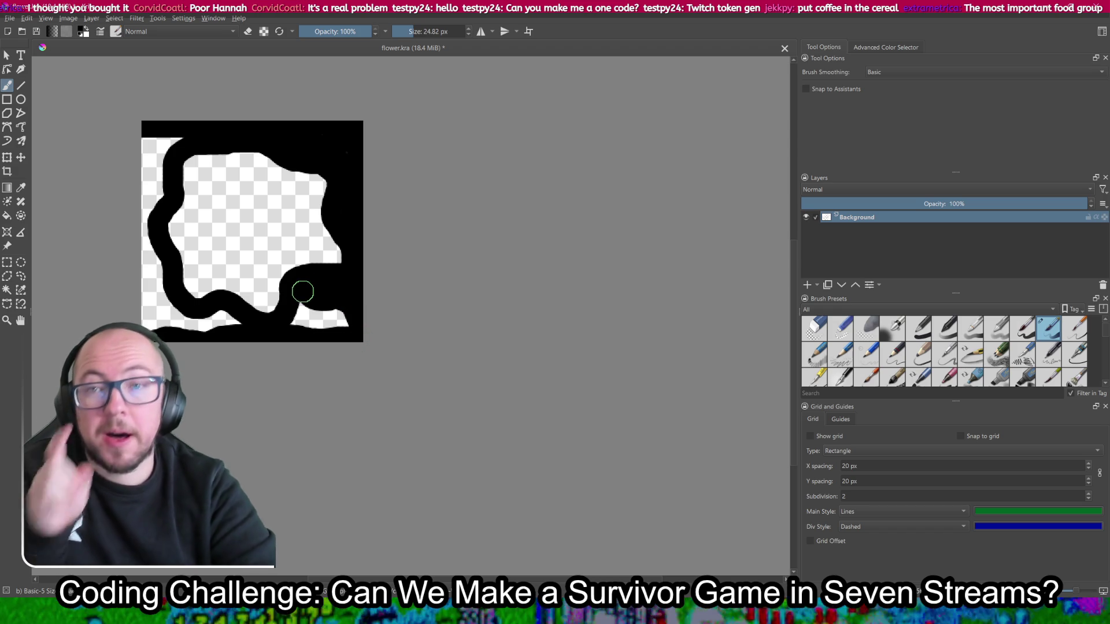
pyautogui.moveTo(298, 298)
pyautogui.mouseDown()
pyautogui.moveTo(295, 324)
pyautogui.moveTo(314, 312)
pyautogui.moveTo(341, 317)
pyautogui.mouseUp()
pyautogui.moveTo(181, 124)
pyautogui.mouseDown()
pyautogui.moveTo(138, 144)
pyautogui.moveTo(157, 208)
pyautogui.moveTo(151, 173)
pyautogui.moveTo(149, 307)
pyautogui.mouseUp()
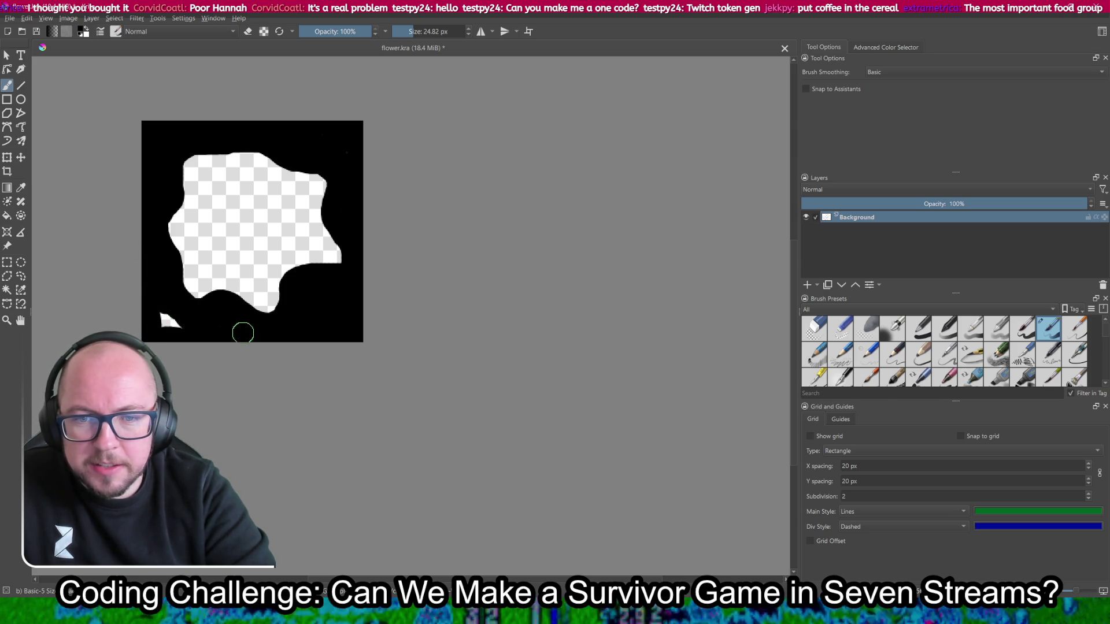
pyautogui.hotkey('ctrl', 's')
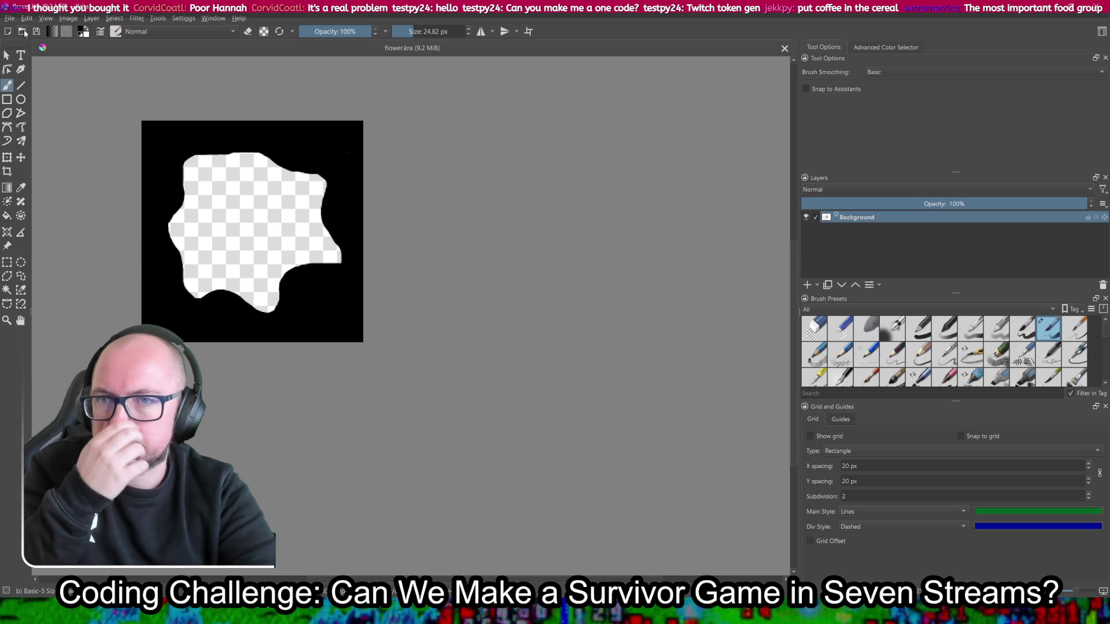
# Step: Export the mask over lava_shape.png in survivor/images, replacing the old file, then return to Godot
pyautogui.click(9, 17)
pyautogui.click(104, 117)
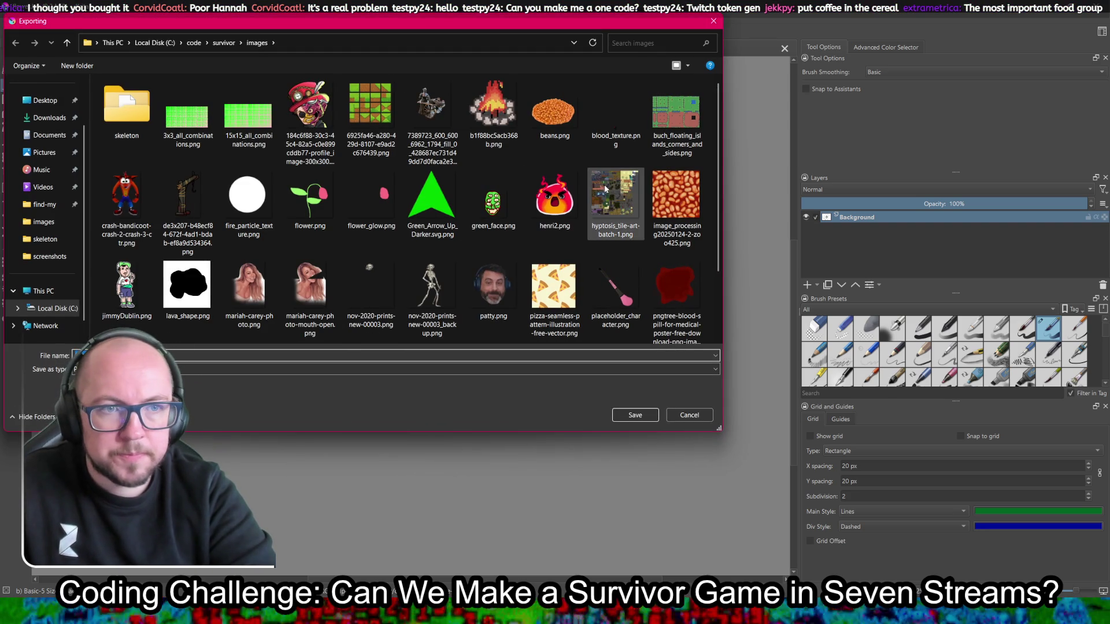
pyautogui.click(203, 282)
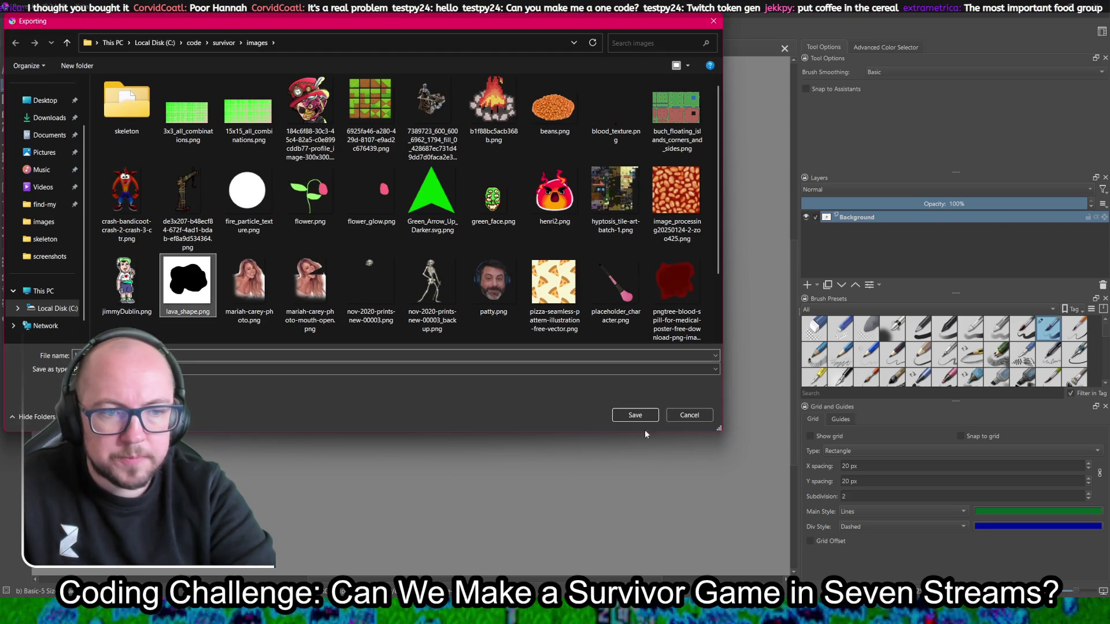
pyautogui.click(636, 416)
pyautogui.click(584, 306)
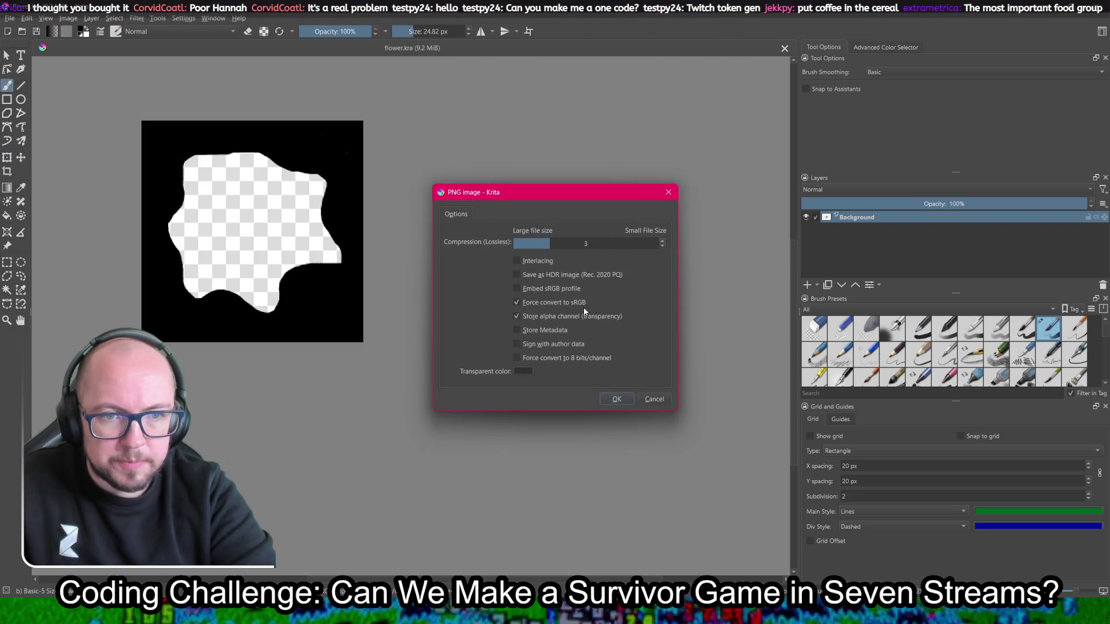
pyautogui.click(617, 398)
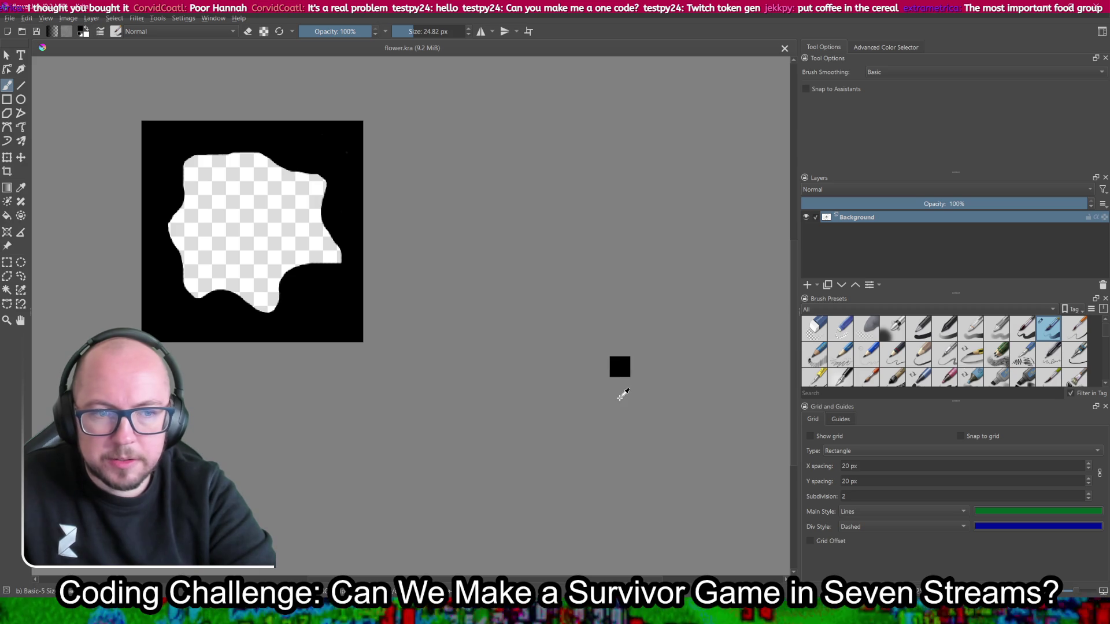
pyautogui.hotkey('alt', 'Tab')
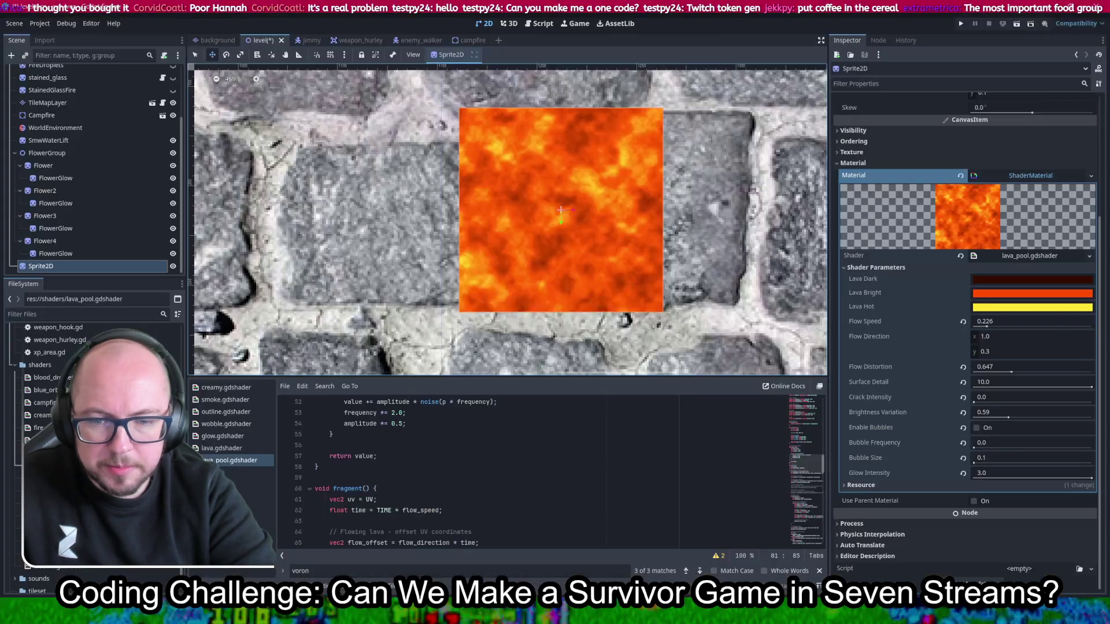
# Step: Add lava_shape.png to the level as the LavaShape sprite and nudge it slightly right
pyautogui.scroll(-10, 93, 439)
pyautogui.scroll(-5, 93, 439)
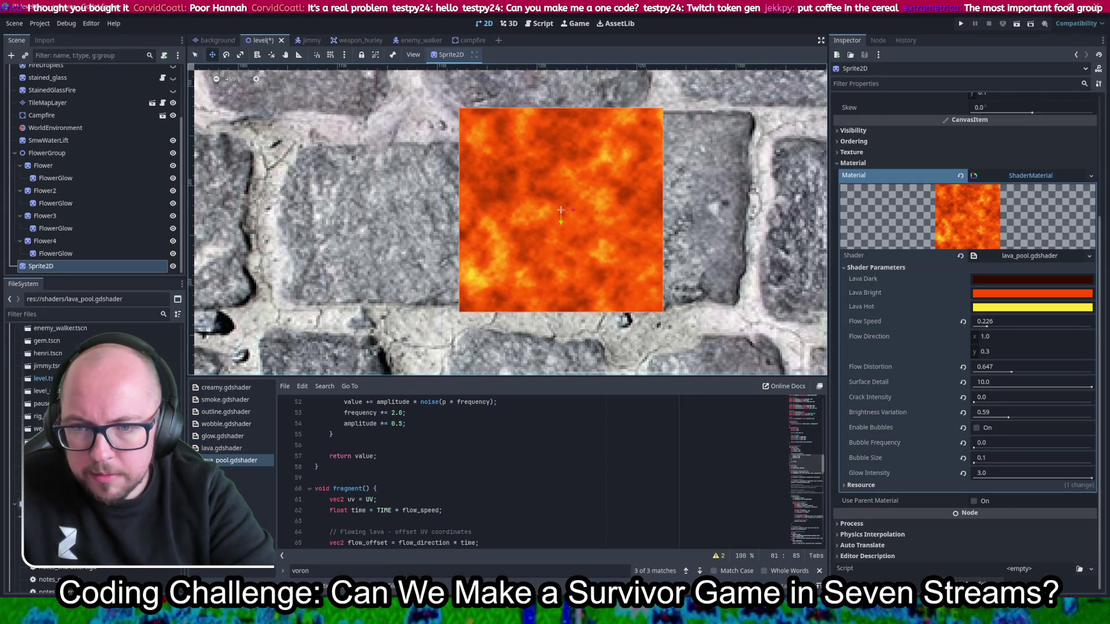
pyautogui.moveTo(49, 362)
pyautogui.mouseDown()
pyautogui.moveTo(243, 219)
pyautogui.moveTo(545, 230)
pyautogui.mouseUp()
pyautogui.scroll(-5, 546, 230)
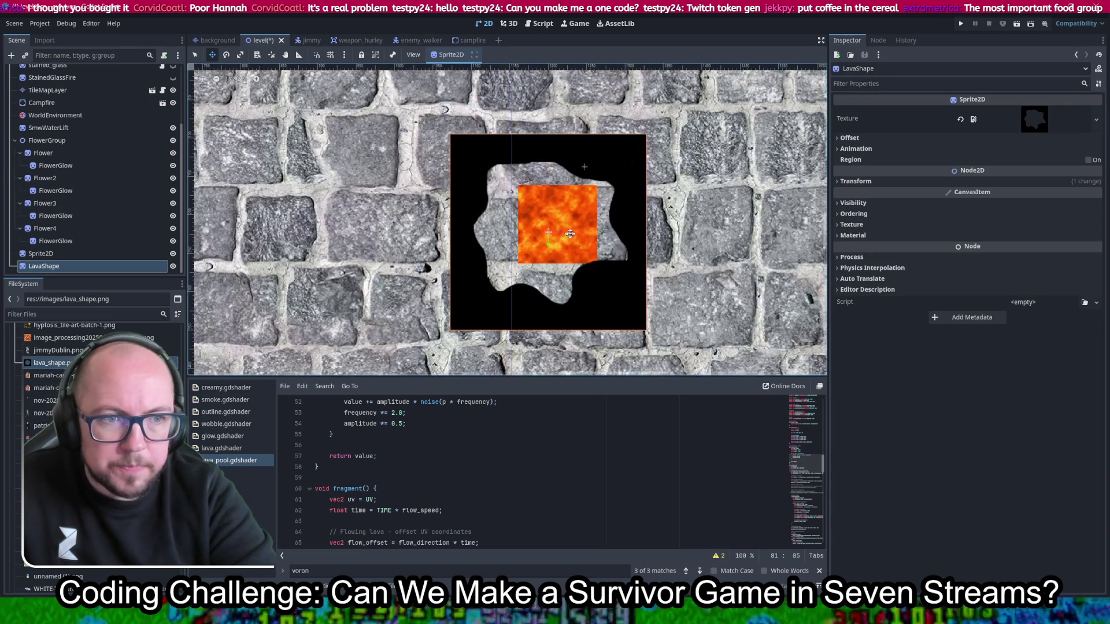
pyautogui.moveTo(607, 170)
pyautogui.mouseDown()
pyautogui.moveTo(635, 170)
pyautogui.moveTo(618, 170)
pyautogui.mouseUp()
pyautogui.scroll(2, 628, 185)
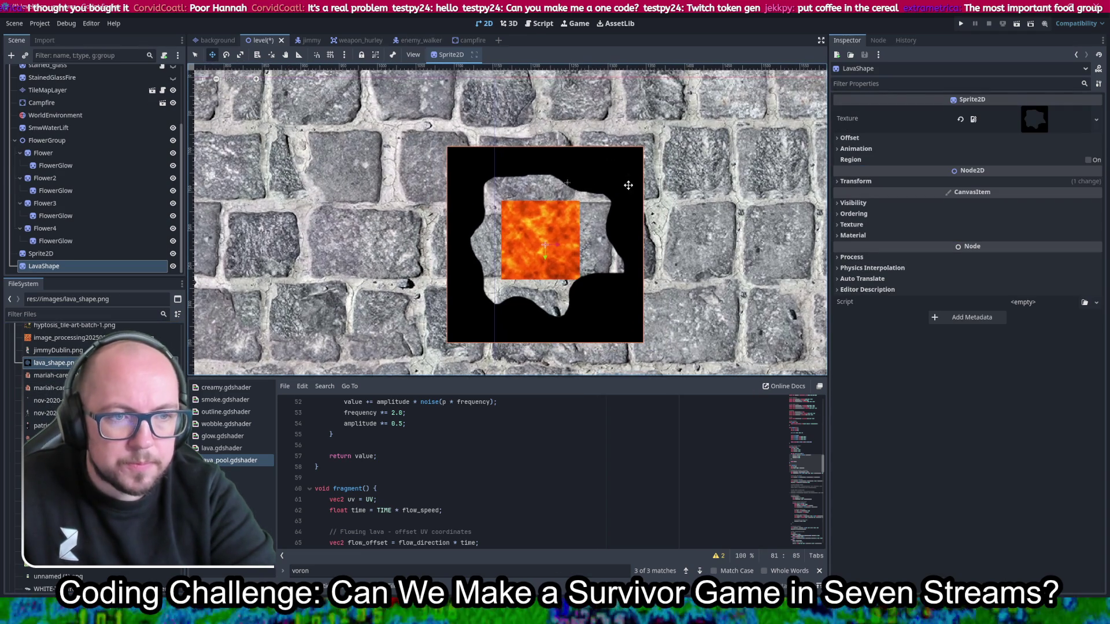
# Step: Rename the Sprite2D node to lava
pyautogui.click(66, 271)
pyautogui.doubleClick(78, 255)
pyautogui.press('BackSpace')
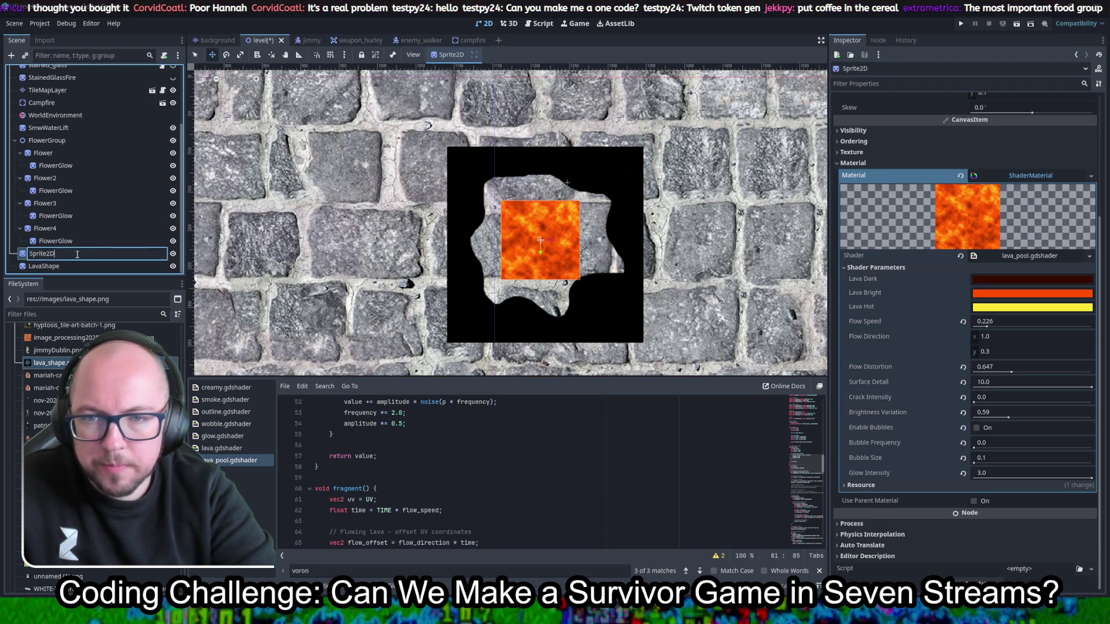
pyautogui.write('lava')
pyautogui.press('Return')
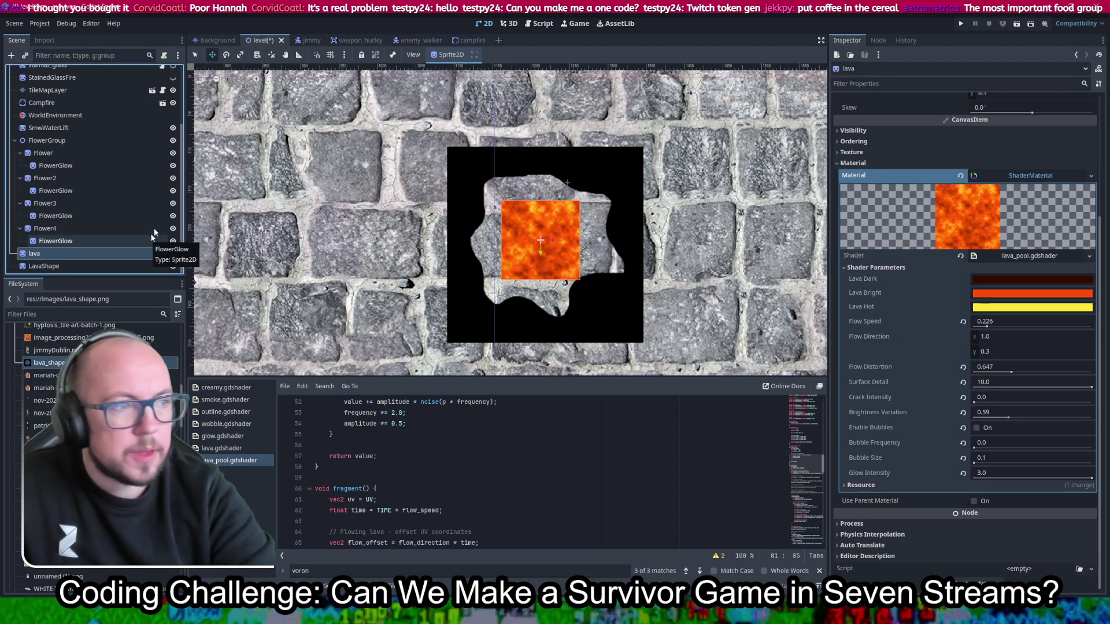
# Step: Scale the lava sprite to 0.2 on x and y and centre it in the blob hole
pyautogui.scroll(5, 954, 214)
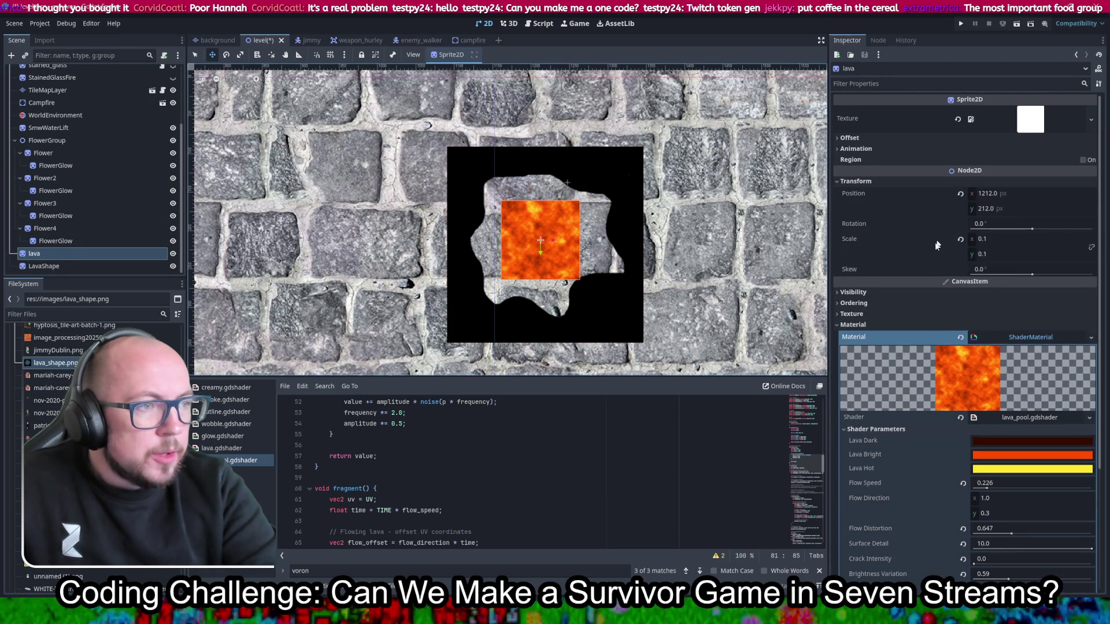
pyautogui.click(1005, 236)
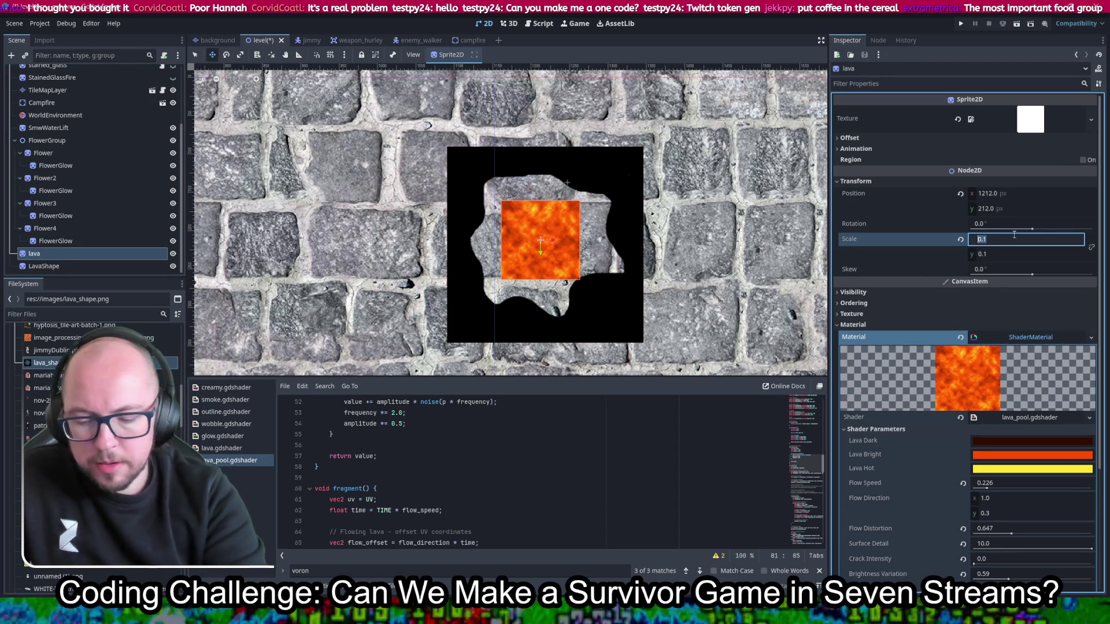
pyautogui.write('0.')
pyautogui.press('Tab')
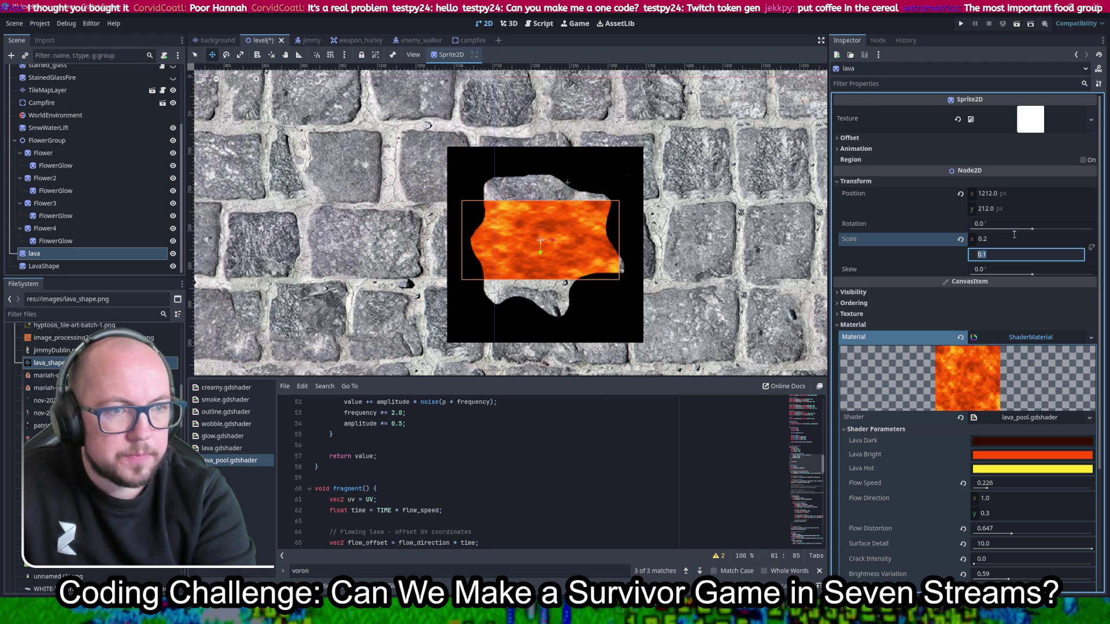
pyautogui.write('0.2')
pyautogui.press('Return')
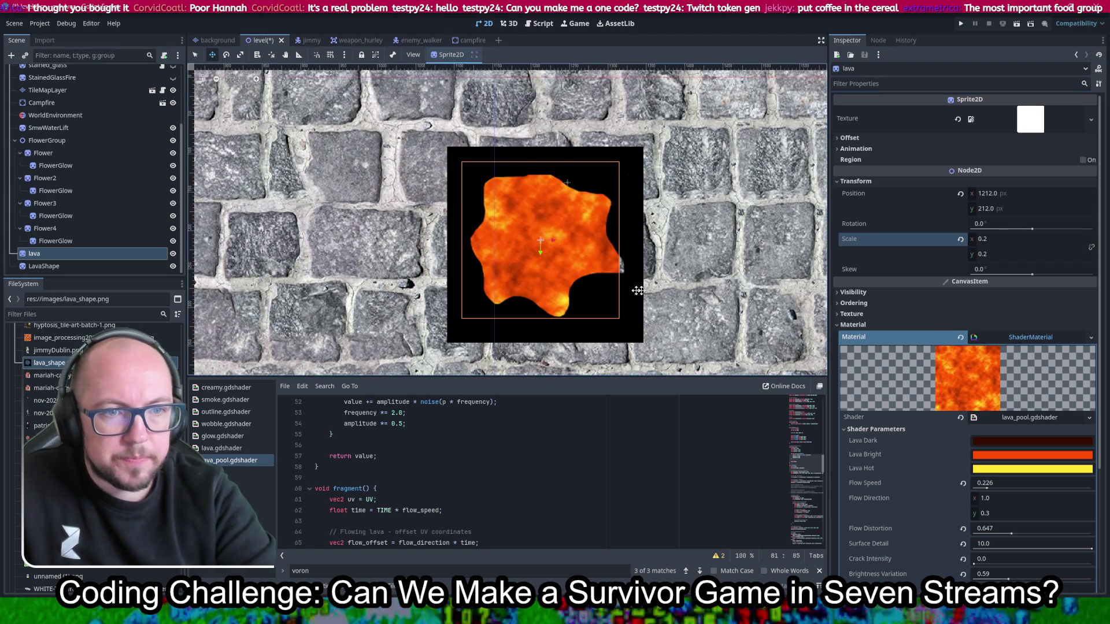
pyautogui.moveTo(567, 267); pyautogui.dragTo(570, 269)
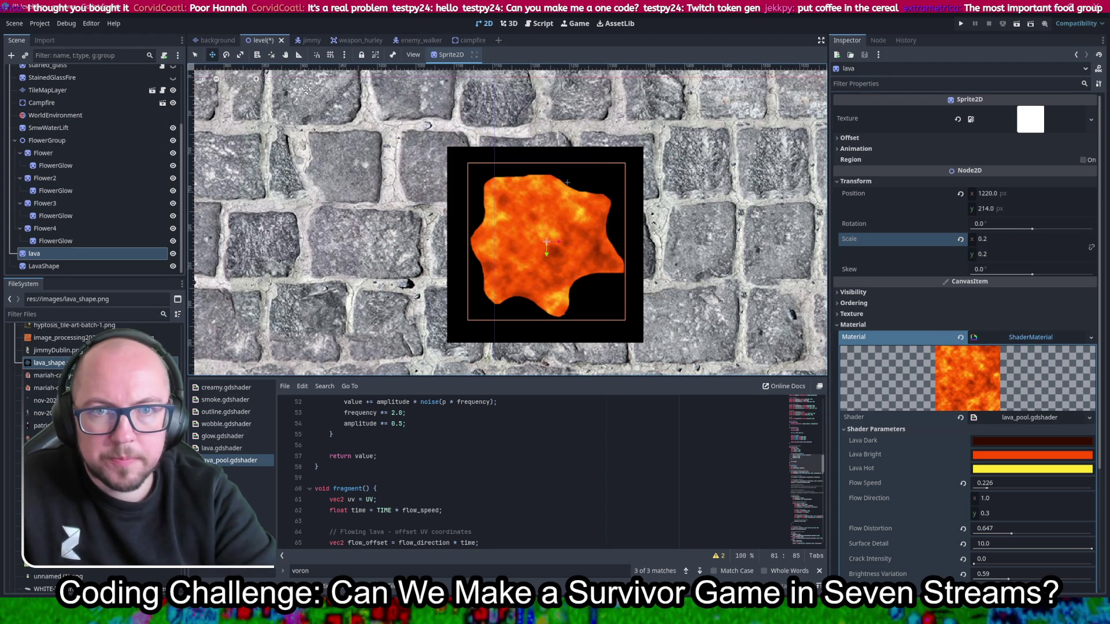
pyautogui.click(194, 54)
# Step: Select the Background node, save the level scene, and run the project
pyautogui.click(406, 237)
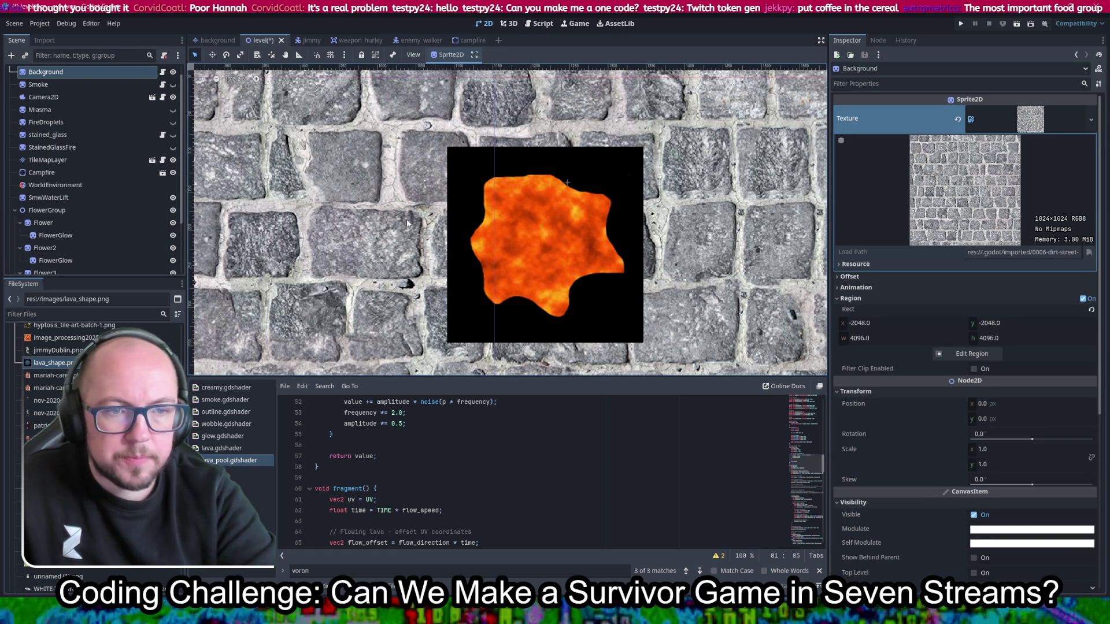
pyautogui.scroll(-5, 407, 222)
pyautogui.scroll(6, 437, 240)
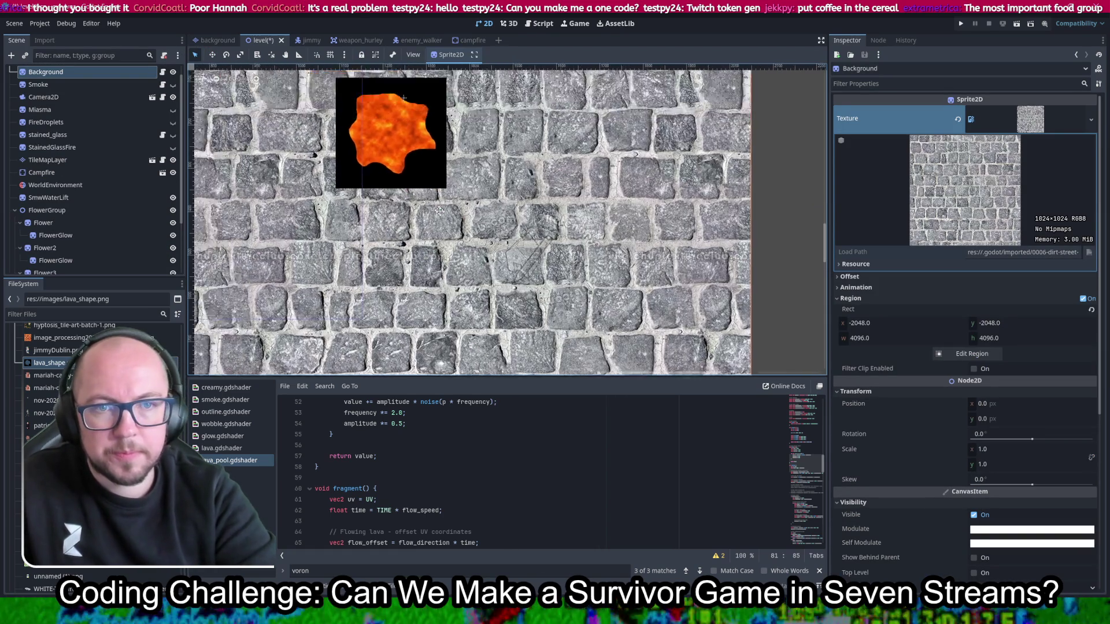
pyautogui.scroll(-2, 515, 265)
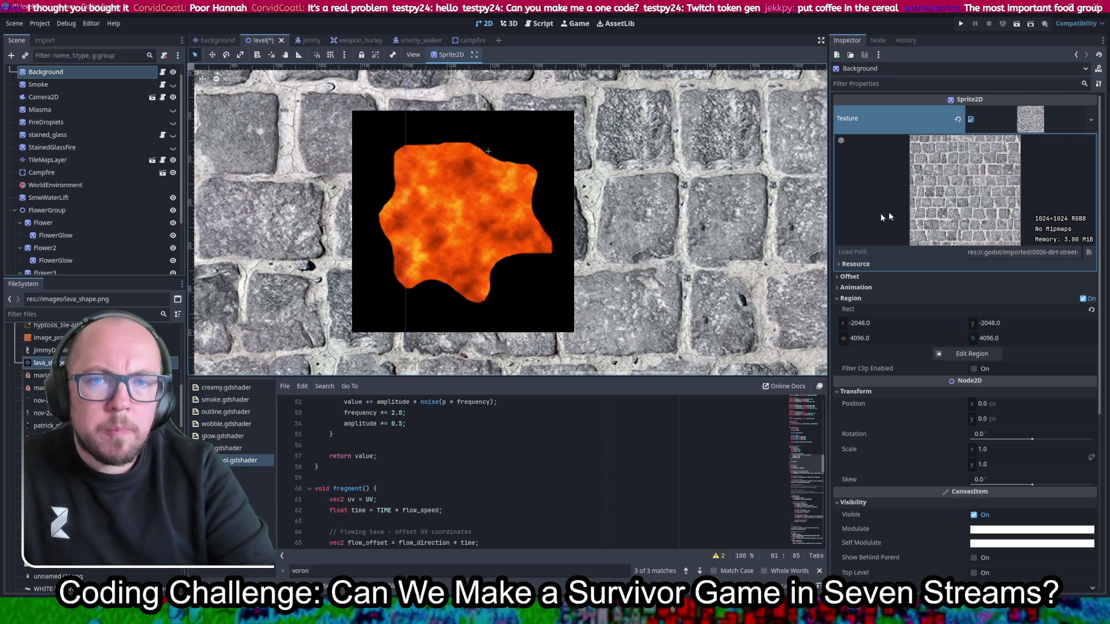
pyautogui.hotkey('ctrl', 's')
pyautogui.scroll(-4, 611, 241)
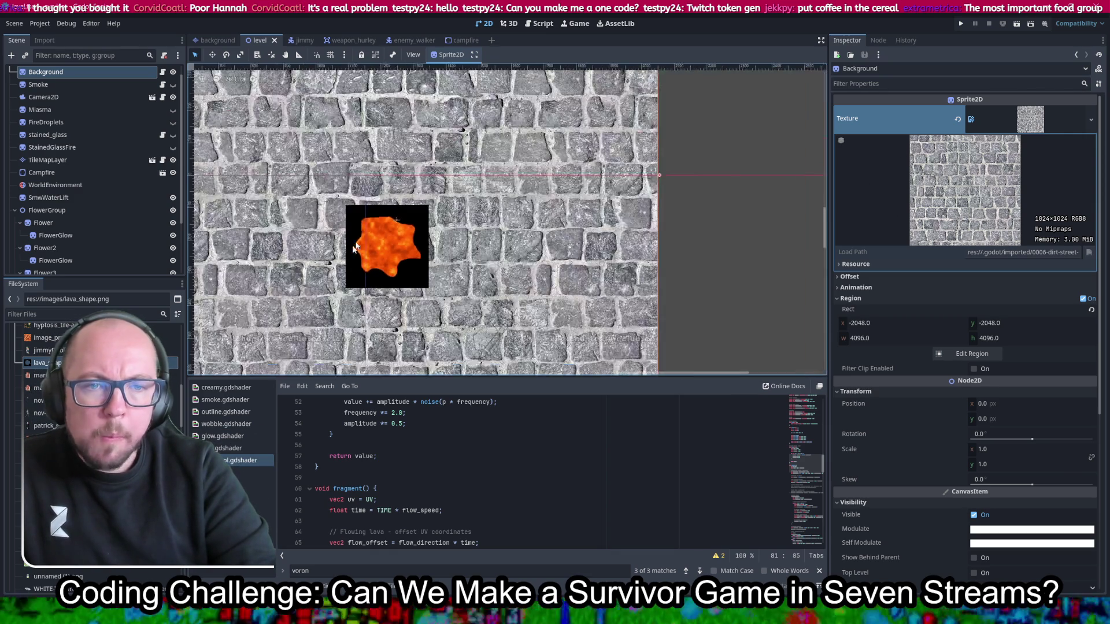
pyautogui.click(961, 23)
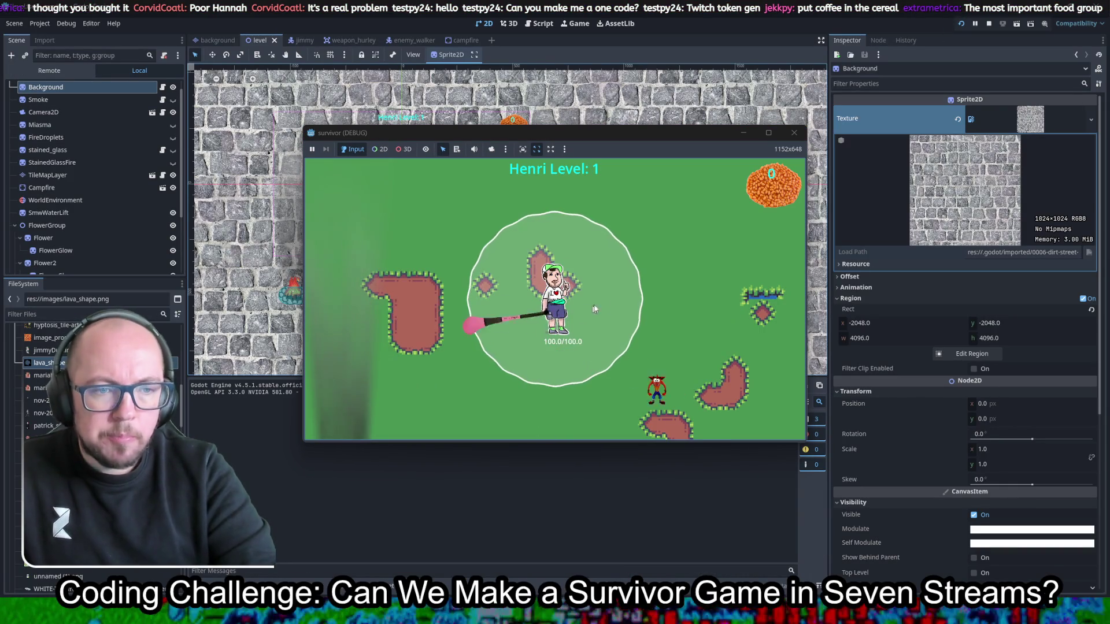
# Step: Walk the character through the map onto the lava sprite, choosing the Force upgrade at level-up
pyautogui.press('Down')
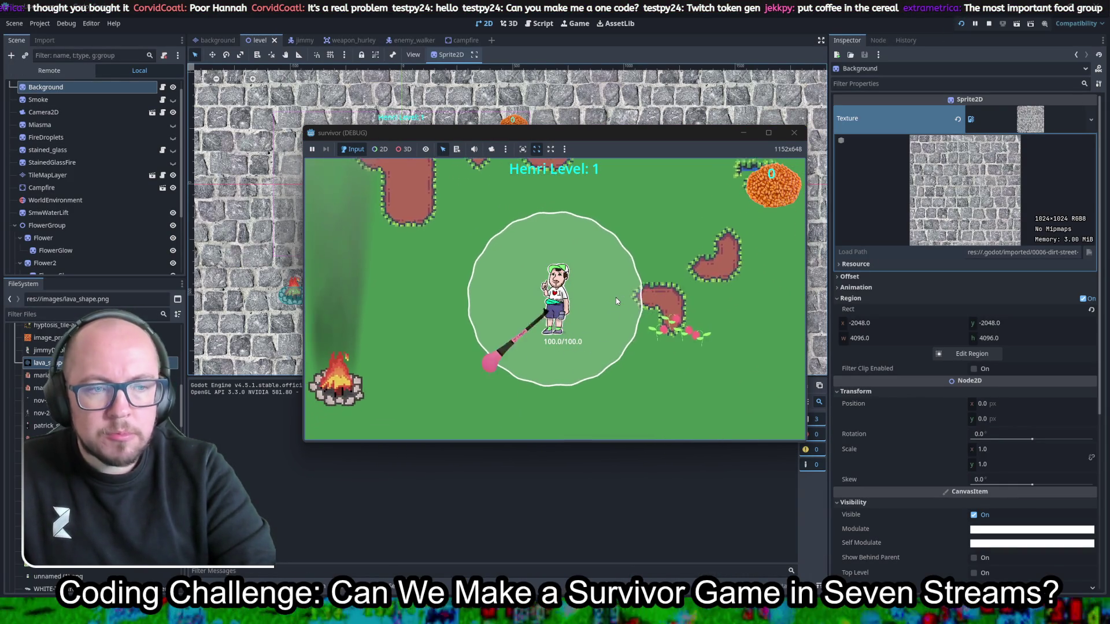
pyautogui.press('Right')
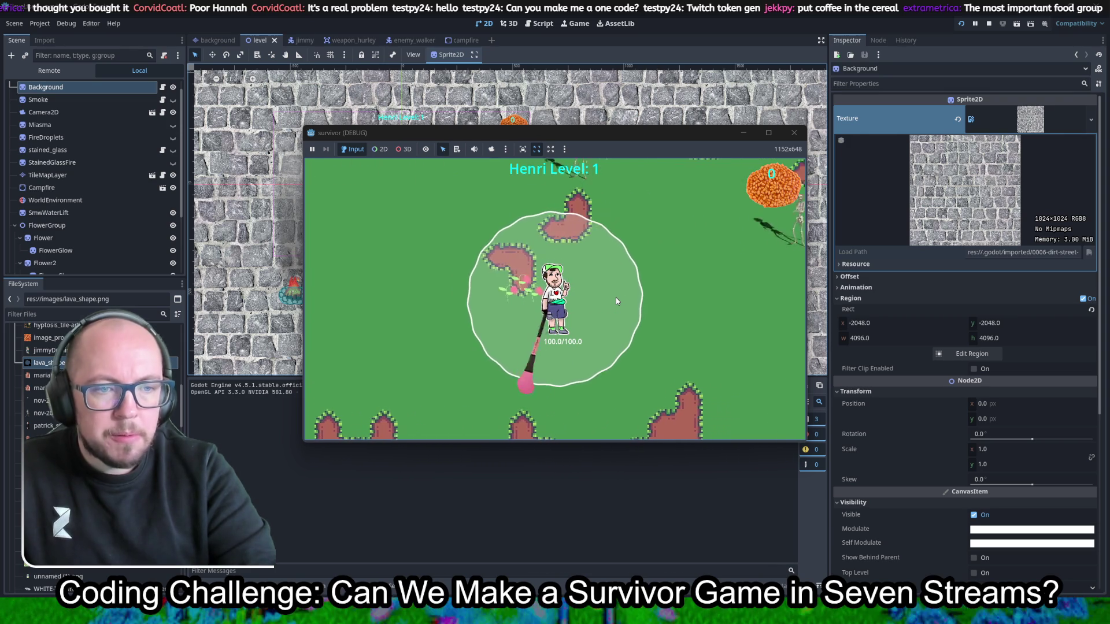
pyautogui.press('Right')
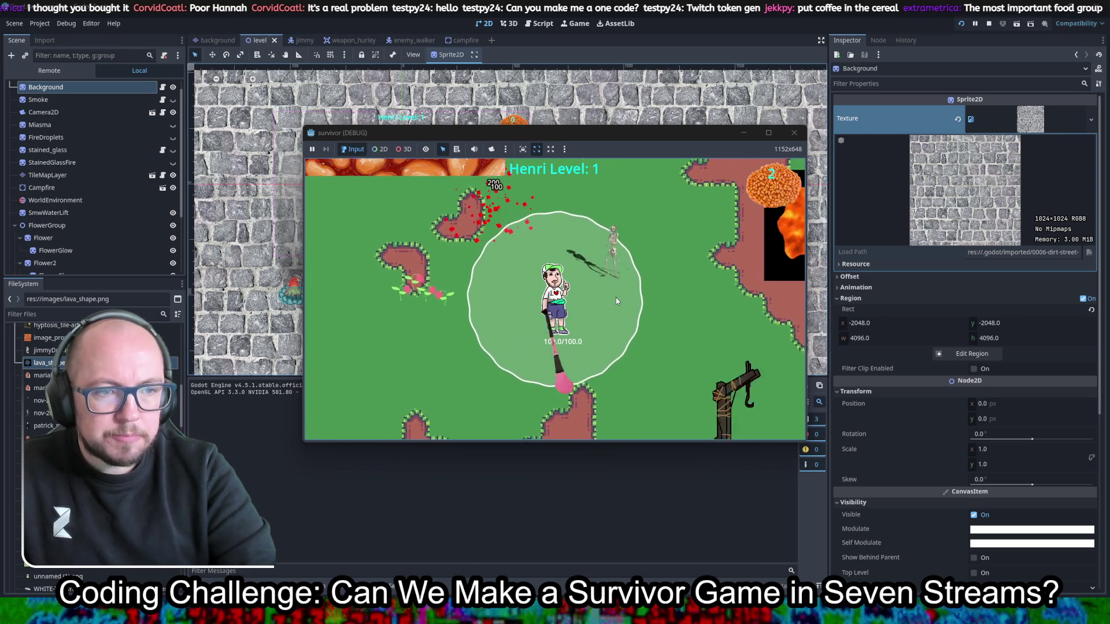
pyautogui.press('Right')
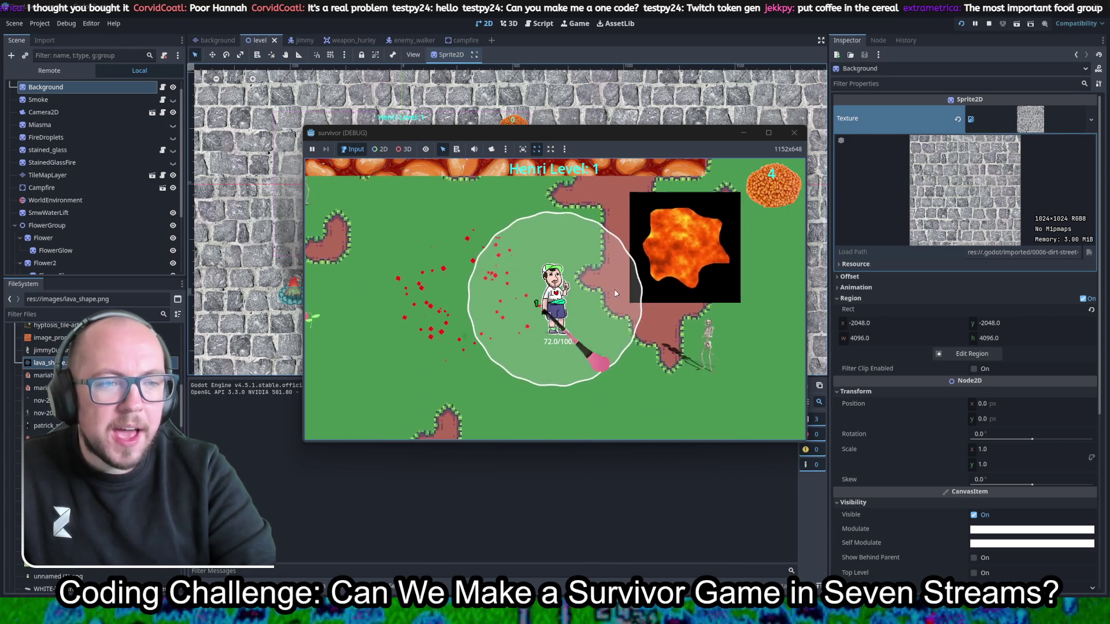
pyautogui.press('Right')
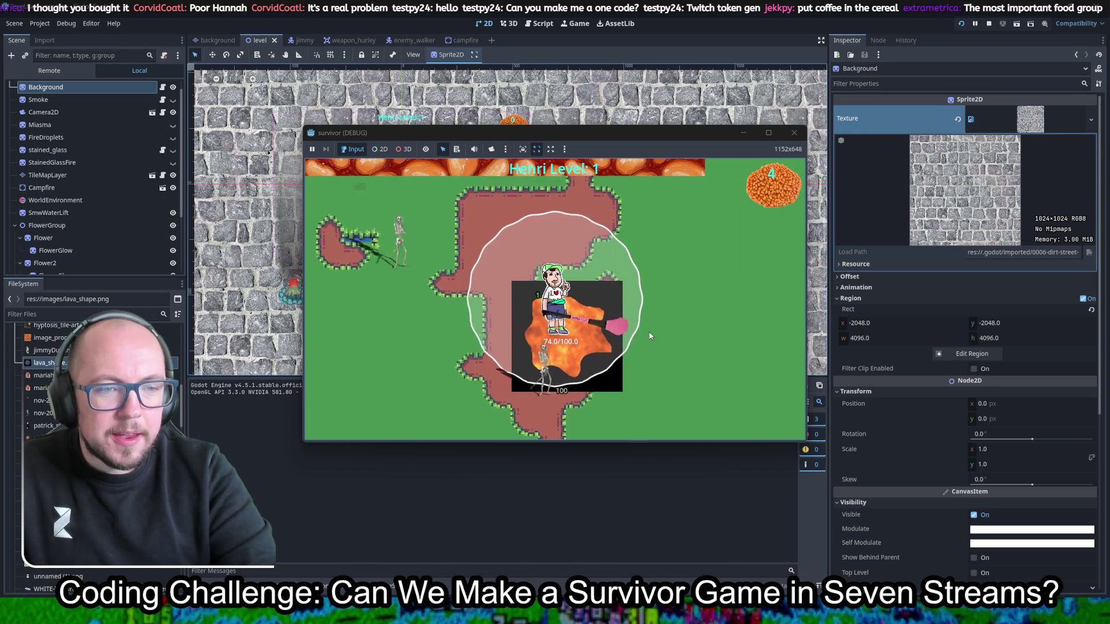
pyautogui.press('Right')
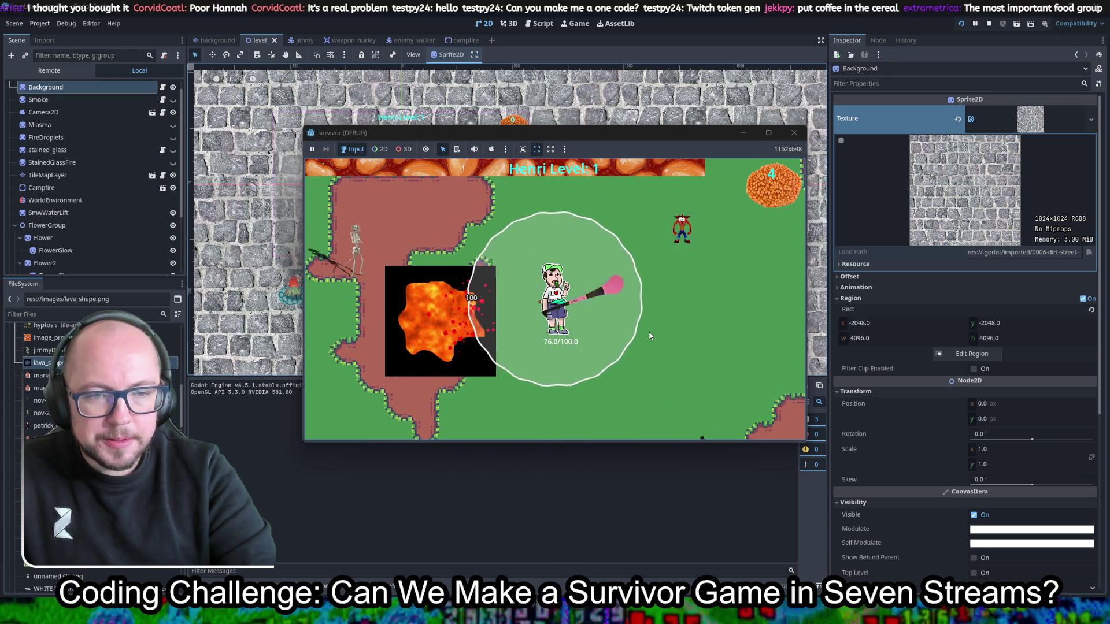
pyautogui.press('Left')
pyautogui.press('Left')
pyautogui.press('Return')
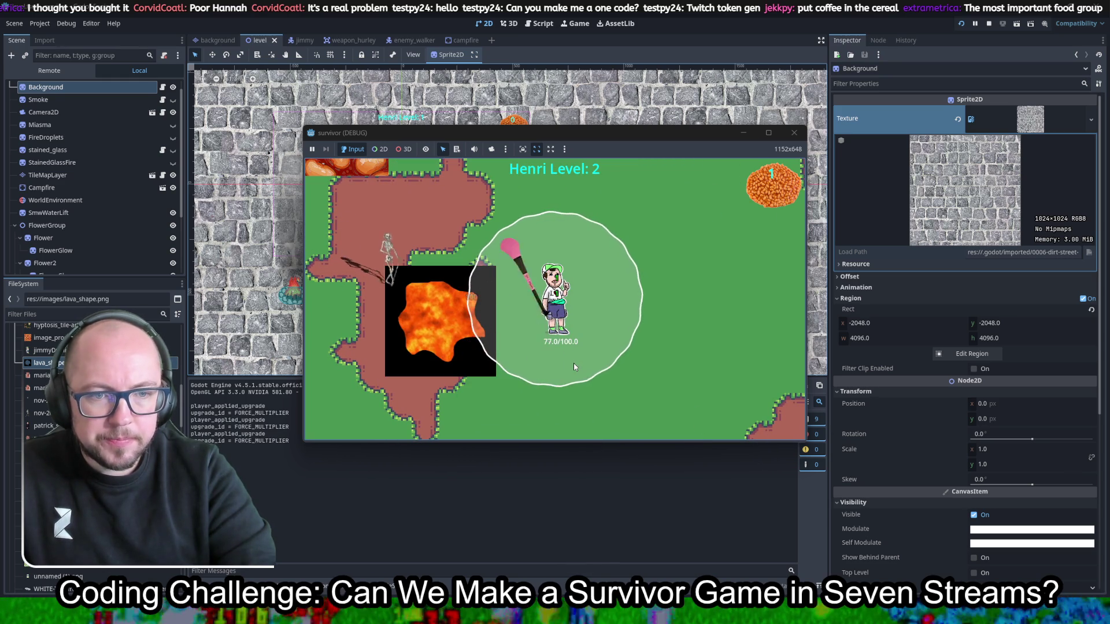
pyautogui.press('Right')
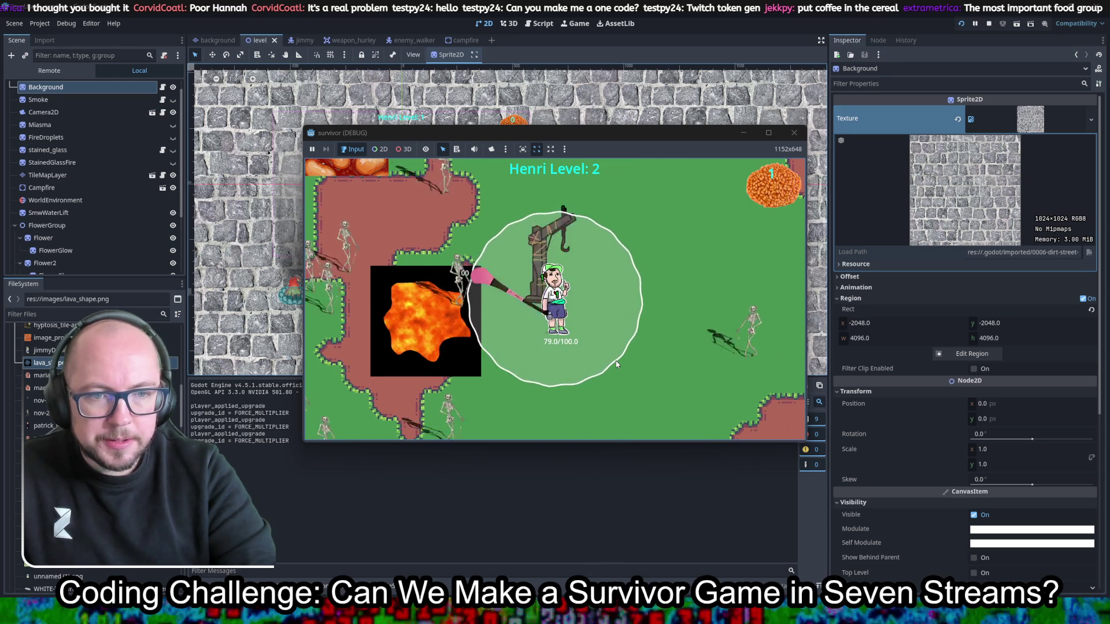
pyautogui.press('Down')
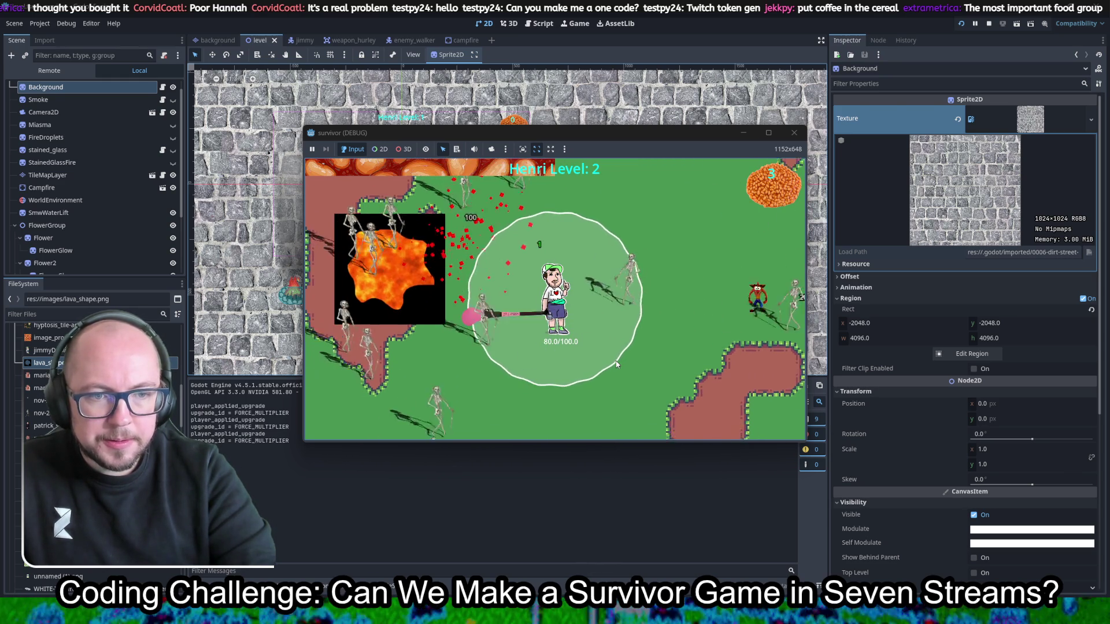
pyautogui.press('Down')
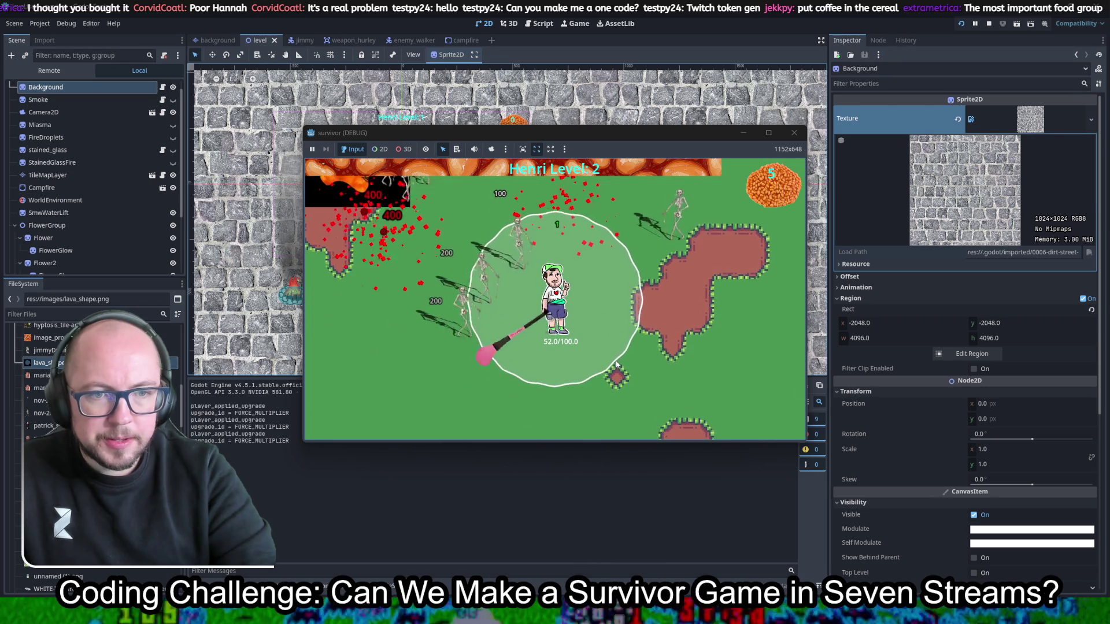
# Step: Pick multishot, Reach +10%, speed and Area +10% upgrades, then stop the game
pyautogui.click(582, 318)
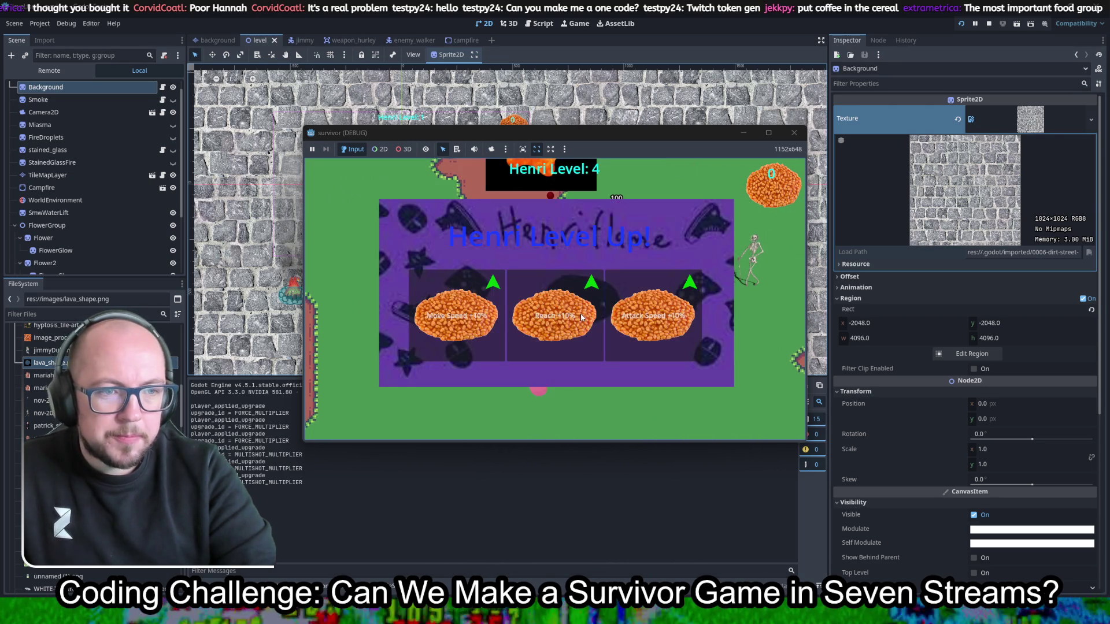
pyautogui.click(570, 332)
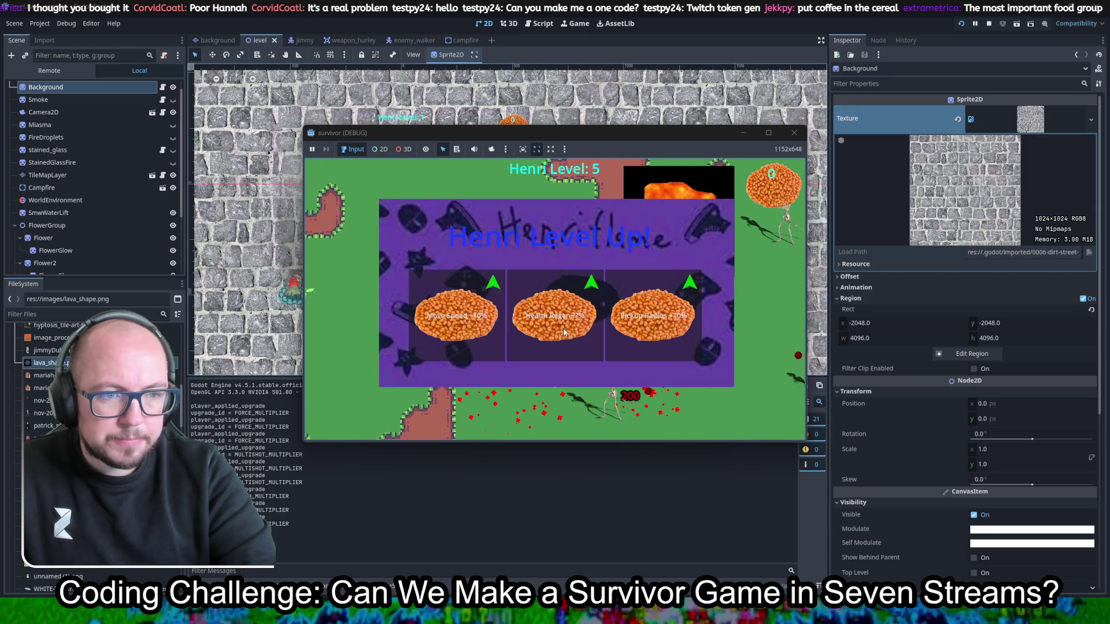
pyautogui.click(490, 319)
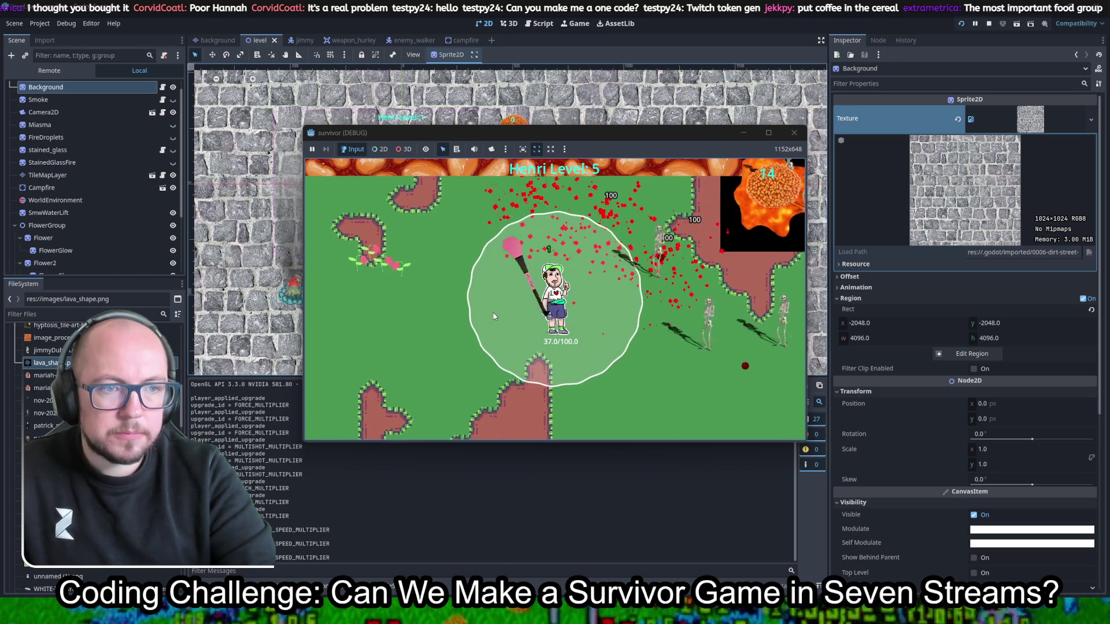
pyautogui.click(492, 317)
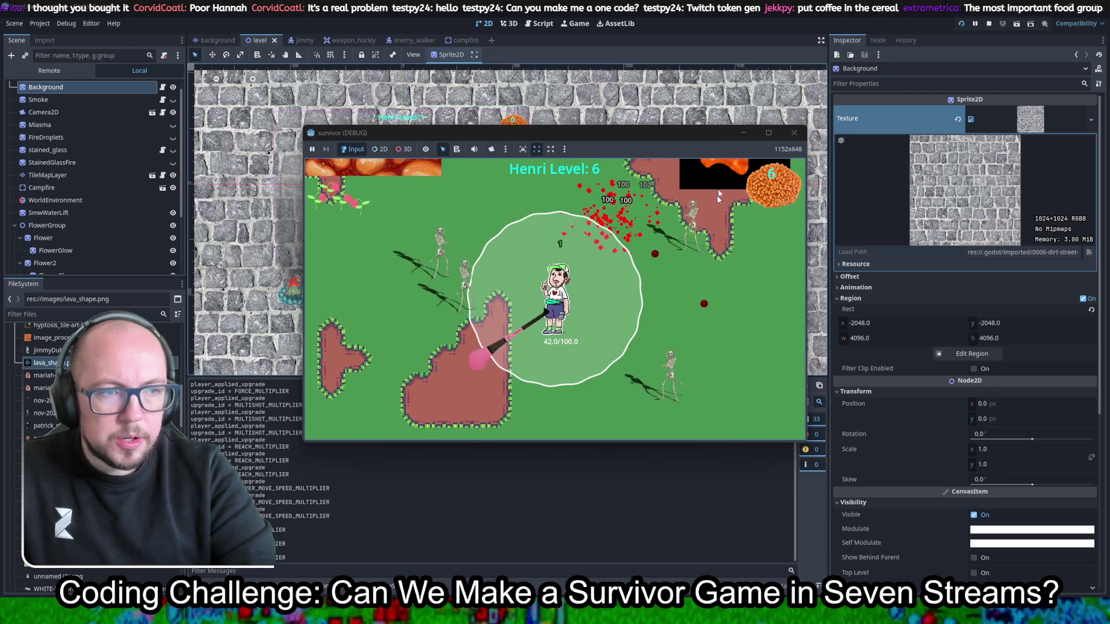
pyautogui.click(794, 132)
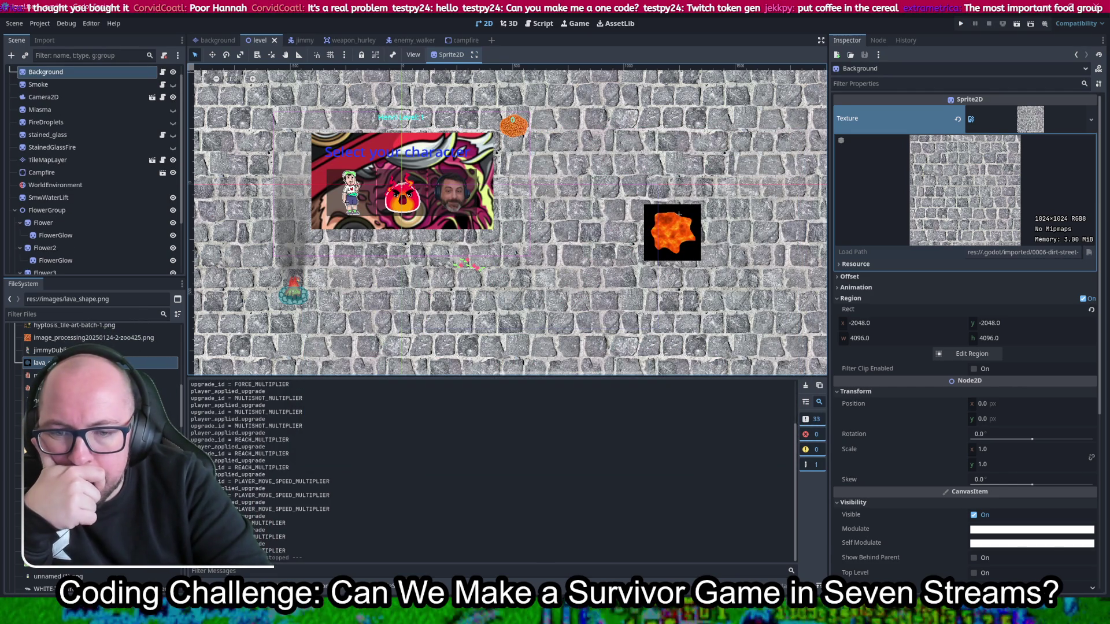
pyautogui.click(217, 40)
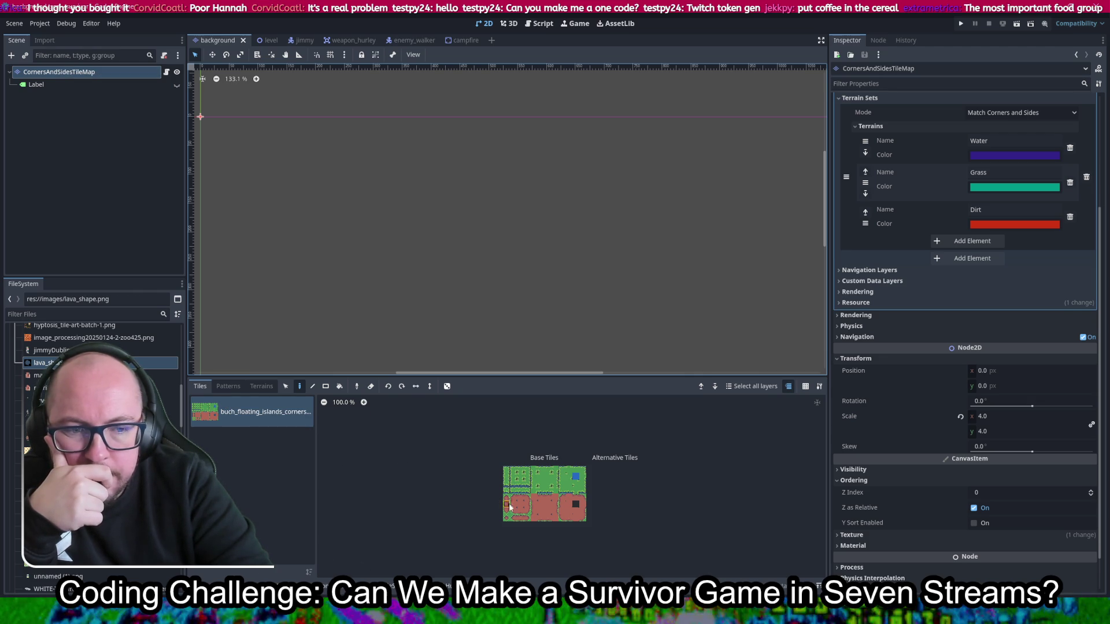
# Step: Add a Scenes Collection tile source (ID 1) to the background TileSet and save the scene
pyautogui.click(392, 587)
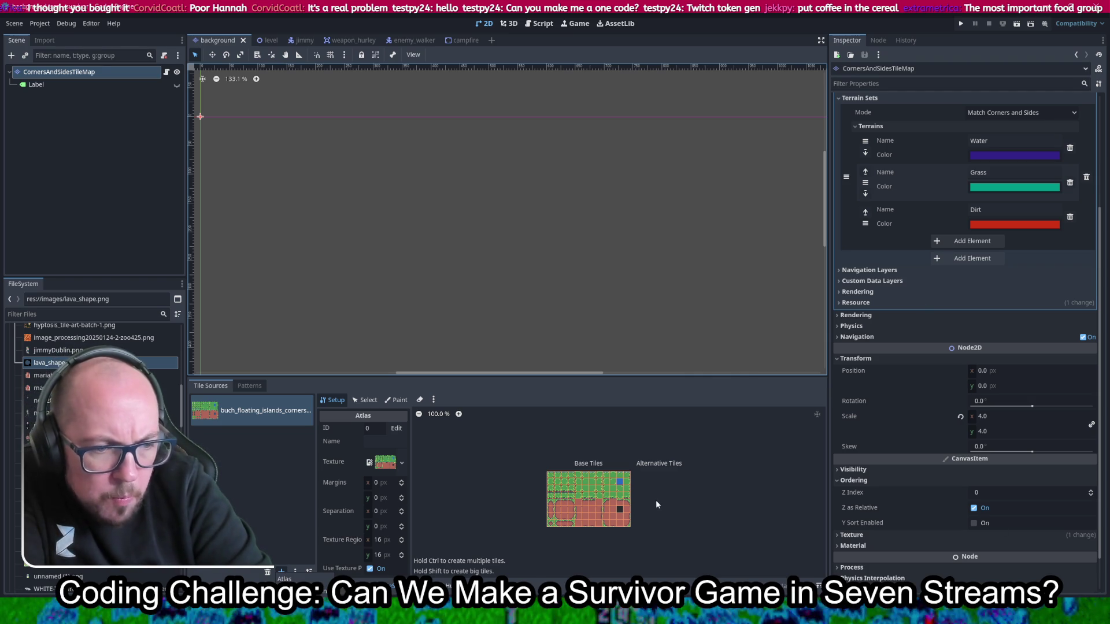
pyautogui.scroll(10, 659, 504)
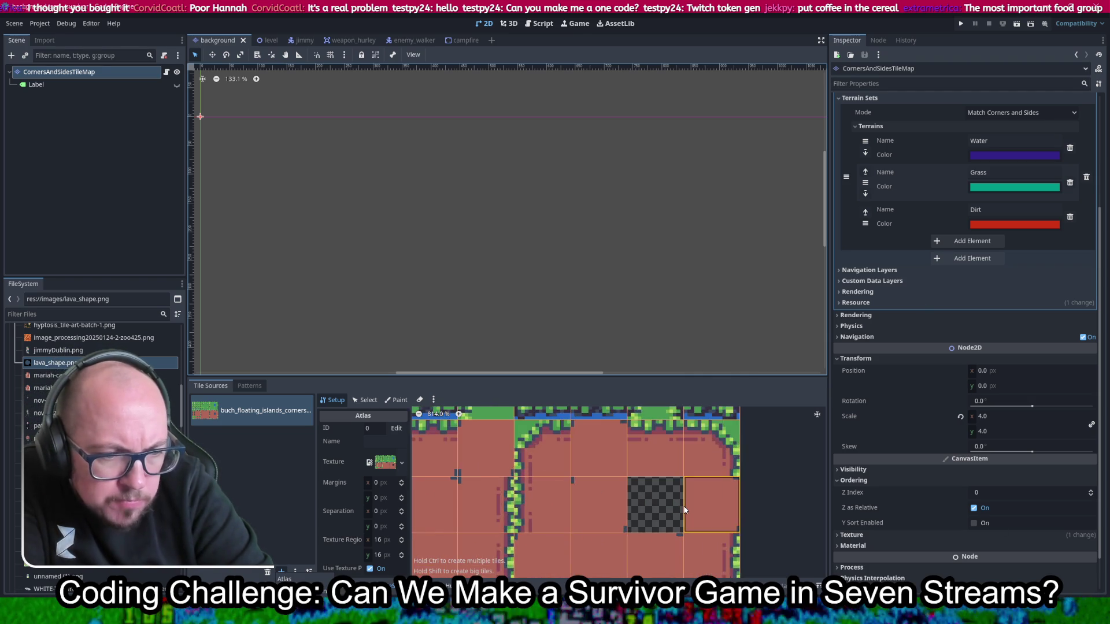
pyautogui.scroll(10, 684, 509)
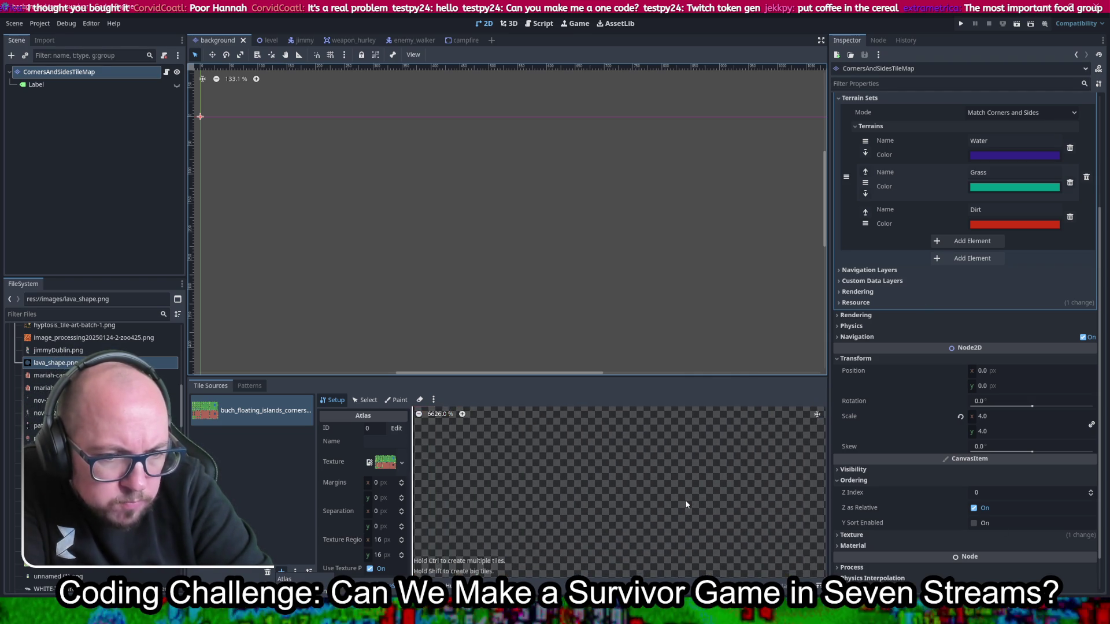
pyautogui.scroll(-12, 686, 504)
pyautogui.scroll(-4, 645, 498)
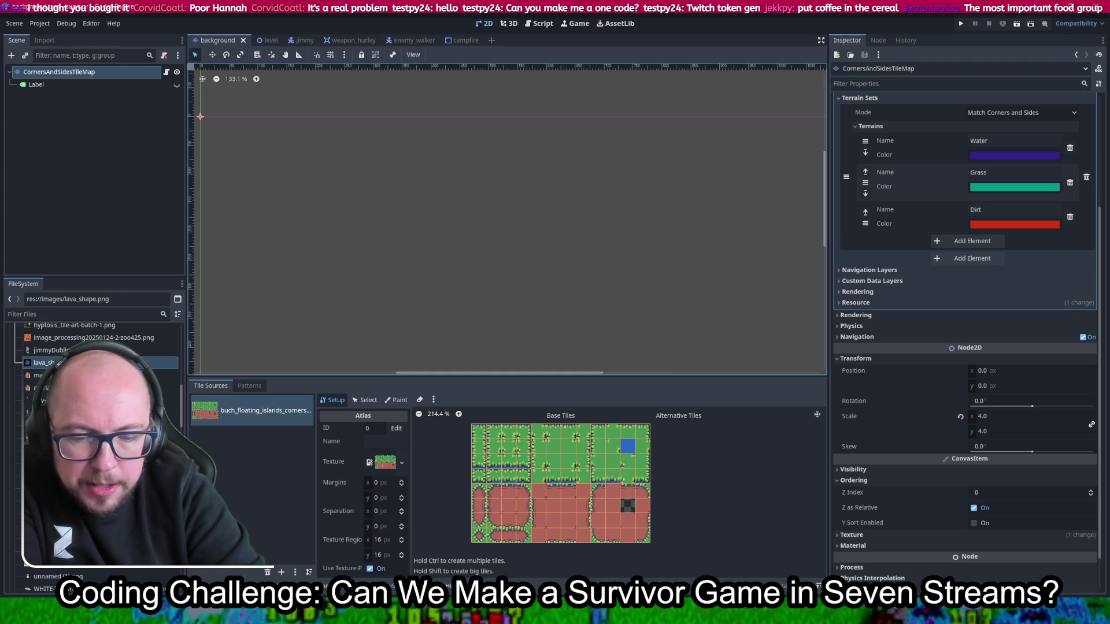
pyautogui.click(381, 586)
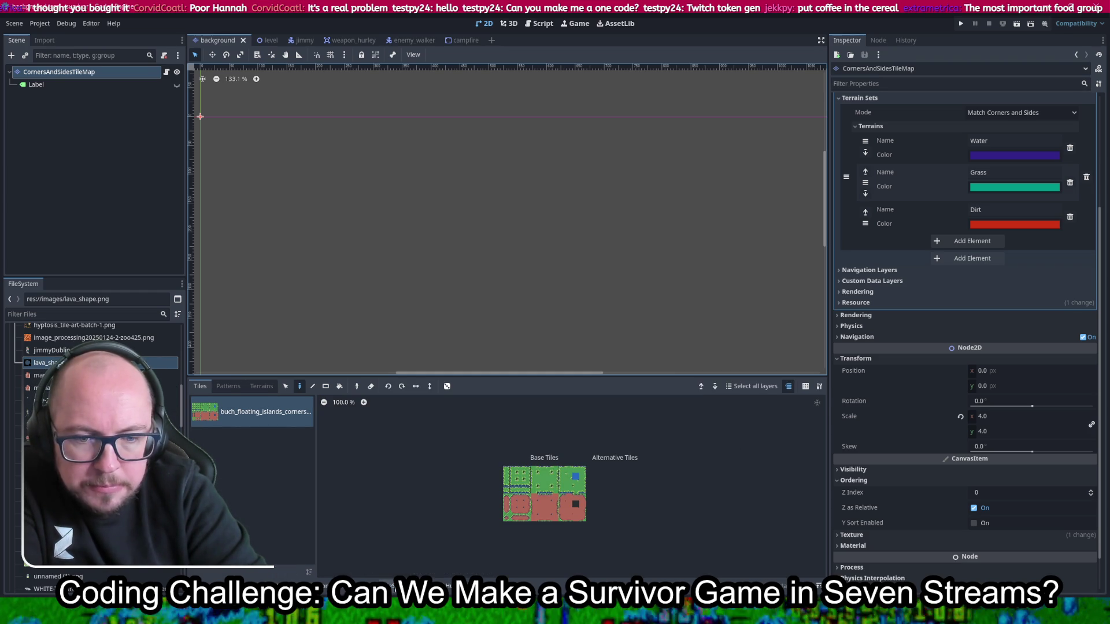
pyautogui.click(350, 586)
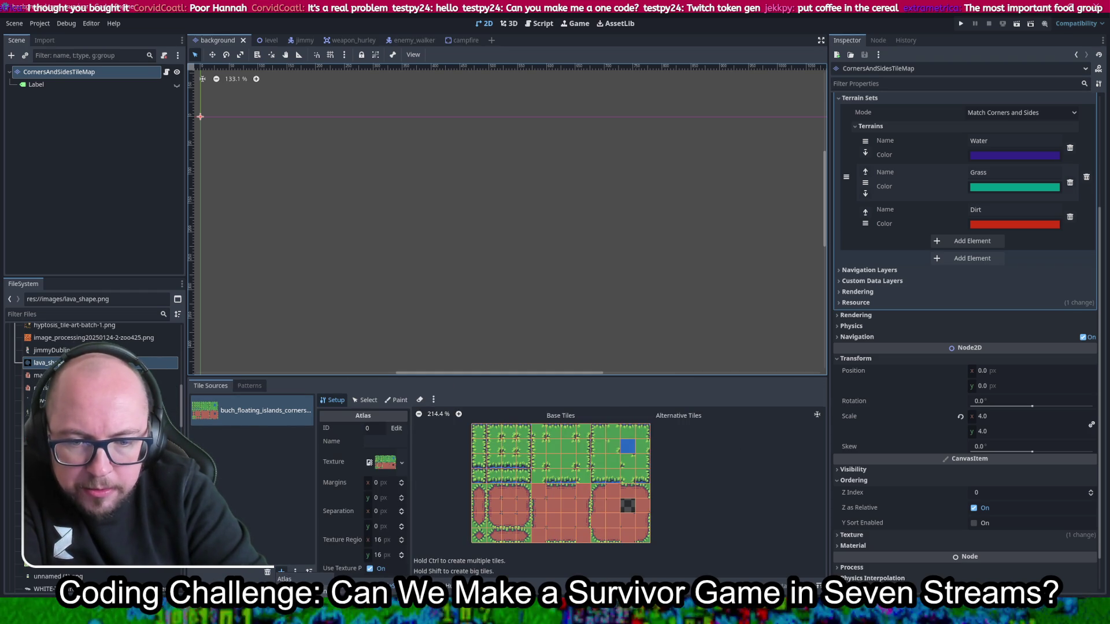
pyautogui.click(292, 590)
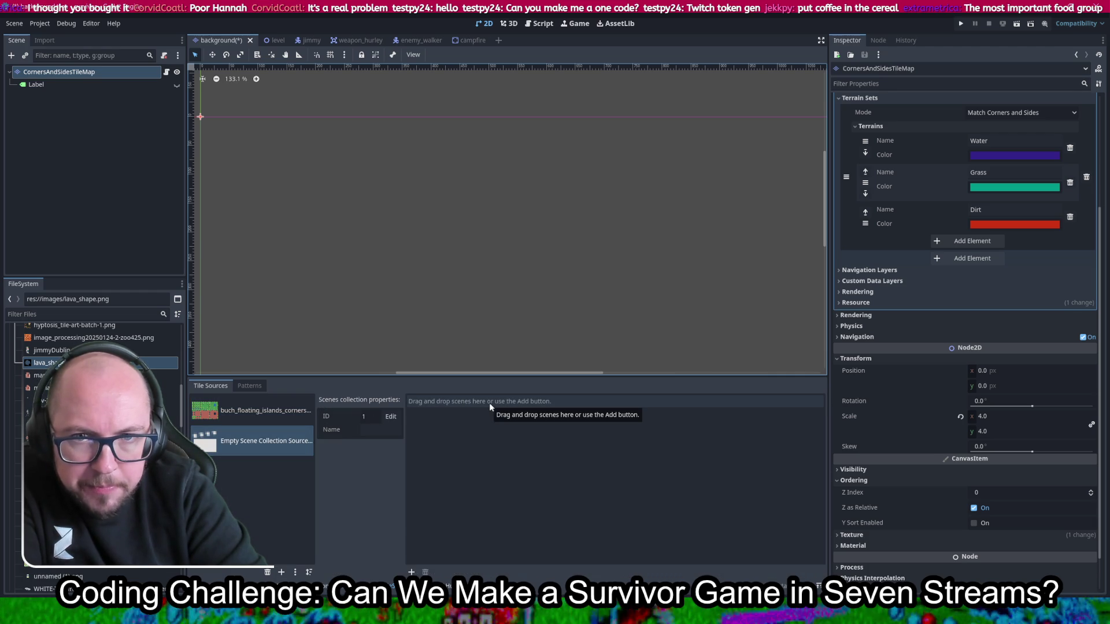
pyautogui.hotkey('ctrl', 's')
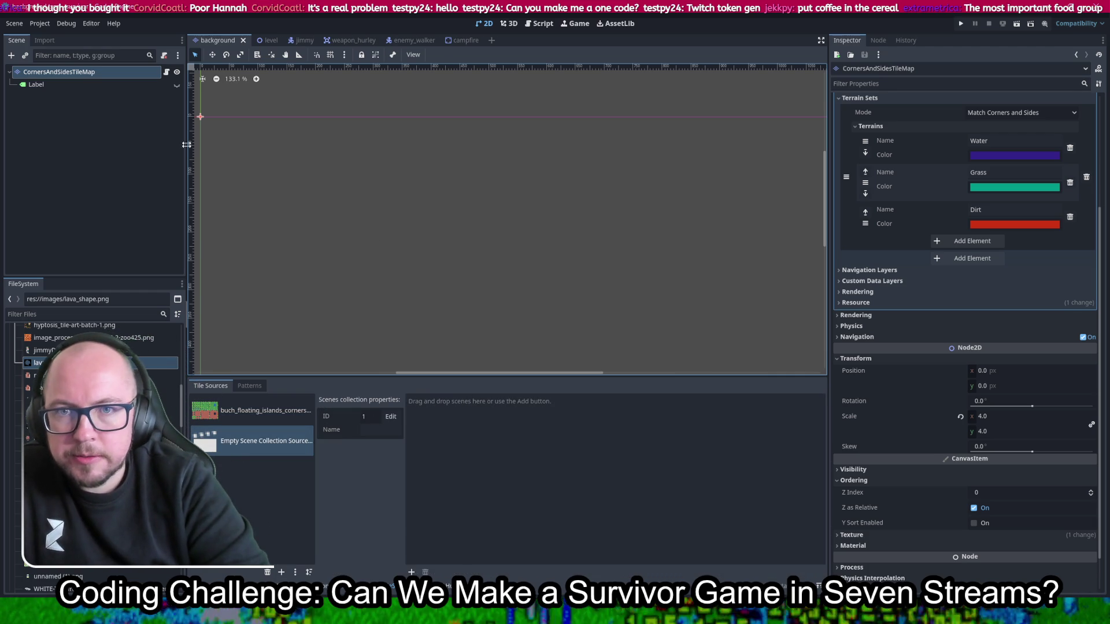
# Step: In the level scene, make LavaShape a child of the lava node
pyautogui.click(269, 39)
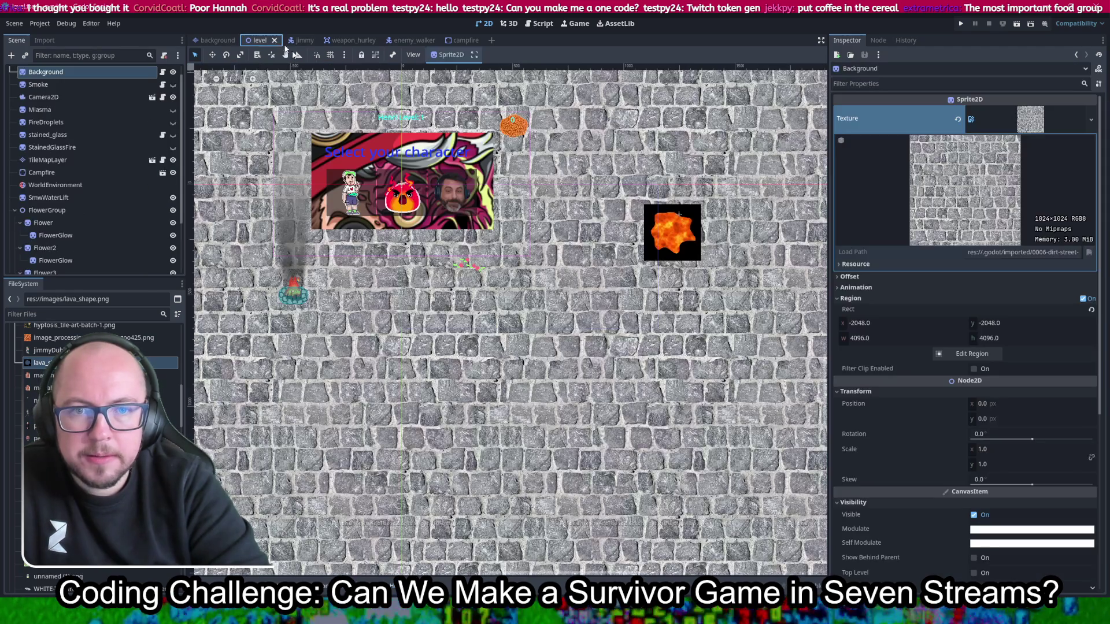
pyautogui.scroll(5, 696, 232)
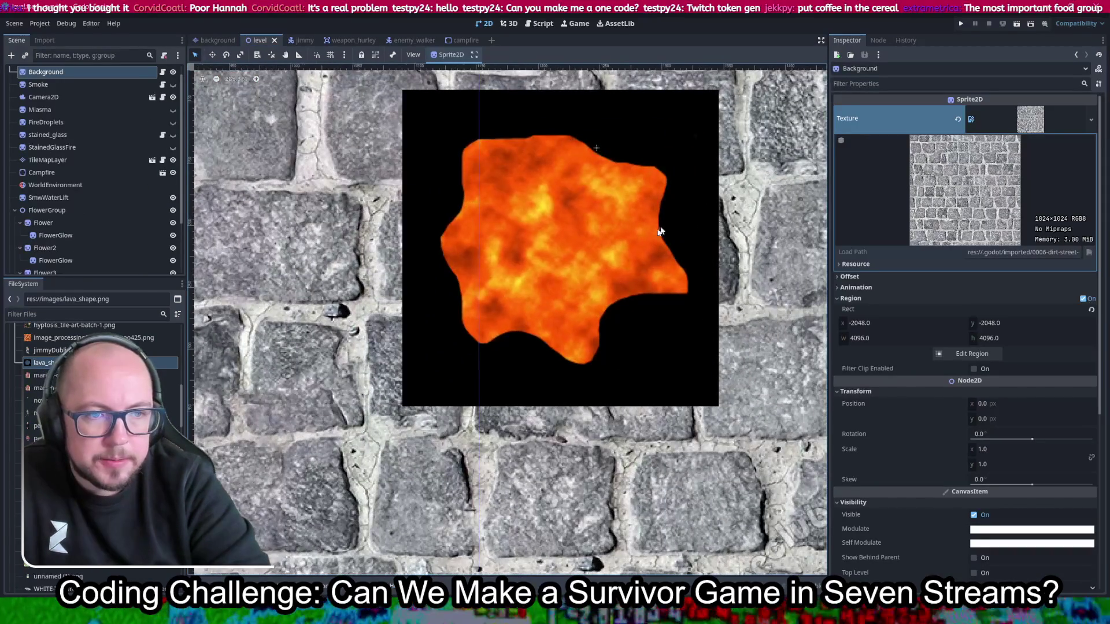
pyautogui.scroll(-1, 664, 228)
pyautogui.scroll(-3, 88, 206)
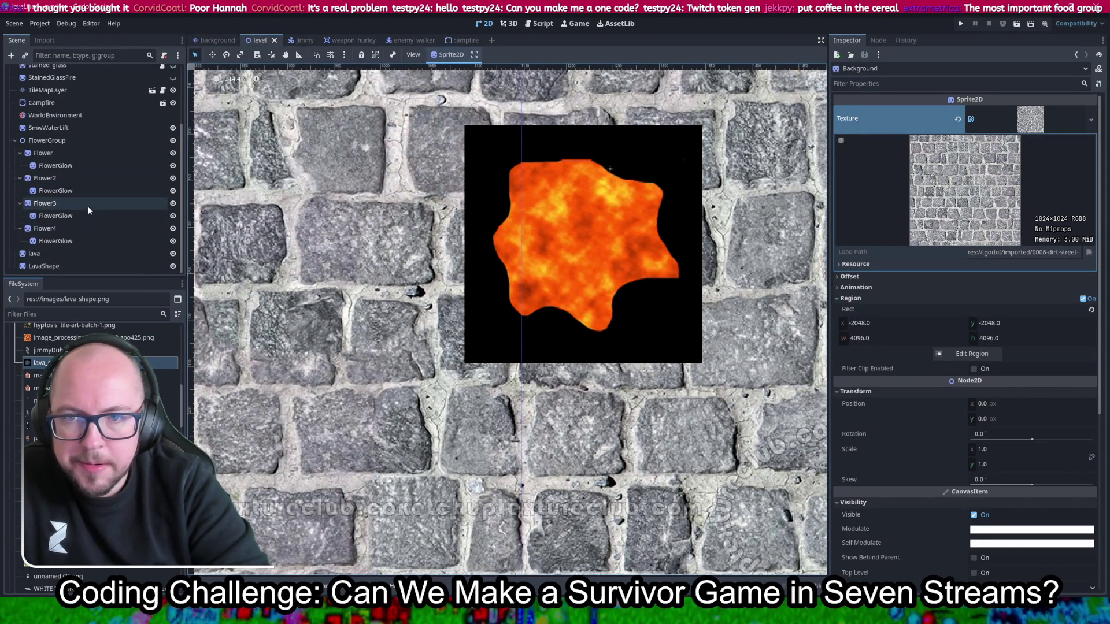
pyautogui.click(34, 253)
pyautogui.moveTo(47, 266); pyautogui.dragTo(52, 256)
# Step: Save the lava branch as lava_tile.tscn, save the level, and open the background scene
pyautogui.rightClick(52, 256)
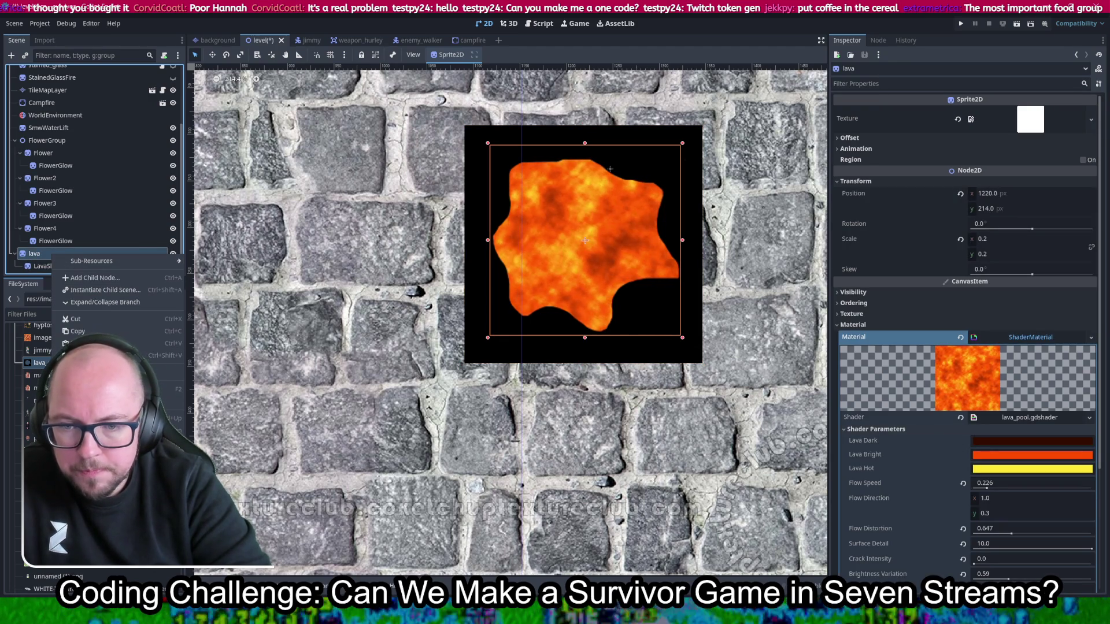
pyautogui.click(98, 496)
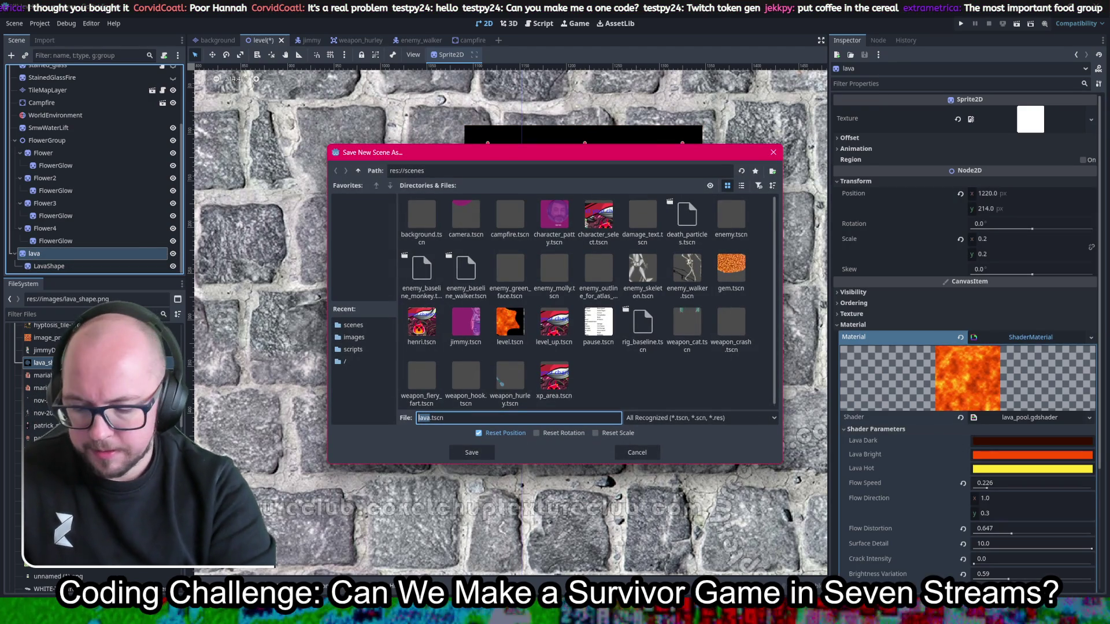
pyautogui.click(429, 417)
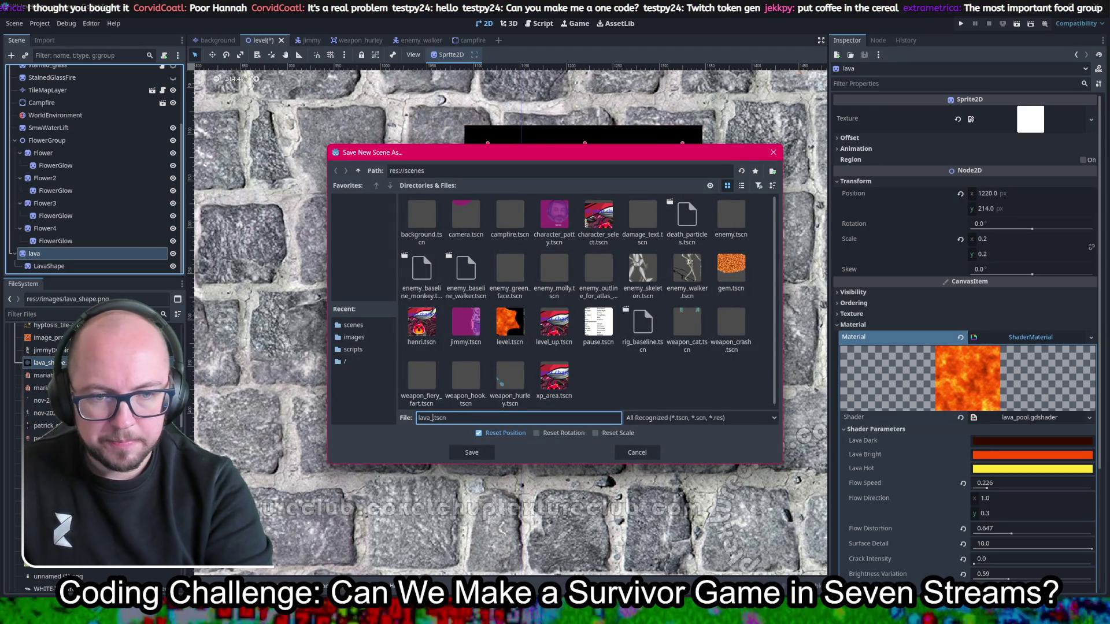
pyautogui.write('_pool')
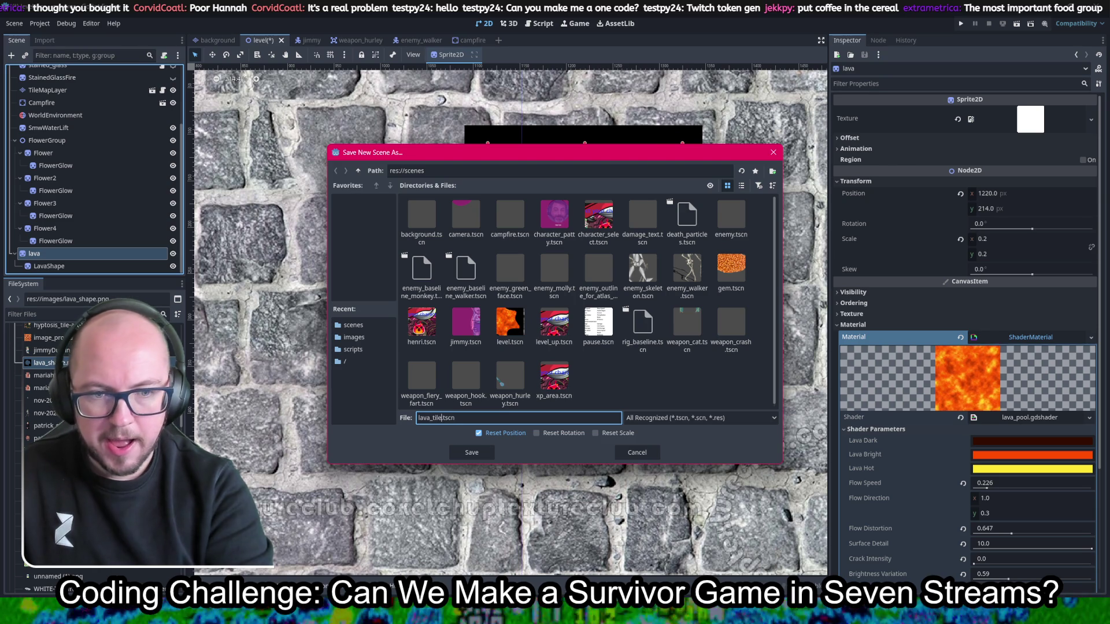
pyautogui.press('Return')
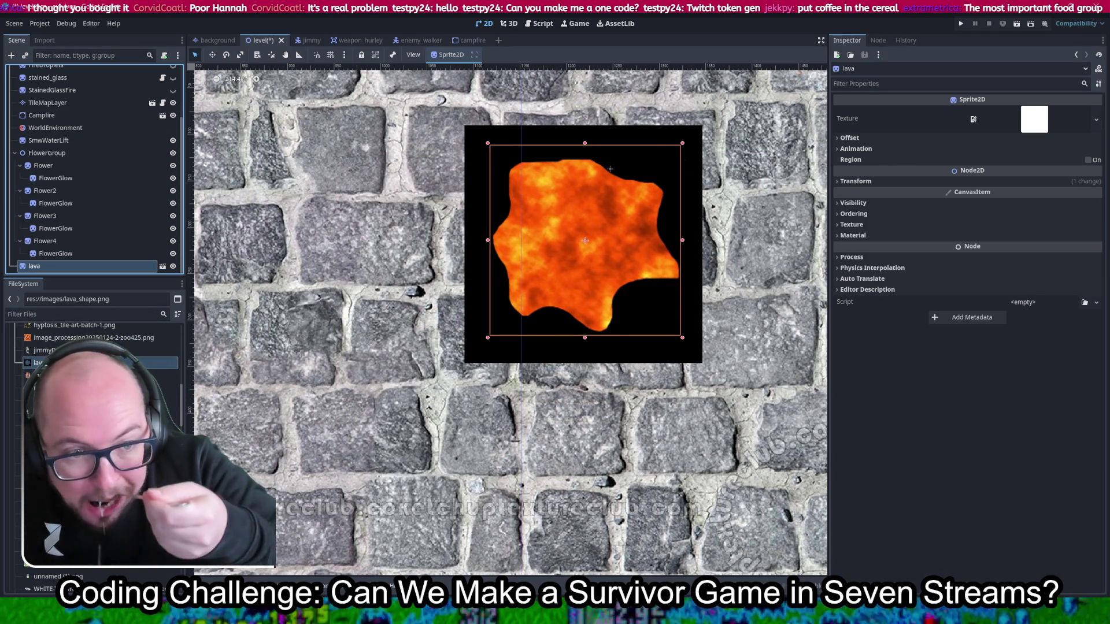
pyautogui.hotkey('ctrl', 's')
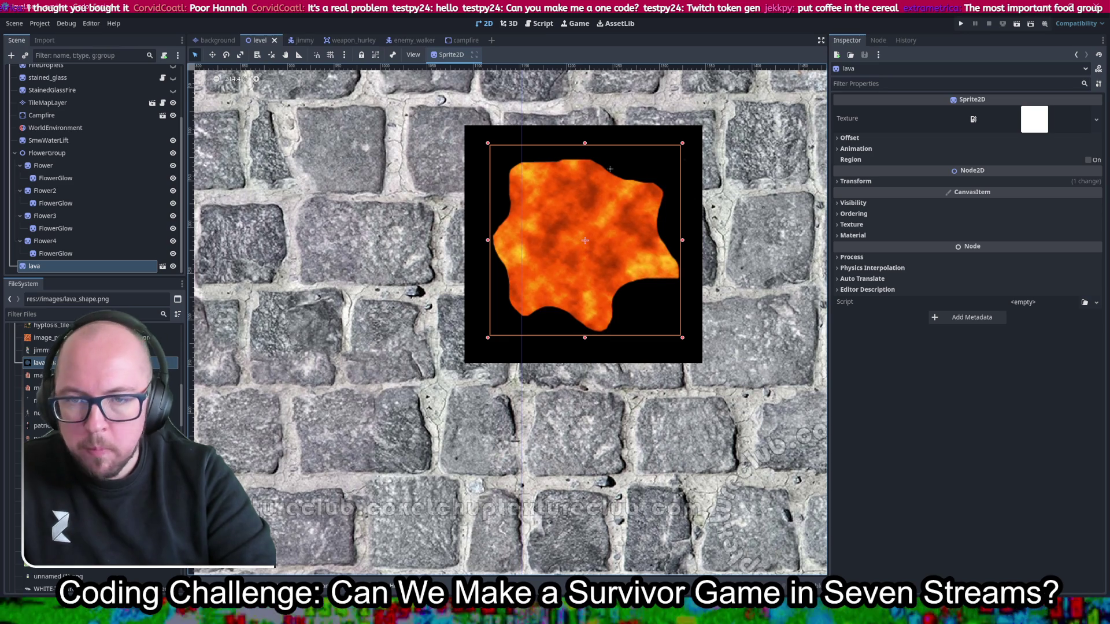
pyautogui.click(215, 40)
pyautogui.click(379, 487)
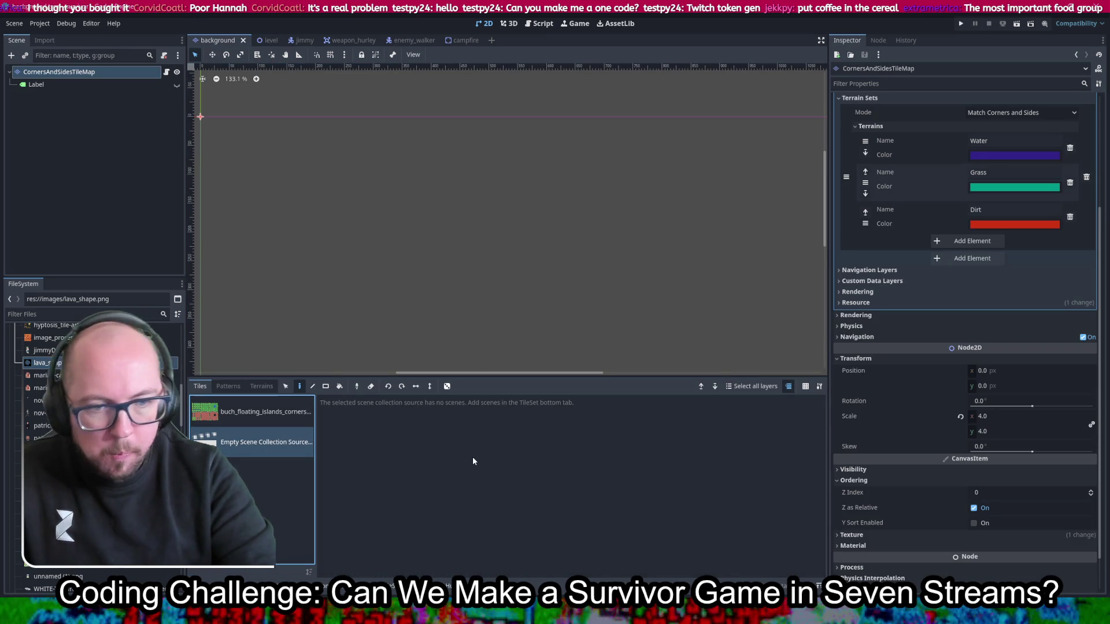
# Step: Drag lava_tile.tscn into the background TileSet's empty Scene Collection Source
pyautogui.click(386, 585)
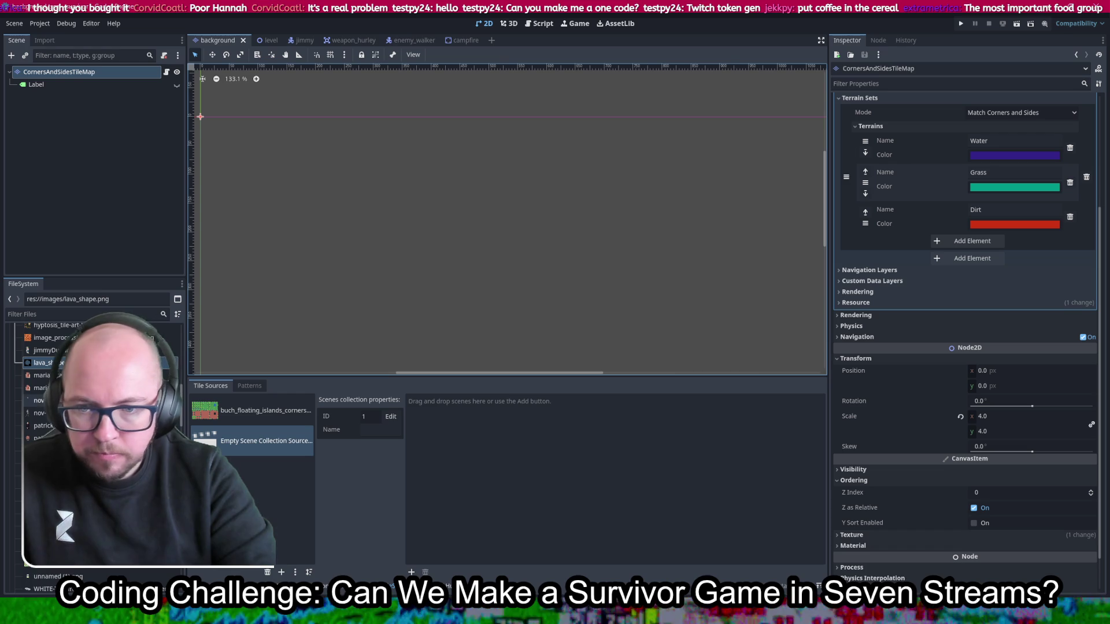
pyautogui.scroll(-10, 92, 405)
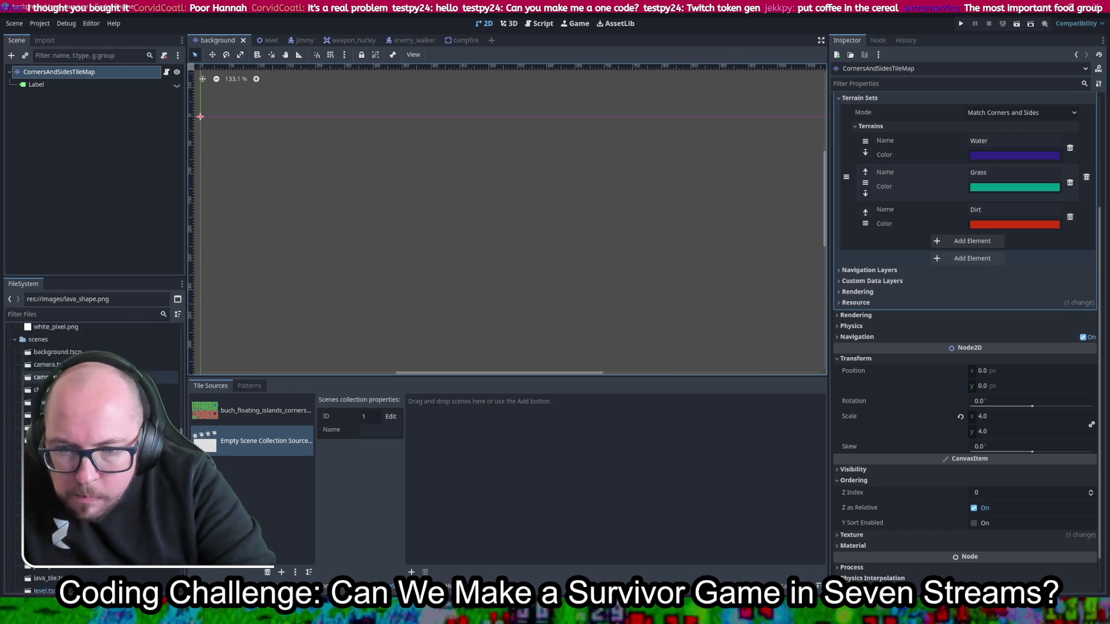
pyautogui.moveTo(86, 432)
pyautogui.mouseDown()
pyautogui.moveTo(384, 470)
pyautogui.moveTo(507, 473)
pyautogui.mouseUp()
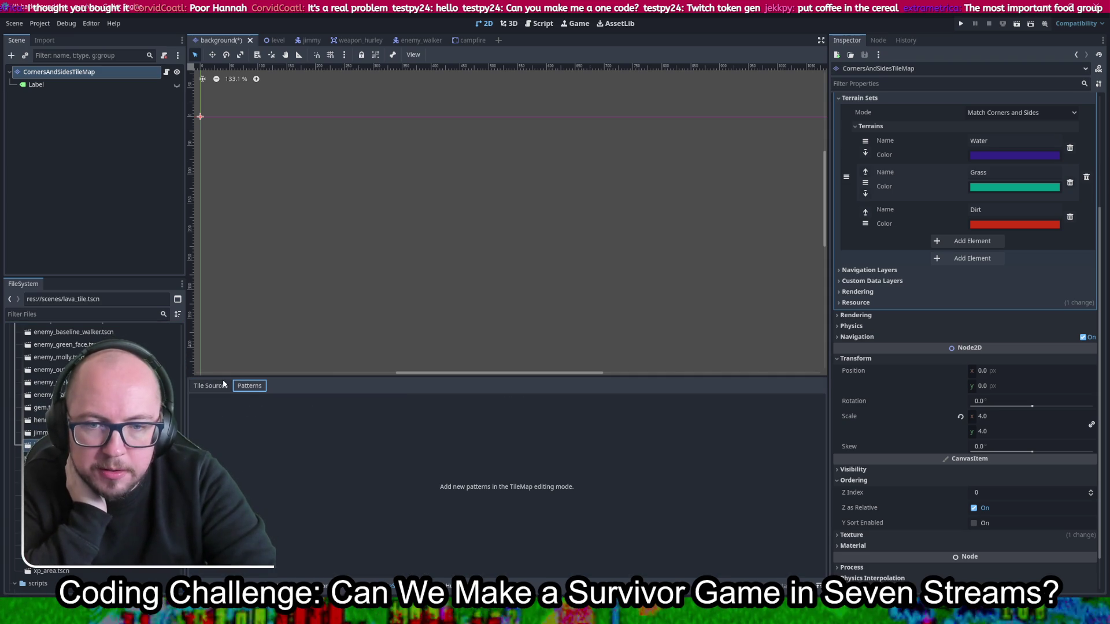
# Step: In the TileMap painting view, select the lava_tile scene tile and check the Patterns and Terrains lists
pyautogui.click(457, 586)
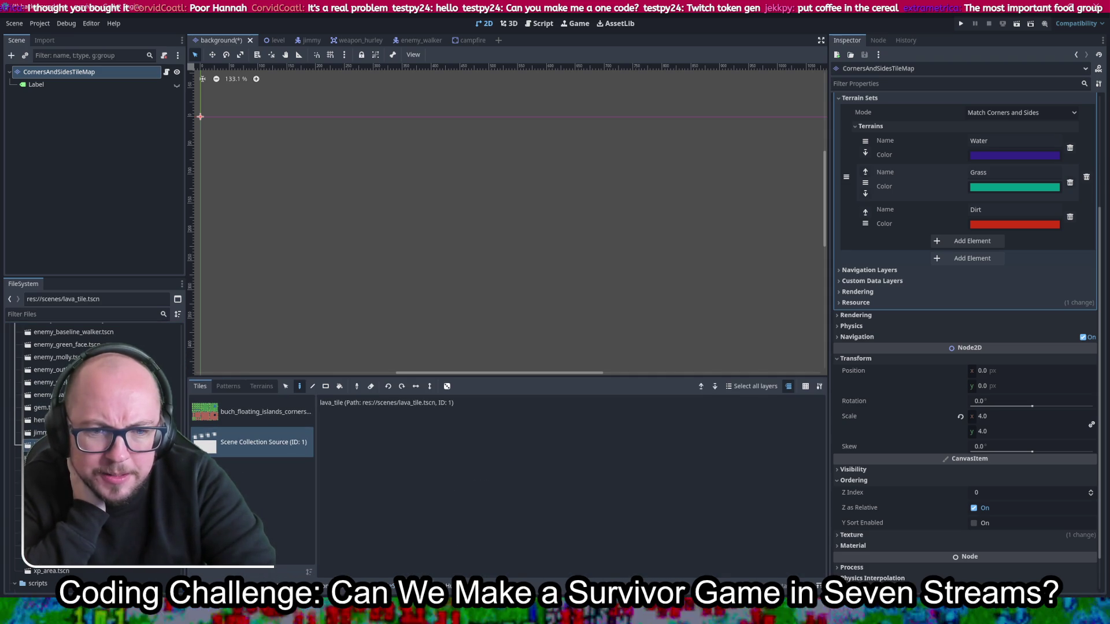
pyautogui.click(229, 414)
pyautogui.click(234, 442)
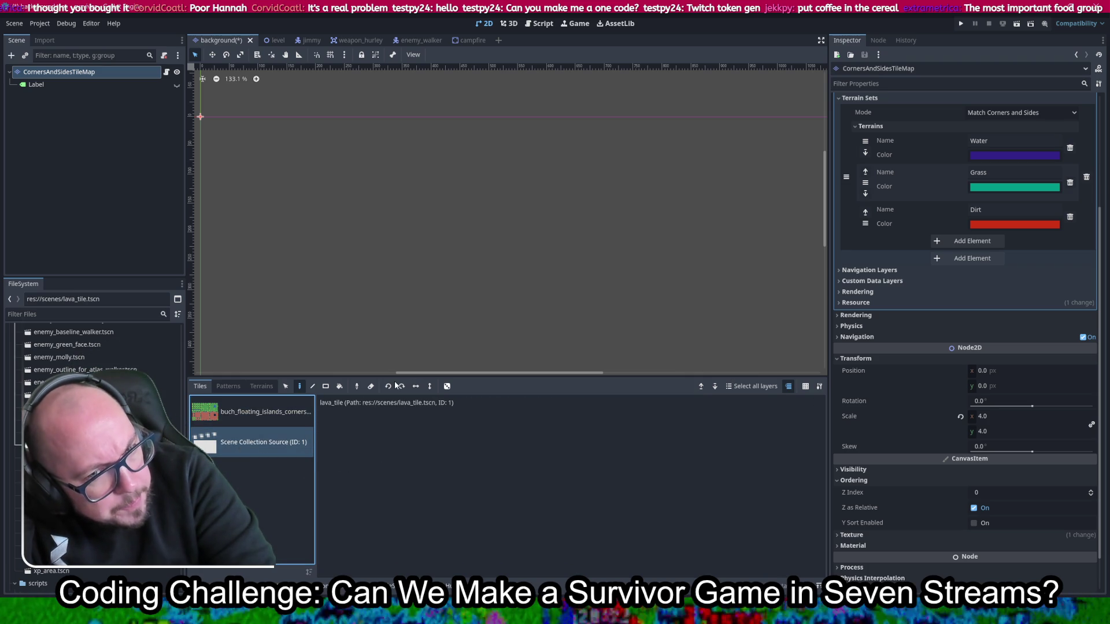
pyautogui.click(386, 402)
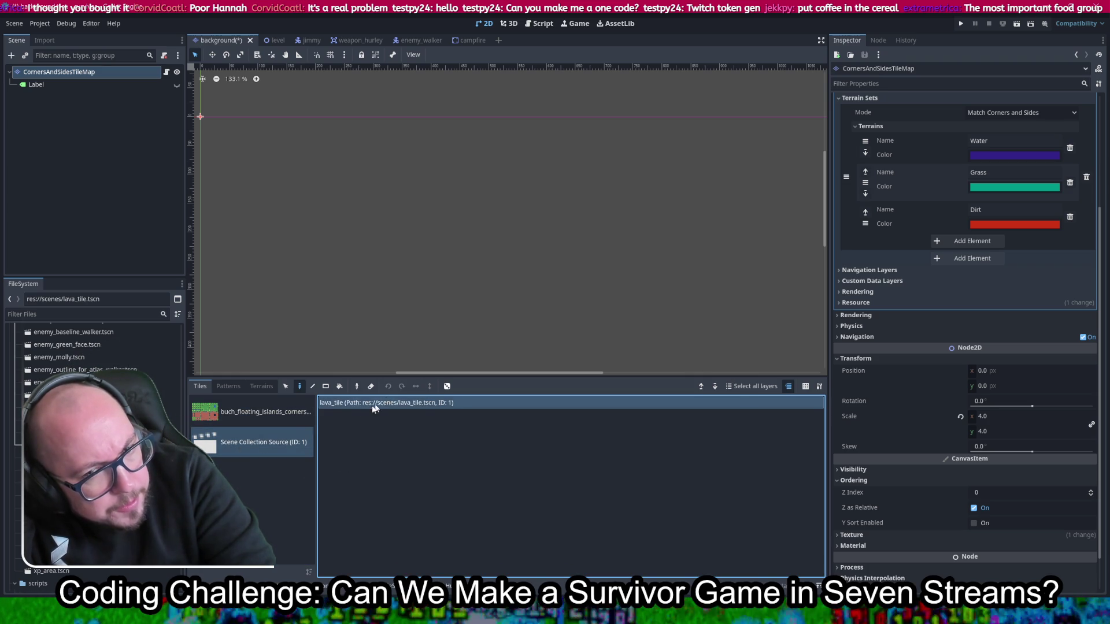
pyautogui.click(234, 386)
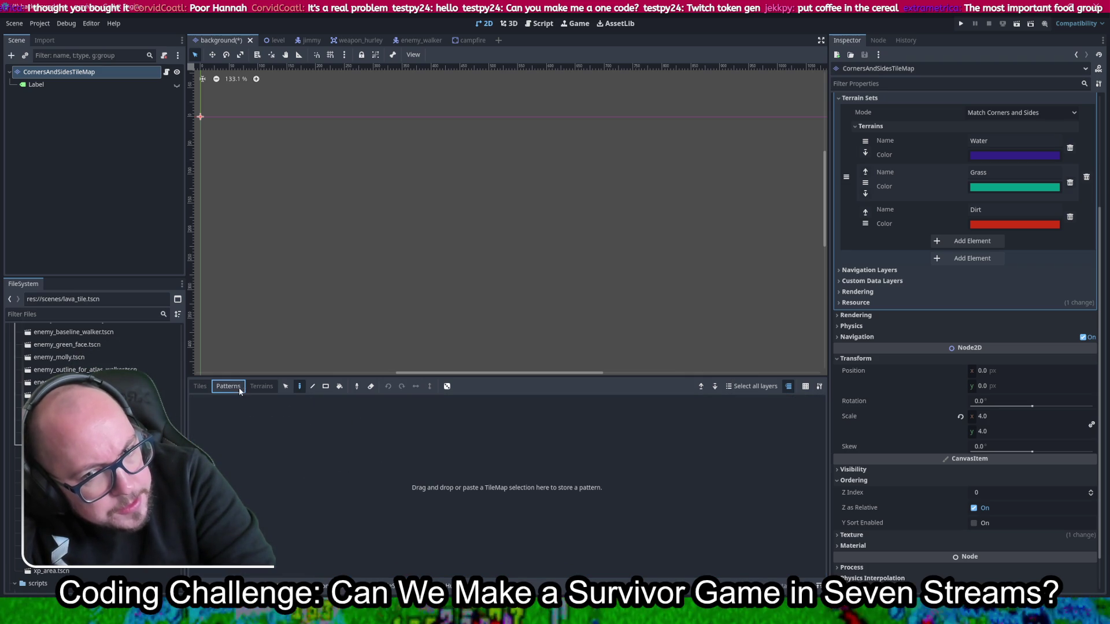
pyautogui.click(254, 387)
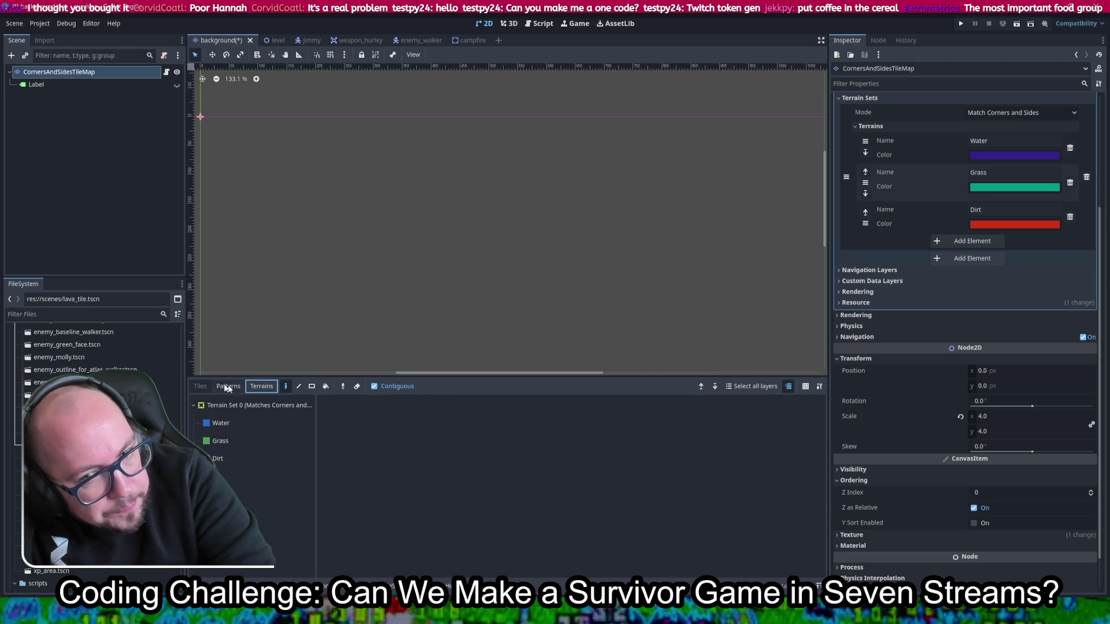
pyautogui.click(194, 387)
# Step: Review the TileSet's patterns and both tile sources, ending on the floating islands atlas setup
pyautogui.click(427, 587)
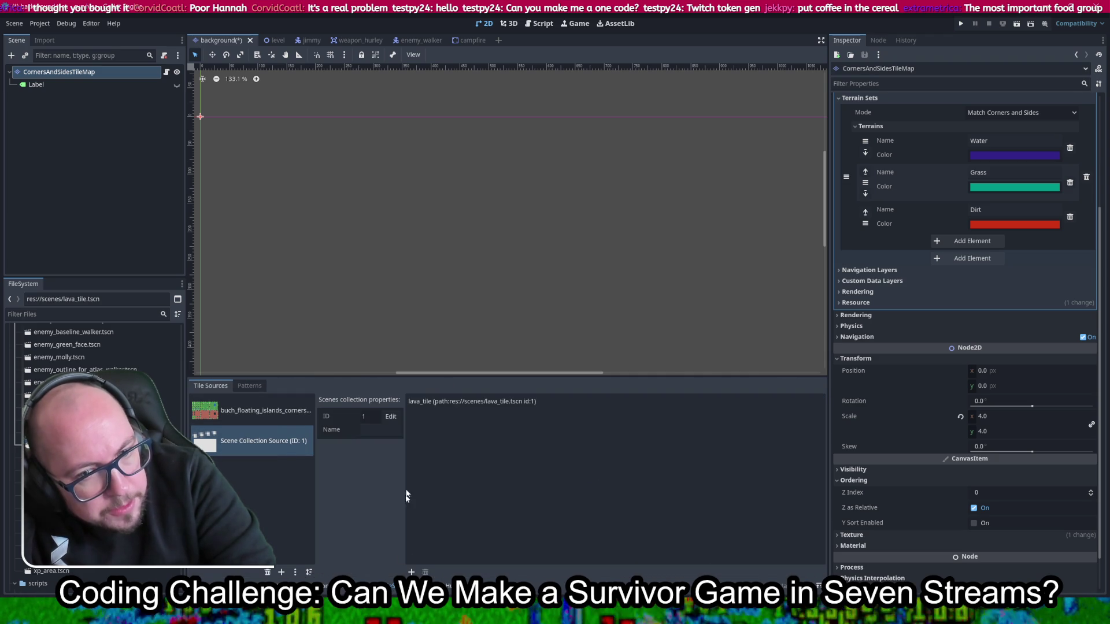
pyautogui.click(249, 385)
pyautogui.click(211, 386)
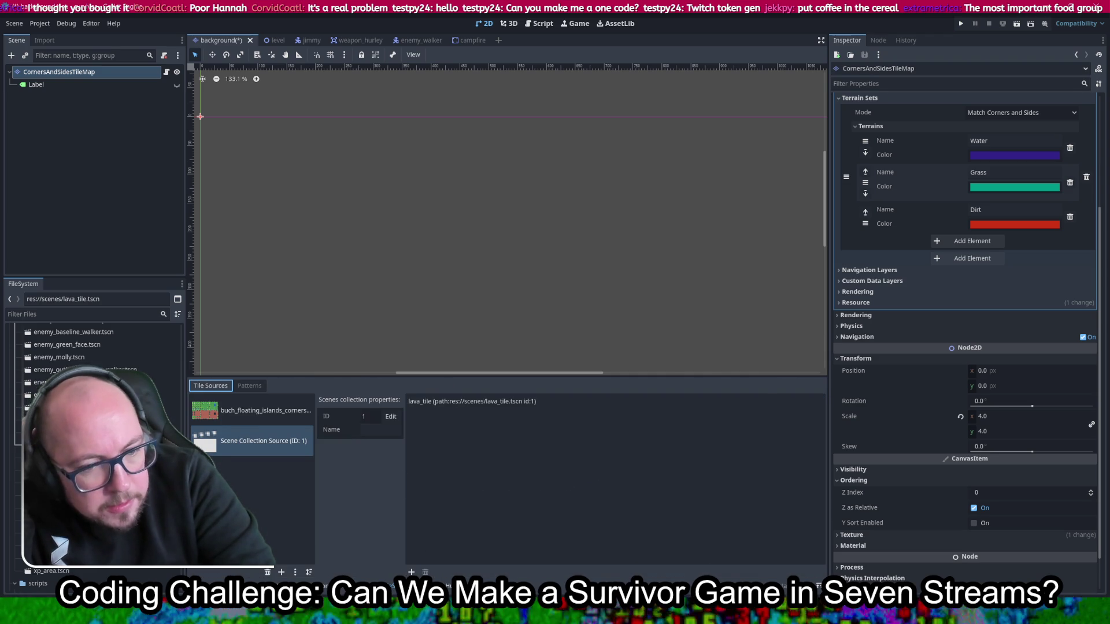
pyautogui.click(463, 587)
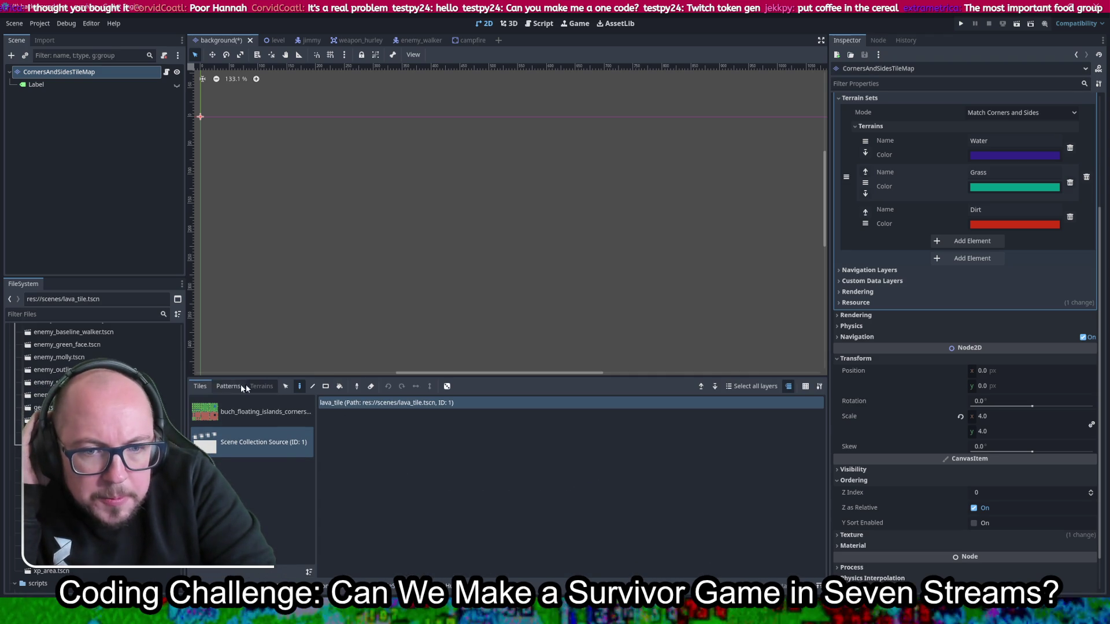
pyautogui.click(263, 411)
pyautogui.click(263, 442)
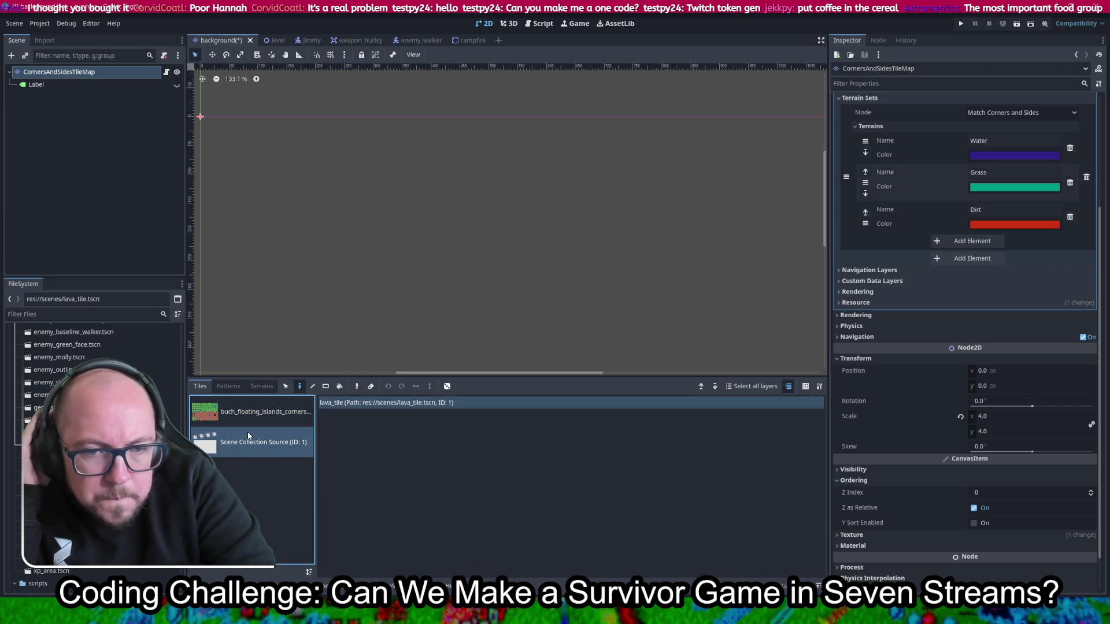
pyautogui.click(387, 584)
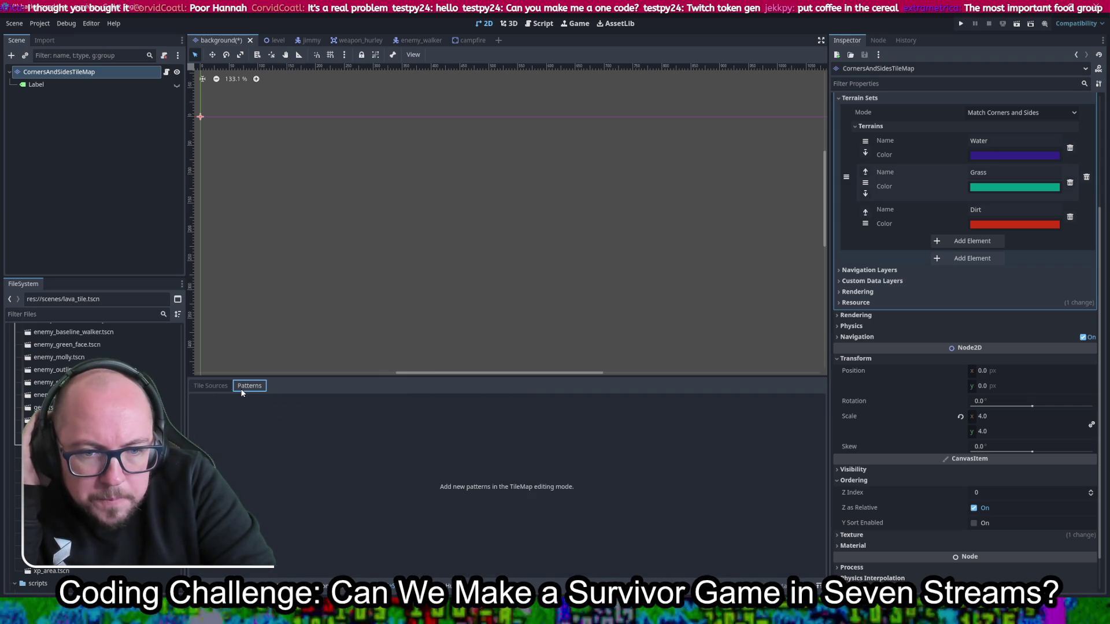
pyautogui.click(253, 422)
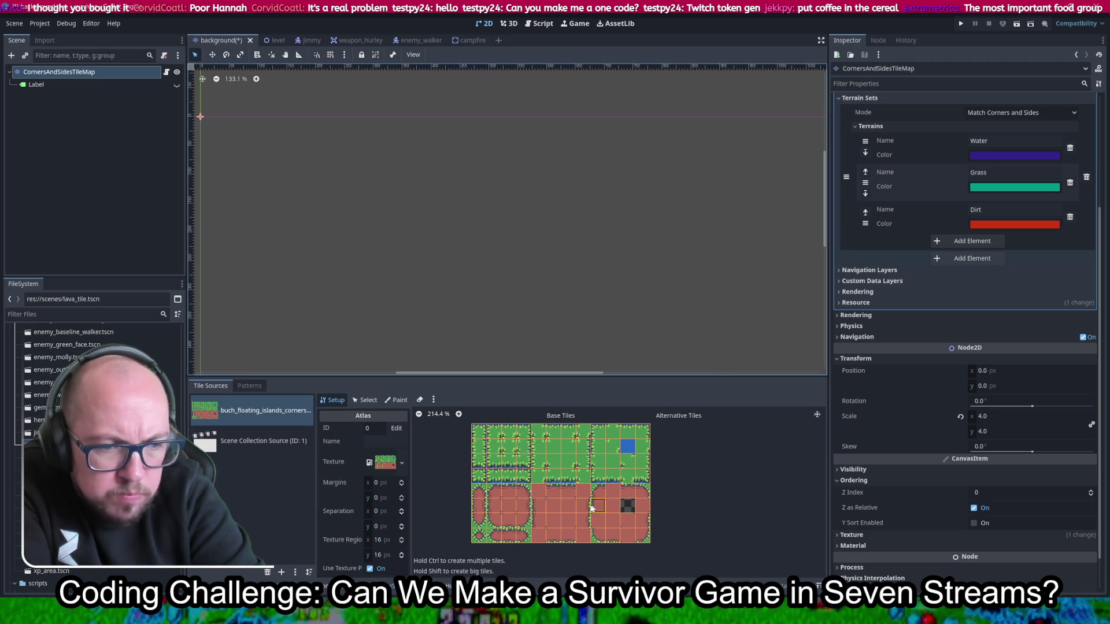
pyautogui.scroll(2, 627, 480)
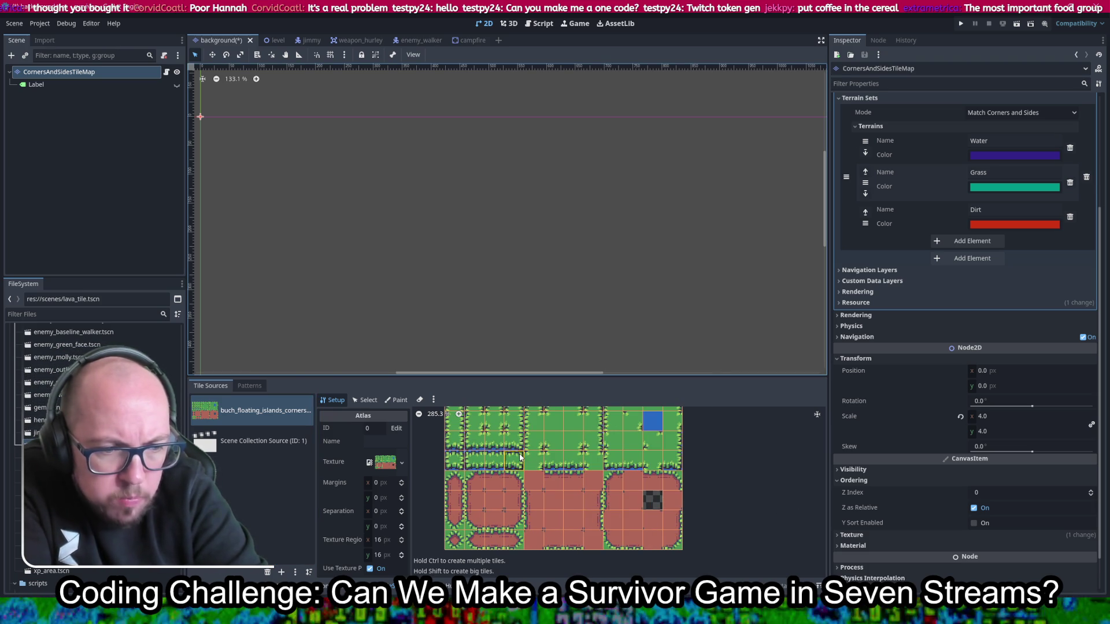
pyautogui.scroll(2, 636, 531)
pyautogui.scroll(3, 636, 537)
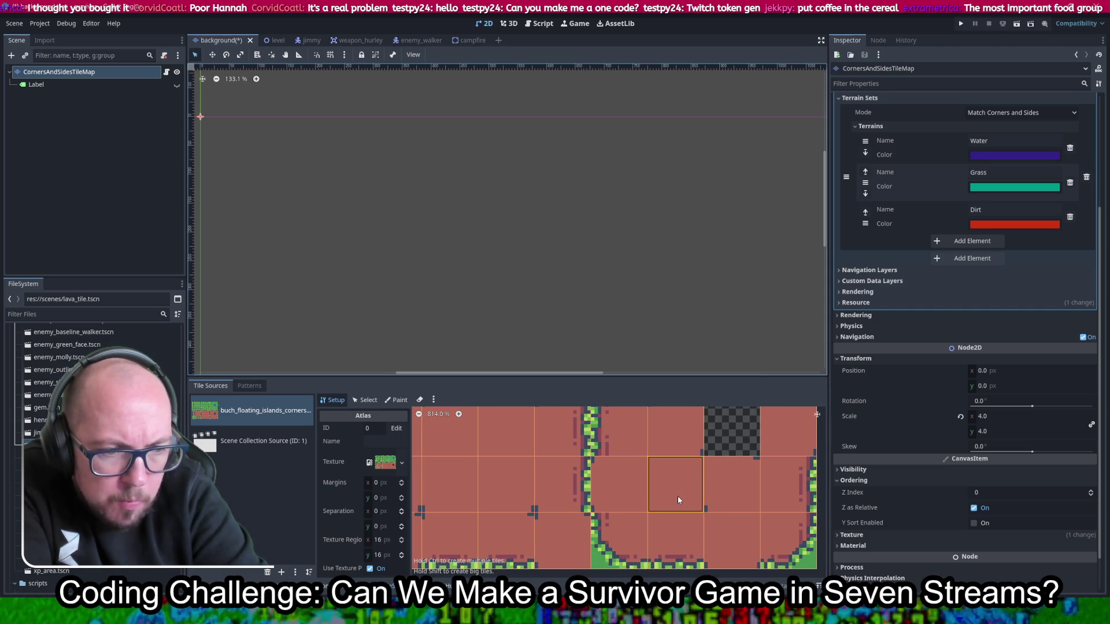
pyautogui.scroll(-1, 678, 496)
pyautogui.scroll(-2, 693, 474)
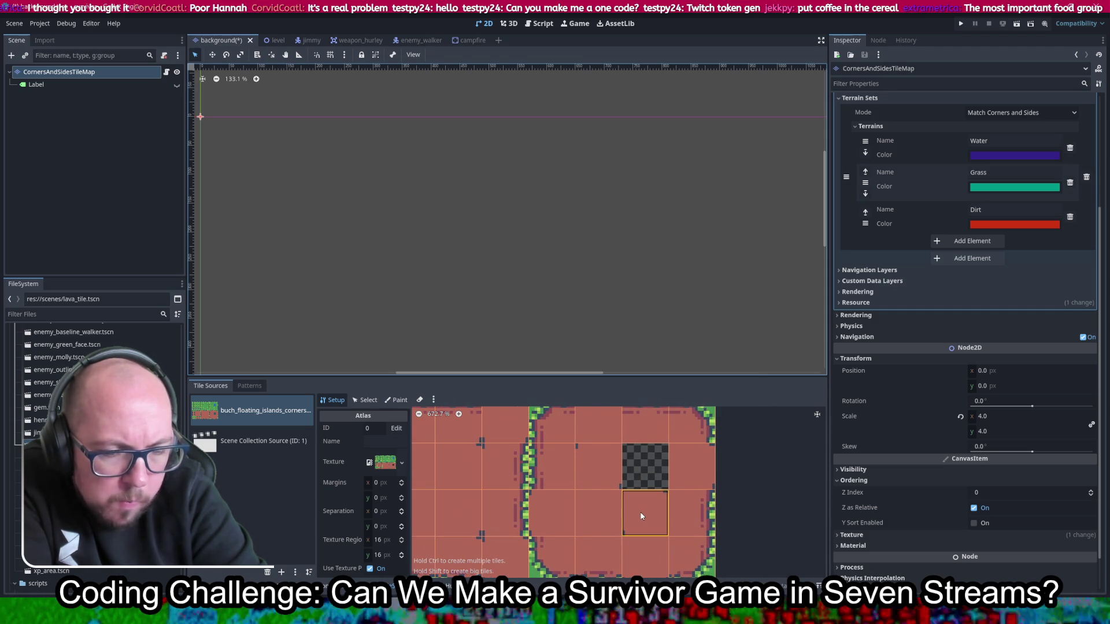
pyautogui.scroll(2, 646, 450)
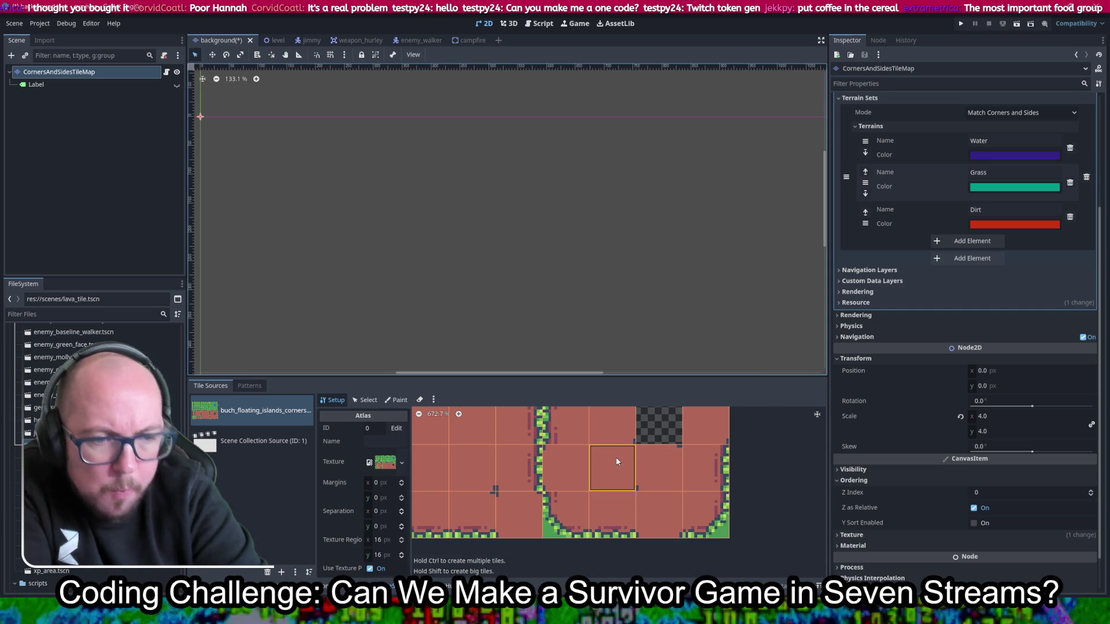
pyautogui.moveTo(618, 462)
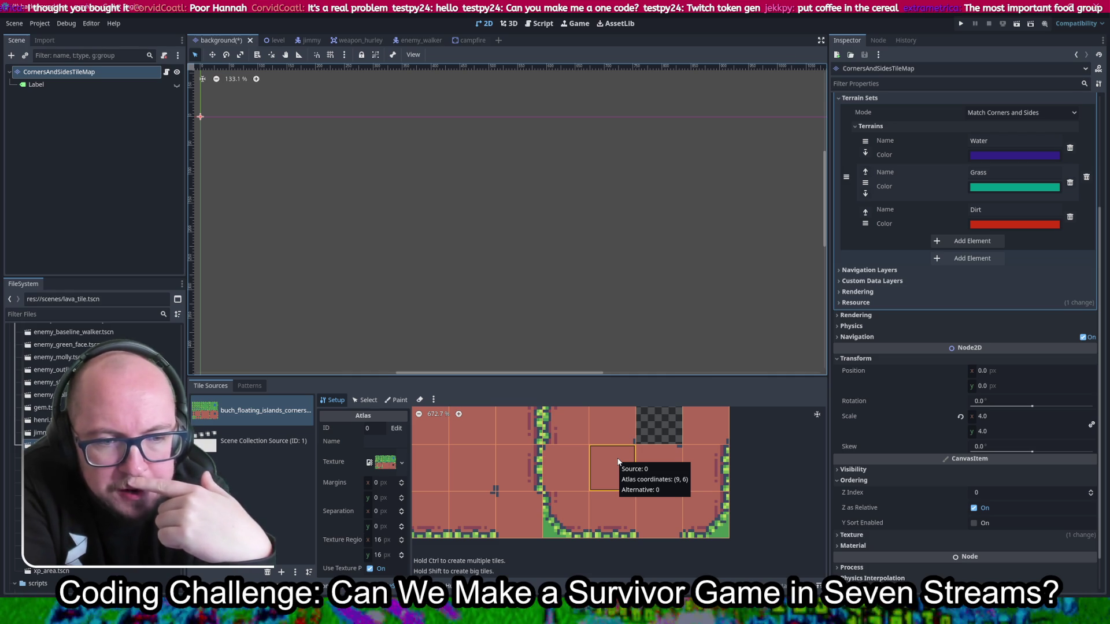
pyautogui.scroll(-5, 618, 461)
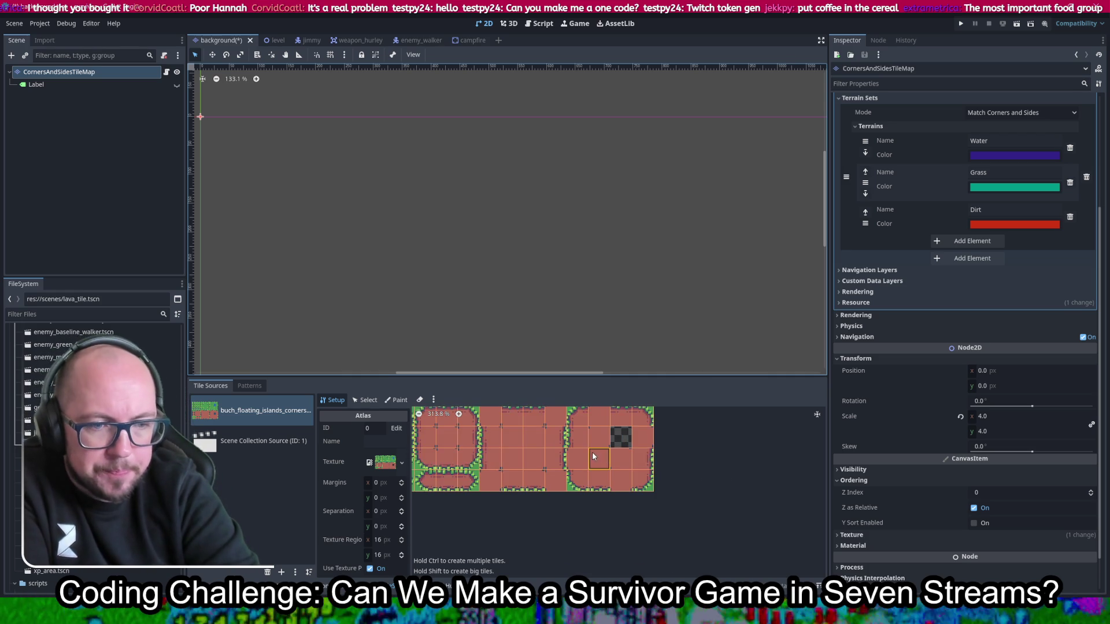
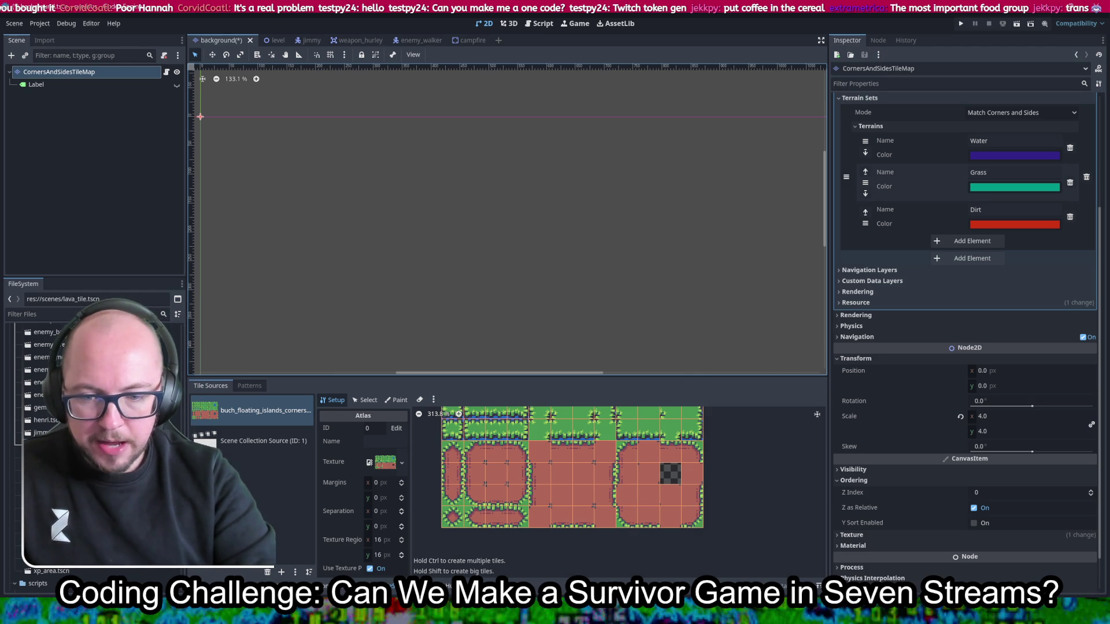
# Step: Maximize File Explorer on the godot-4-tileset-terrains-docs-master folder
pyautogui.moveTo(182, 612)
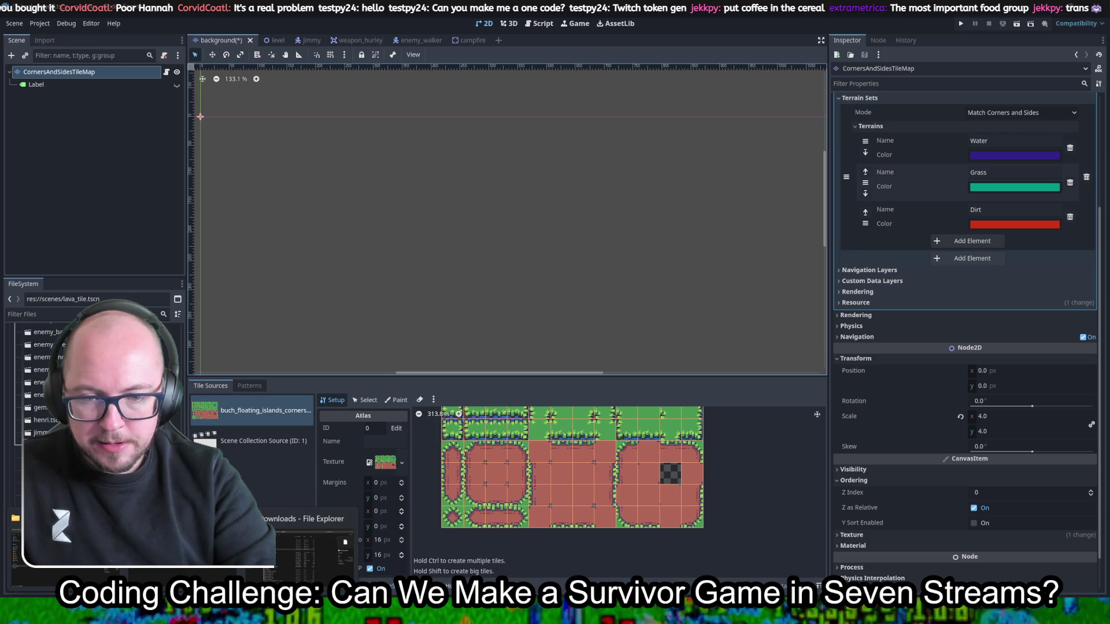
pyautogui.click(345, 542)
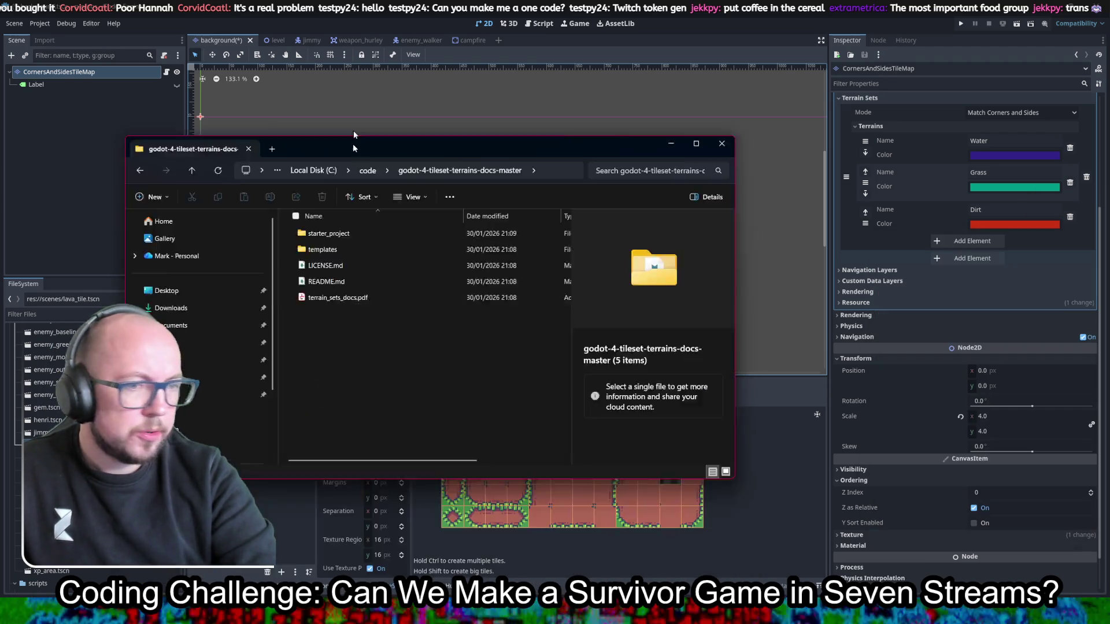
pyautogui.moveTo(430, 136); pyautogui.dragTo(436, 4)
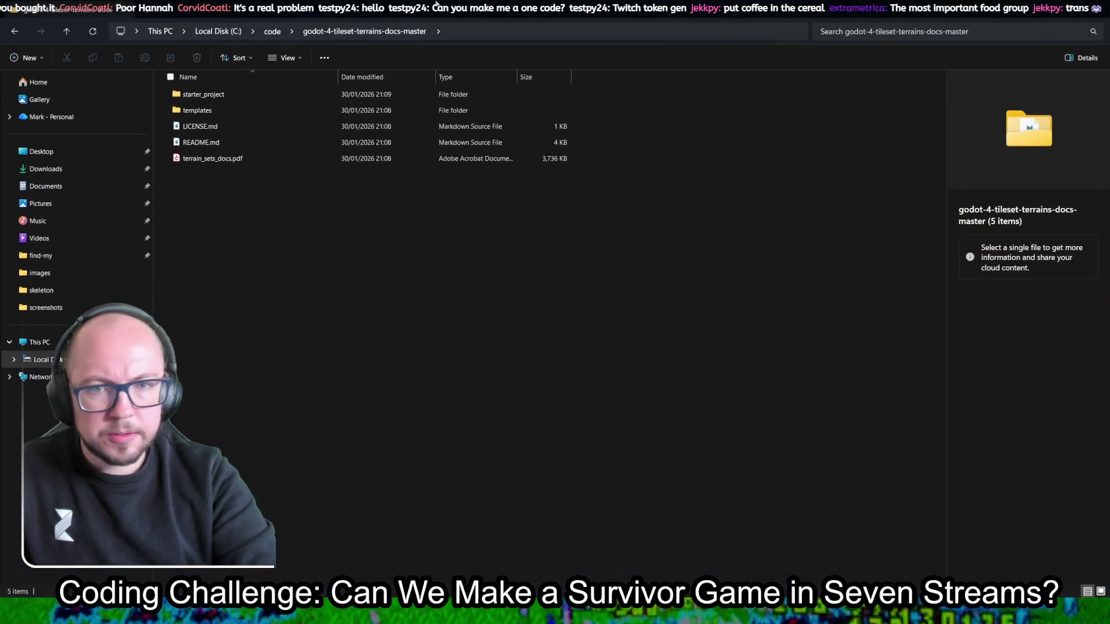
# Step: In the images folder, duplicate the buch_floating_islands_corners_and_sides.png tileset image
pyautogui.click(85, 280)
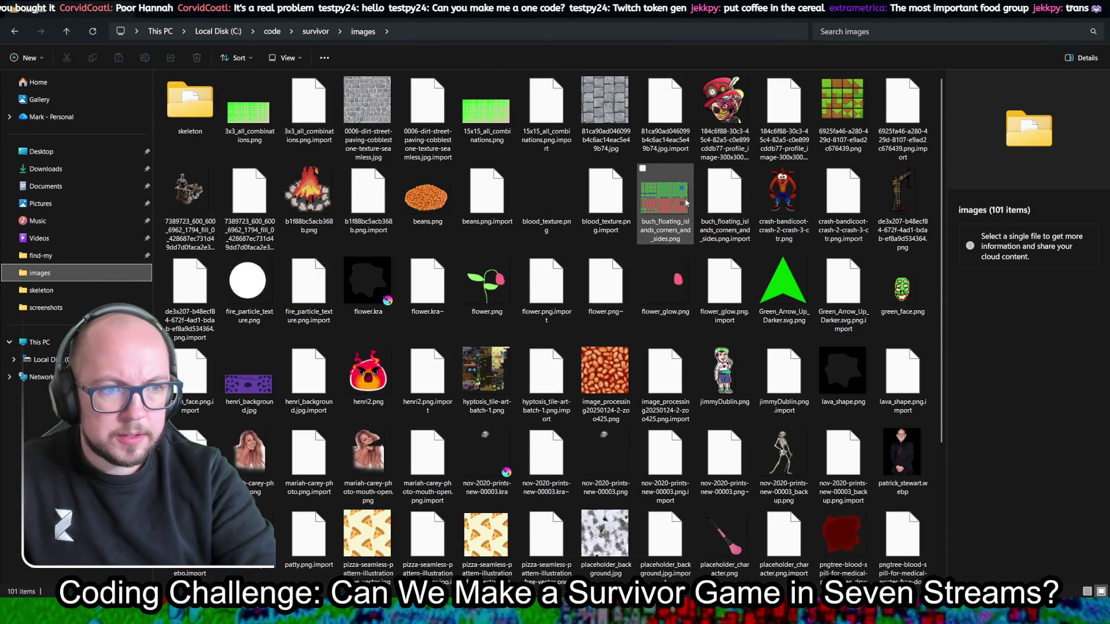
pyautogui.click(686, 202)
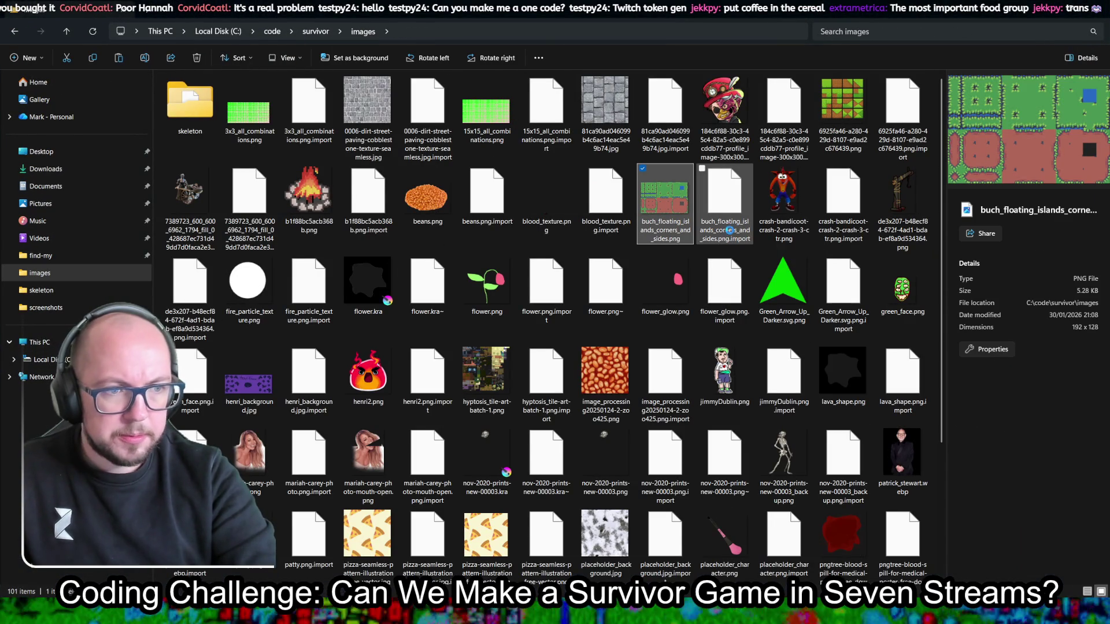
pyautogui.hotkey('ctrl', 'c')
pyautogui.hotkey('ctrl', 'v')
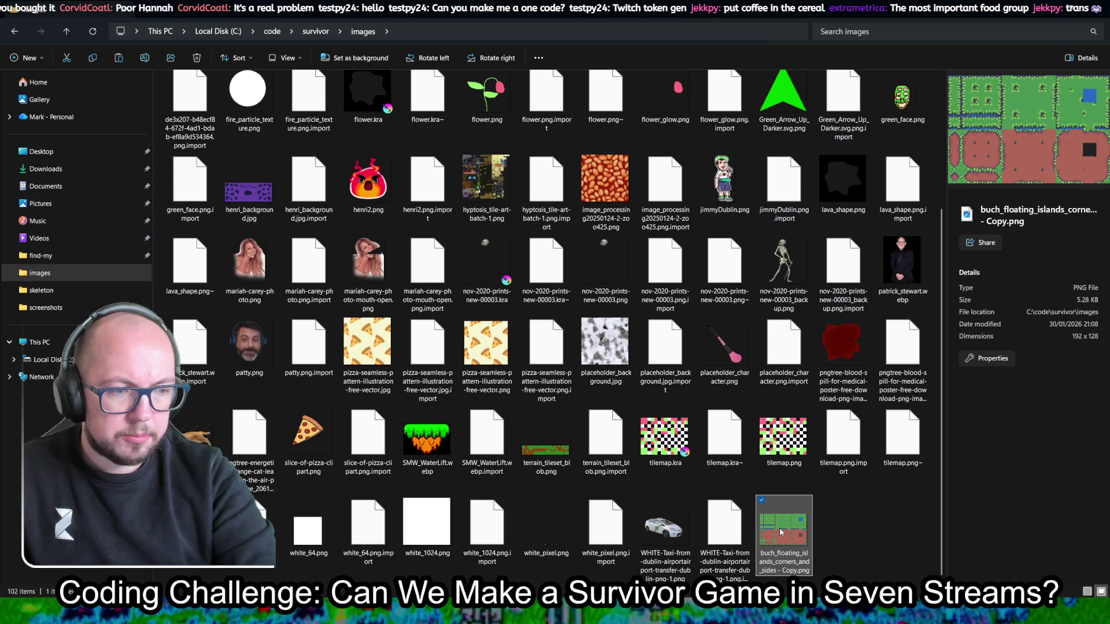
# Step: Rename the copied image to tilemap_for_laval.png
pyautogui.rightClick(780, 532)
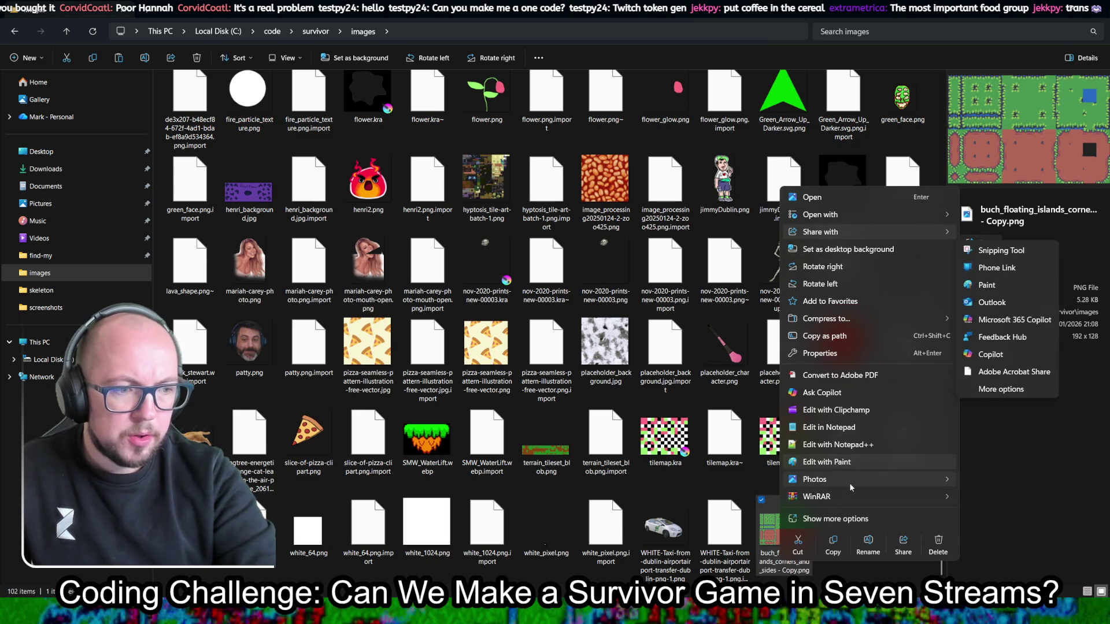
pyautogui.moveTo(851, 487)
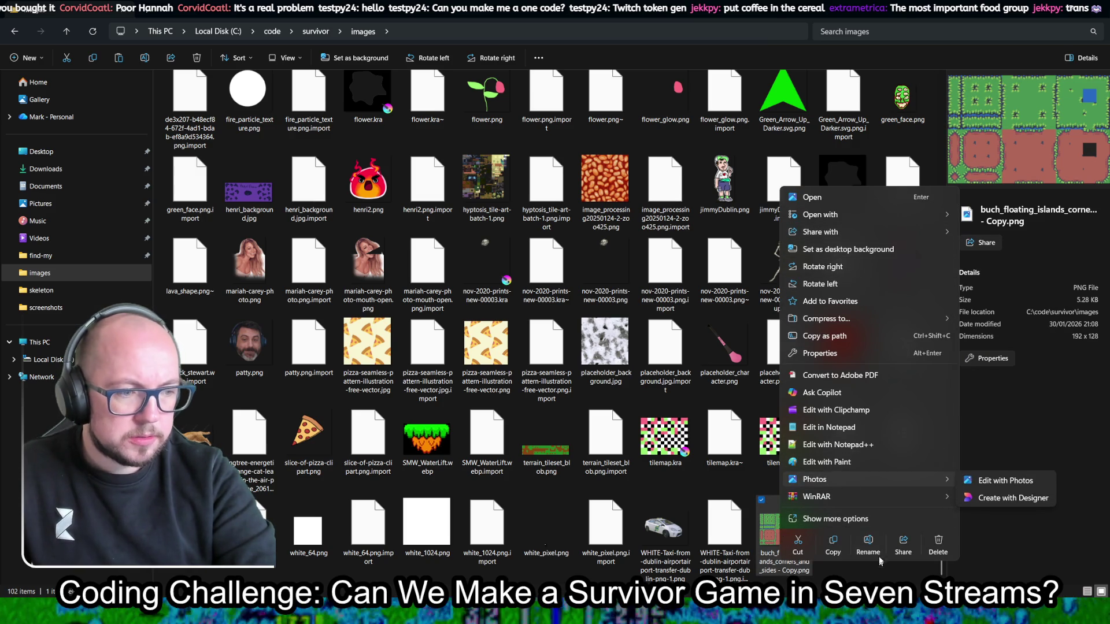
pyautogui.click(878, 546)
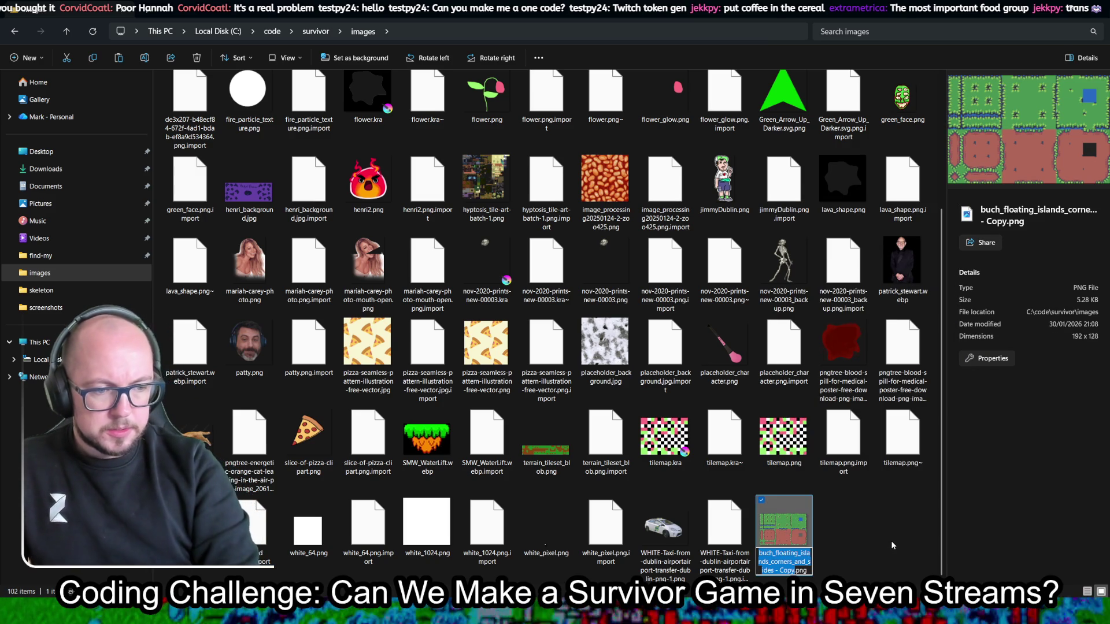
pyautogui.press('Down')
pyautogui.press('End')
pyautogui.press('Left')
pyautogui.press('Left')
pyautogui.press('Left')
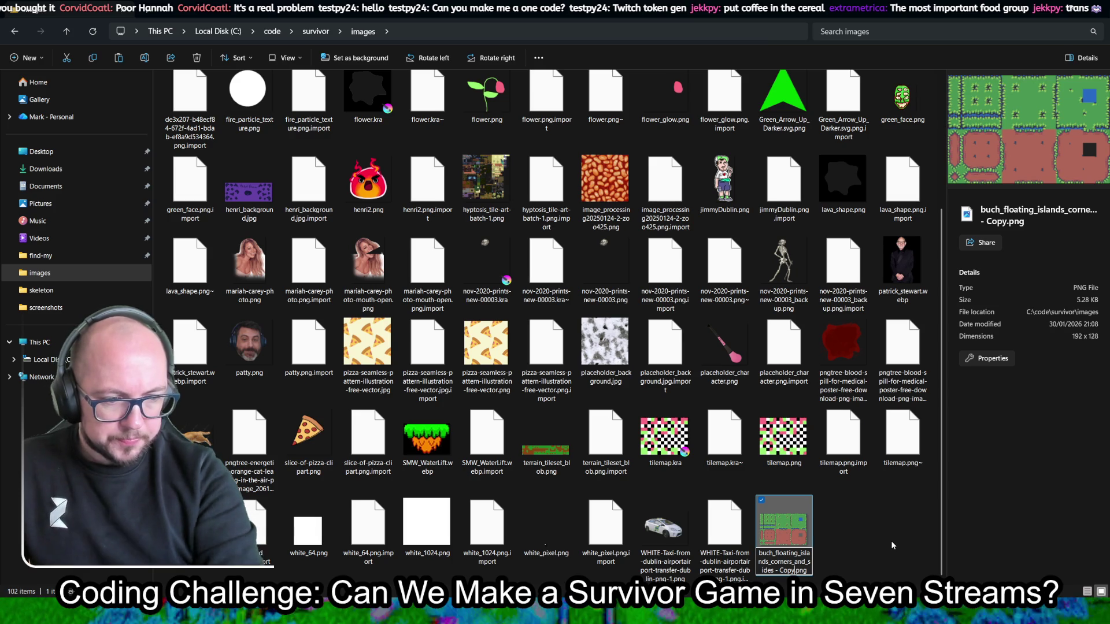
pyautogui.press('BackSpace')
pyautogui.press('BackSpace')
pyautogui.press('BackSpace')
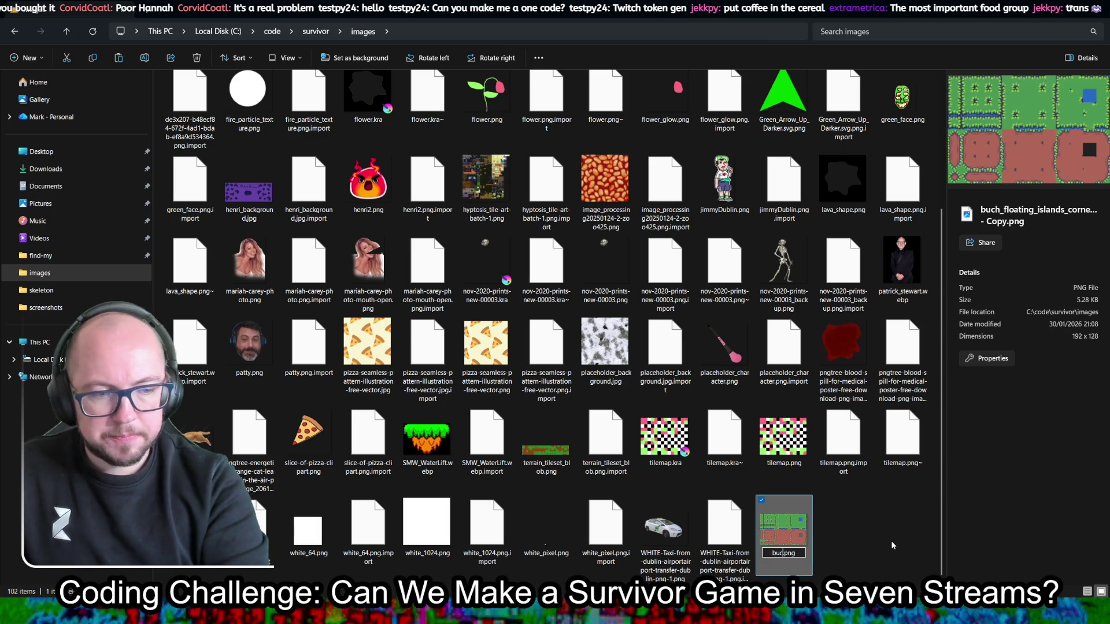
pyautogui.press('BackSpace')
pyautogui.press('BackSpace')
pyautogui.press('BackSpace')
pyautogui.write('tile_map_for_laval')
pyautogui.press('Return')
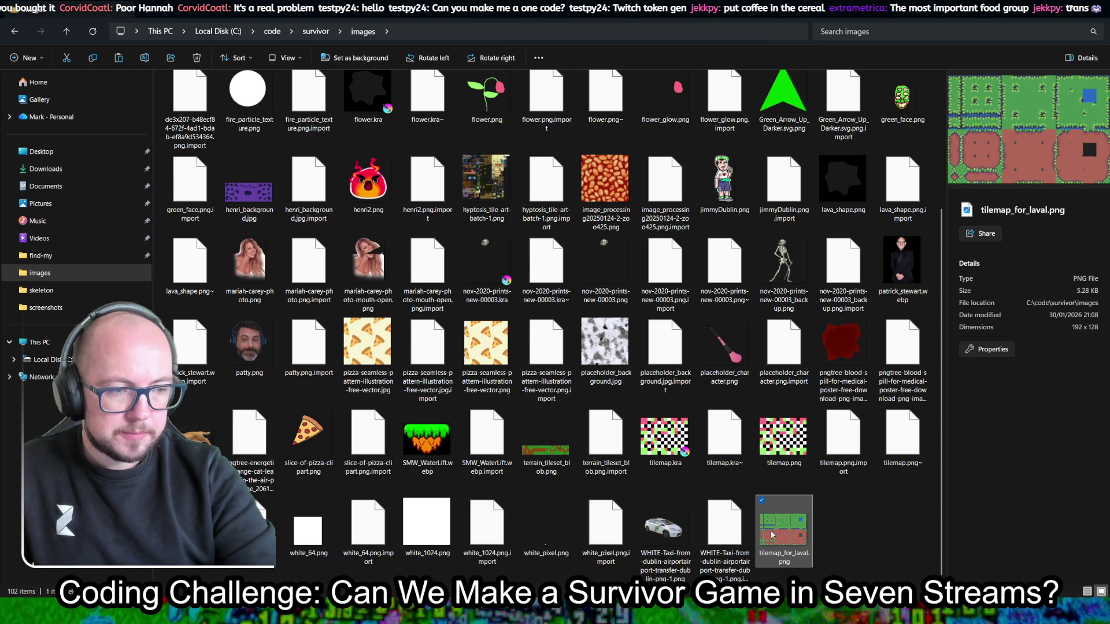
# Step: Correct the misspelled file name to tilemap_for_lava.png
pyautogui.rightClick(770, 536)
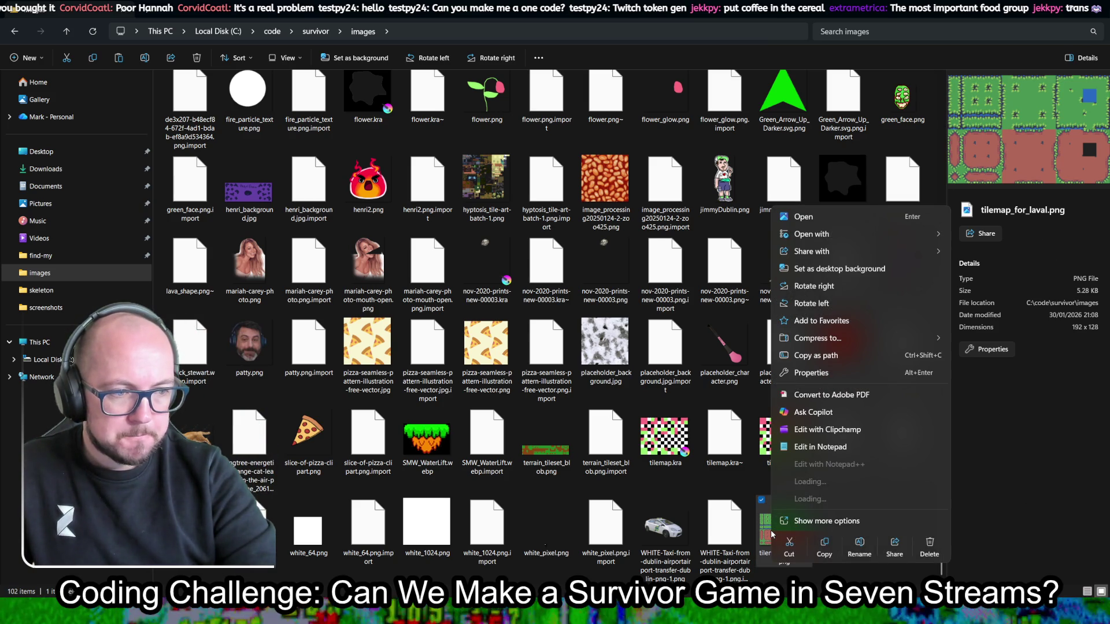
pyautogui.click(909, 580)
pyautogui.click(909, 579)
pyautogui.click(783, 534)
pyautogui.rightClick(784, 538)
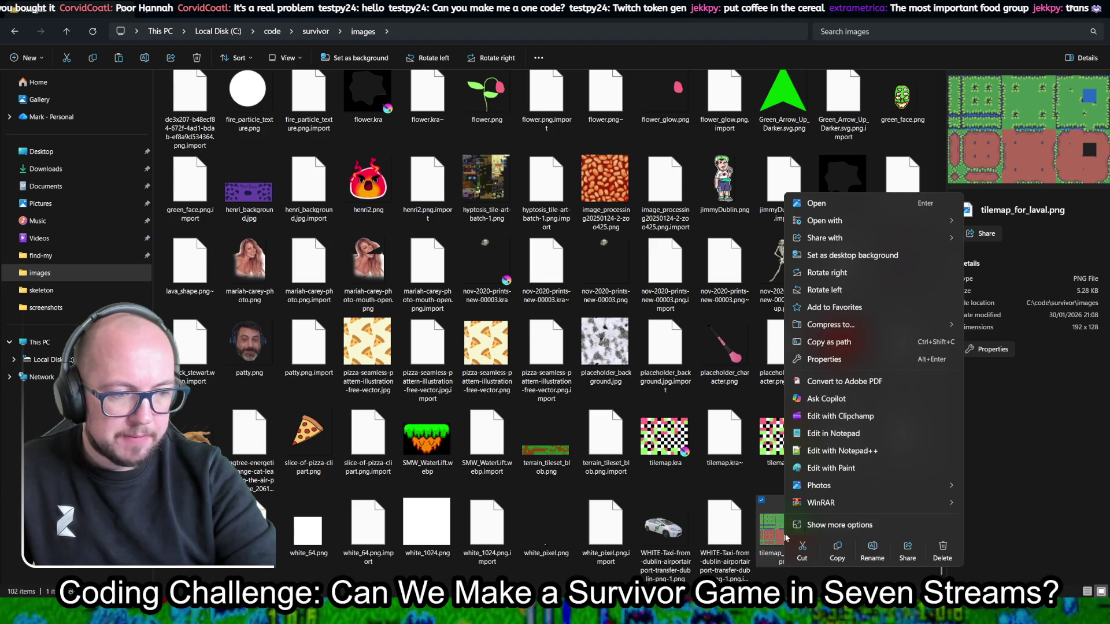
pyautogui.press('Escape')
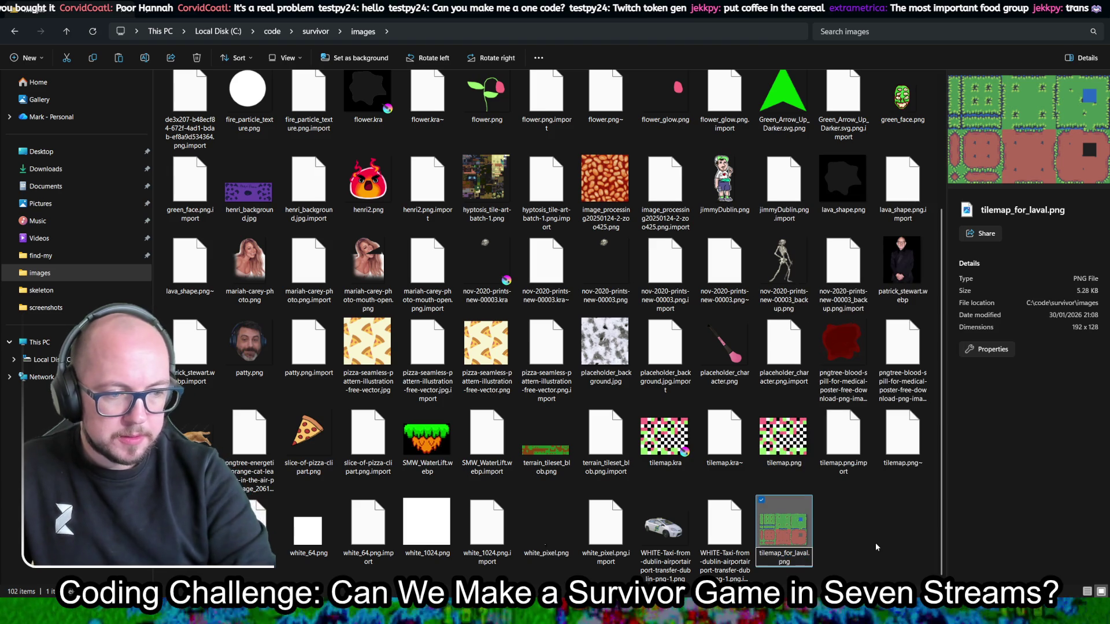
pyautogui.press('F2')
pyautogui.press('Right')
pyautogui.press('BackSpace')
pyautogui.press('Return')
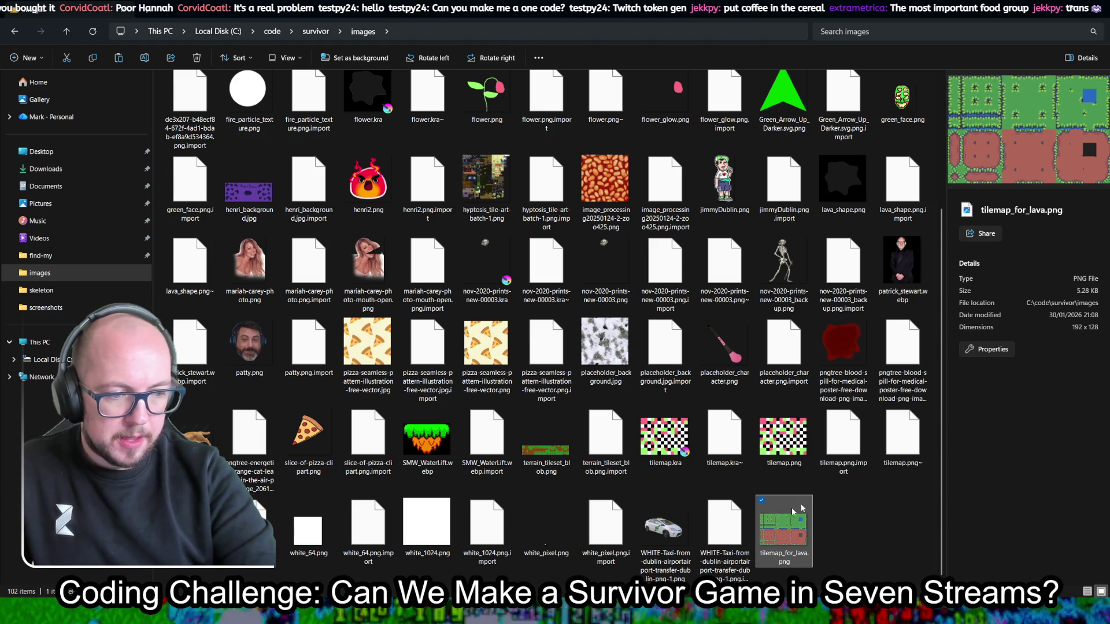
# Step: Open tilemap_for_lava.png in Krita
pyautogui.rightClick(784, 535)
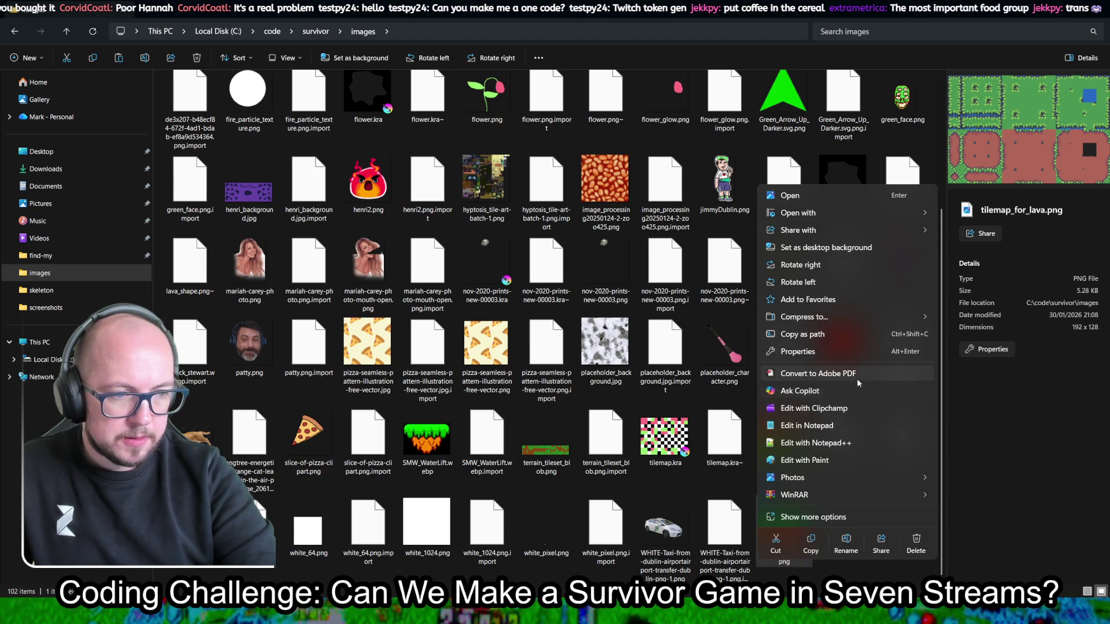
pyautogui.moveTo(851, 209)
pyautogui.click(1017, 267)
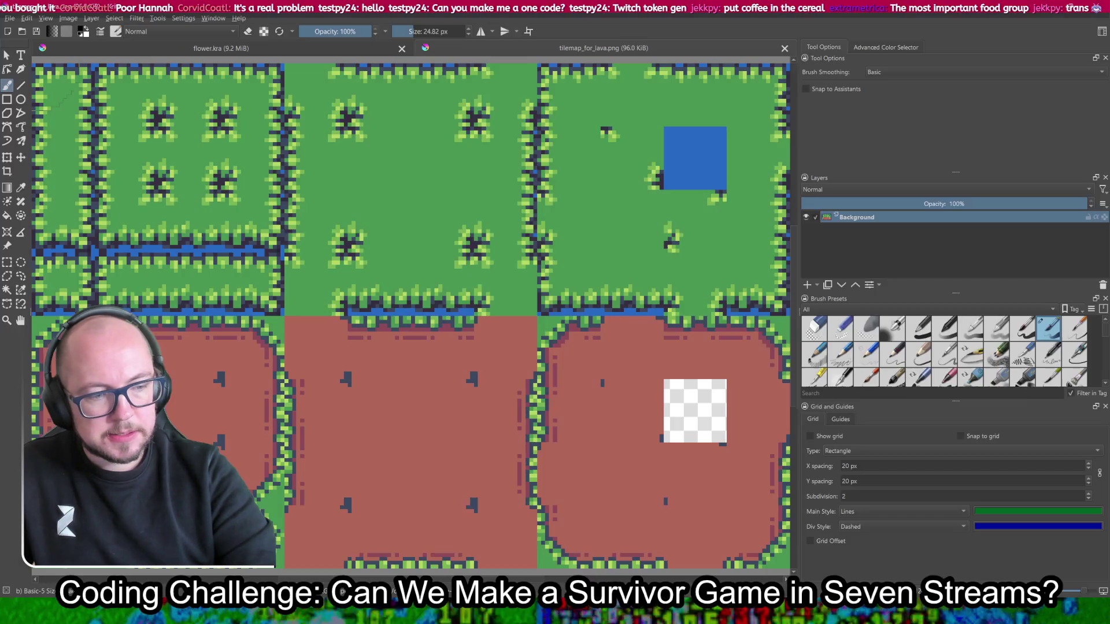
# Step: Select the lower-left tile's brown floor with the contiguous selection tool
pyautogui.moveTo(353, 387); pyautogui.dragTo(452, 323)
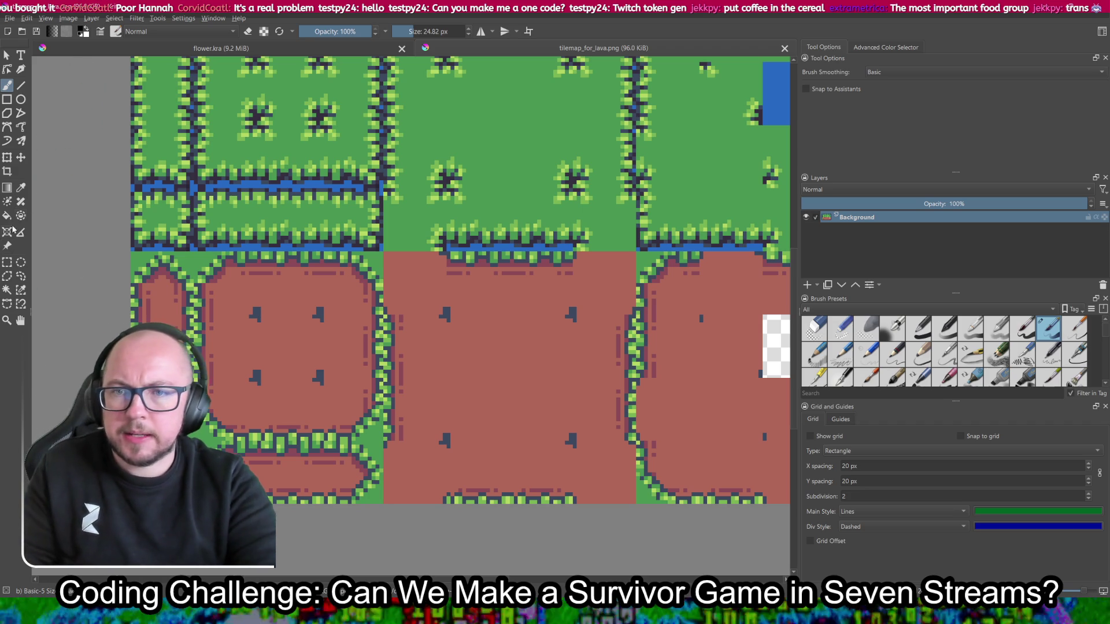
pyautogui.click(8, 291)
pyautogui.click(304, 312)
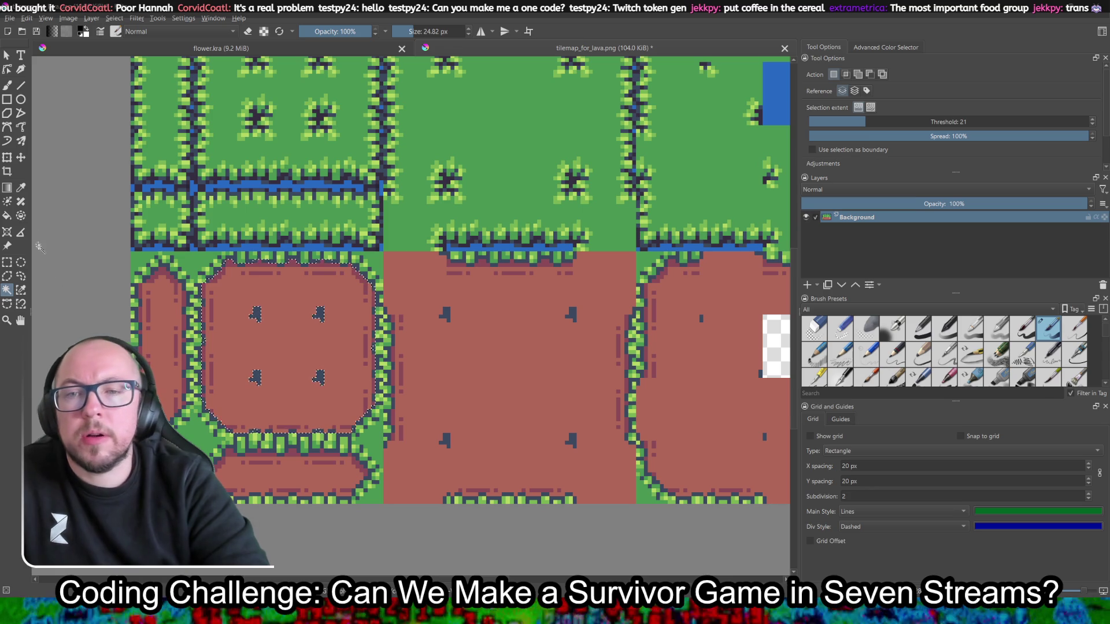
pyautogui.click(6, 216)
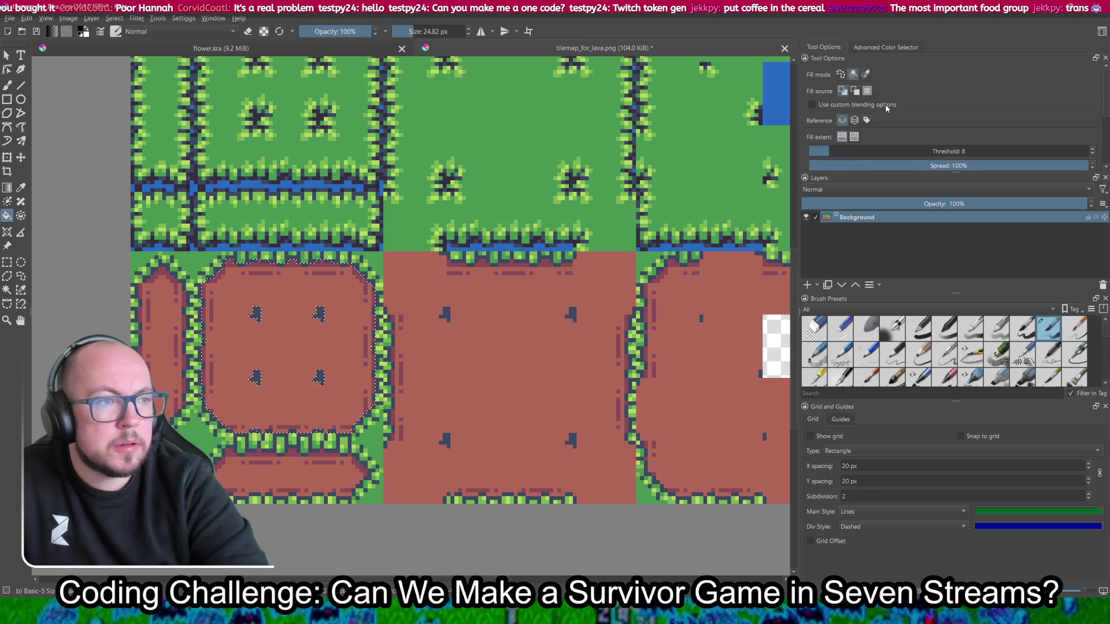
# Step: Set the Fill tool threshold to 1 and clear the current selection
pyautogui.click(810, 151)
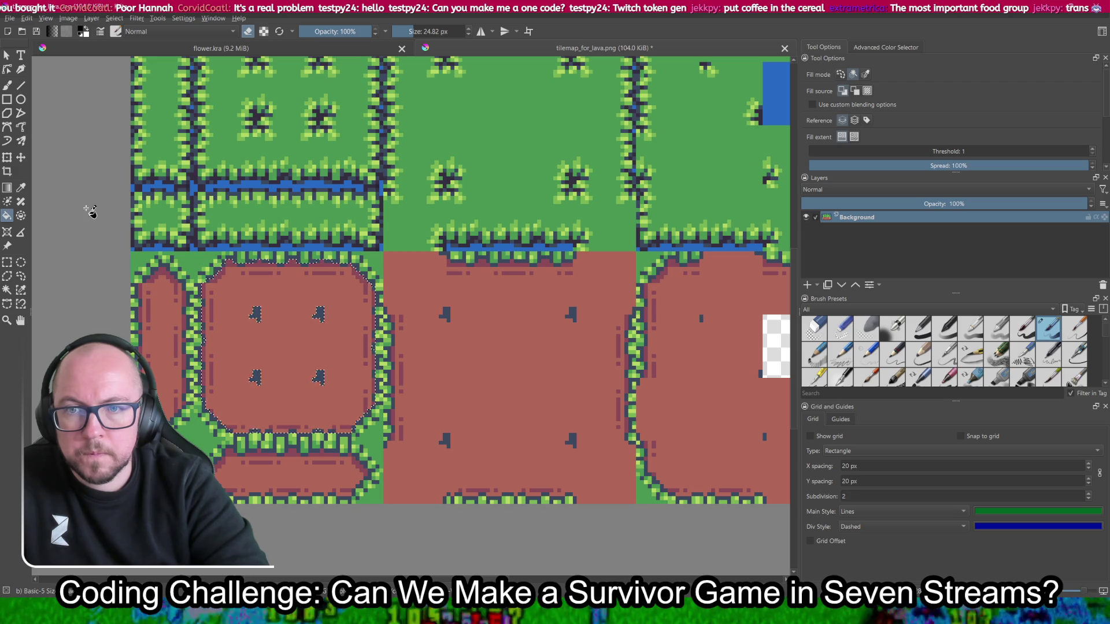
pyautogui.click(7, 262)
pyautogui.click(77, 221)
pyautogui.click(6, 217)
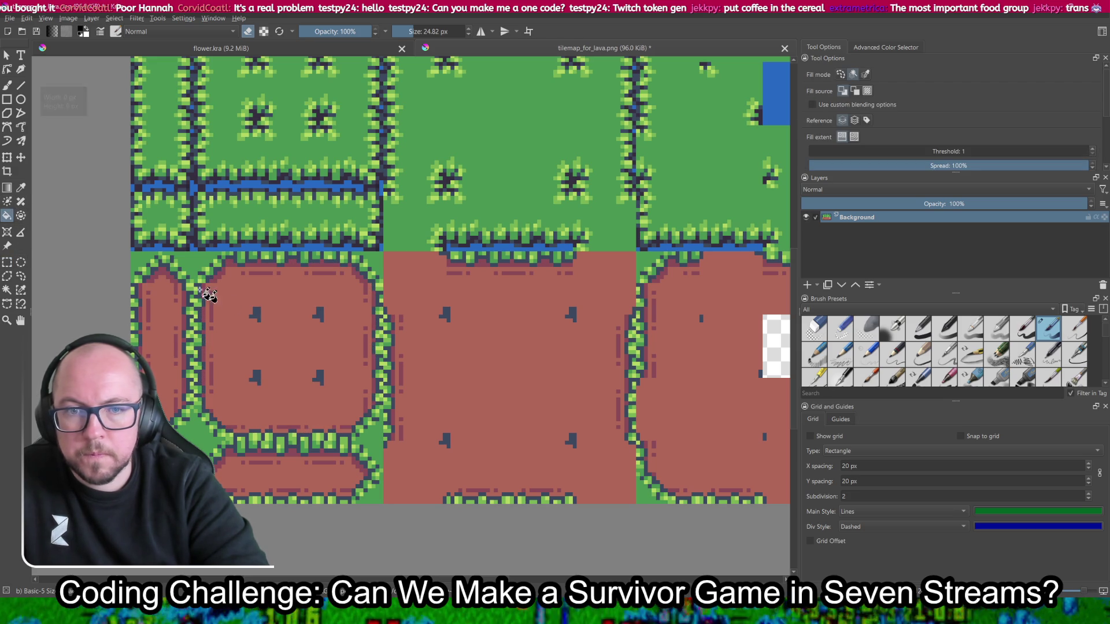
# Step: Fill the lower-left, middle, pill, left-strip and right tile floors transparent, then save
pyautogui.click(306, 318)
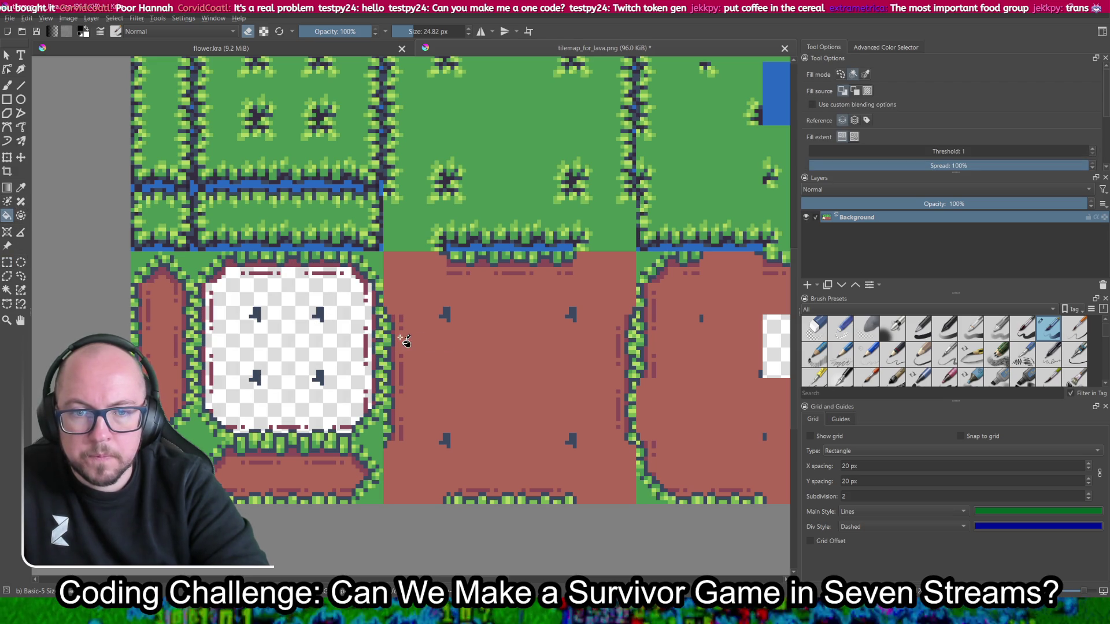
pyautogui.click(510, 350)
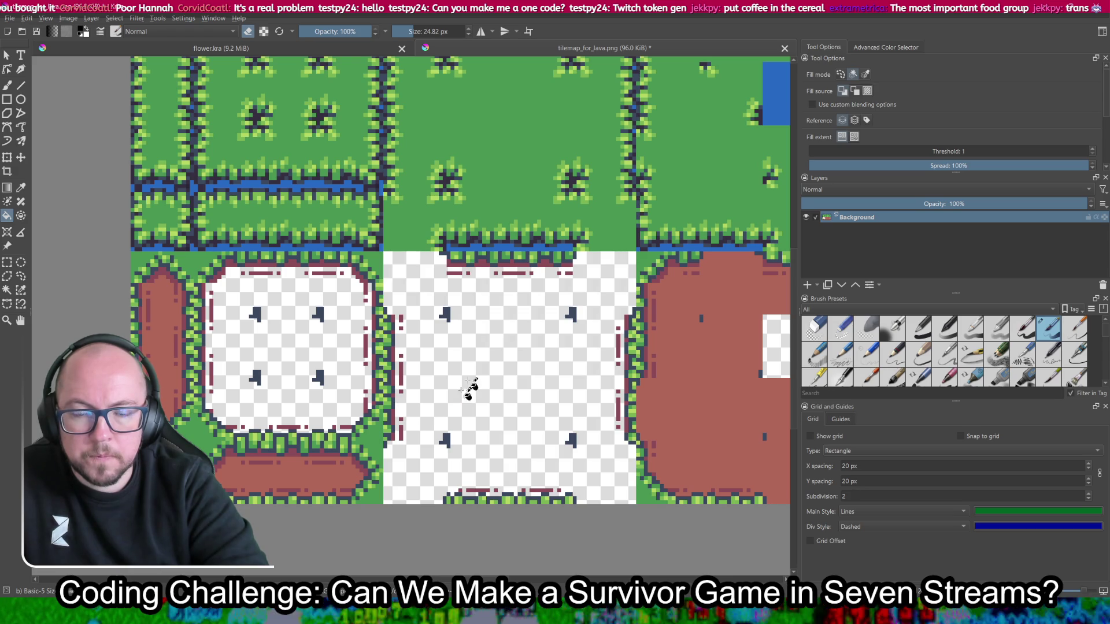
pyautogui.click(295, 474)
pyautogui.click(160, 355)
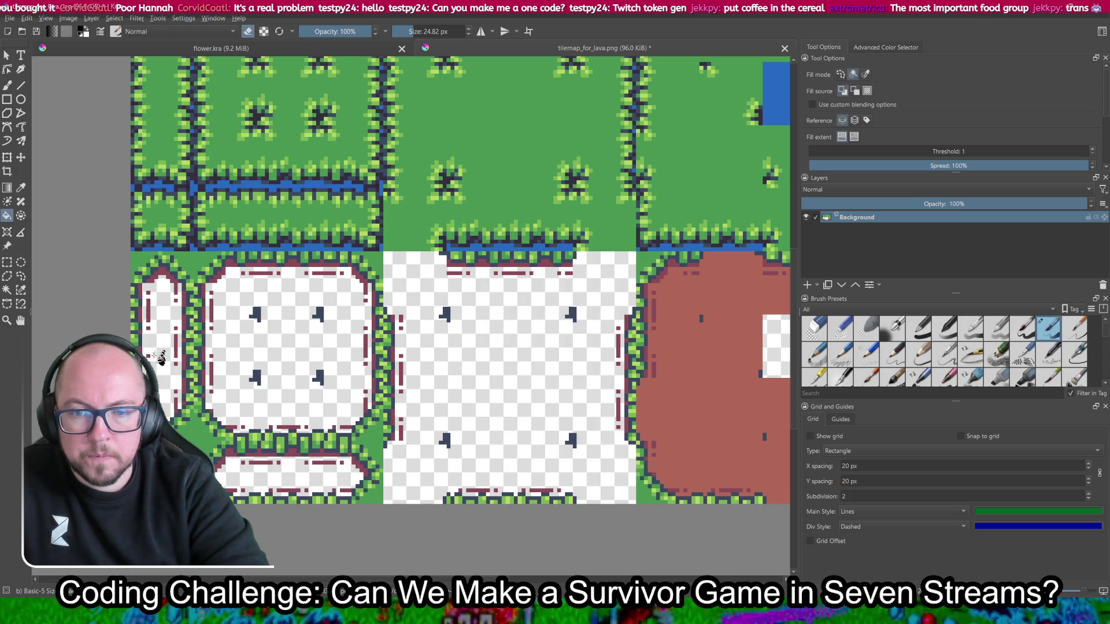
pyautogui.hscroll(5, 291, 433)
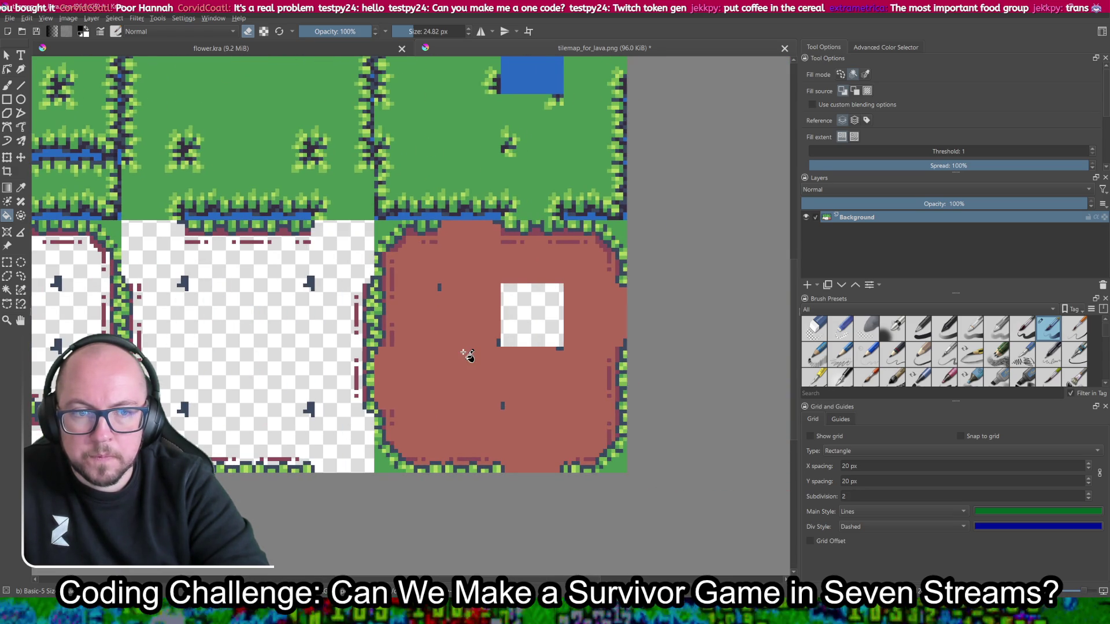
pyautogui.click(467, 354)
pyautogui.scroll(-5, 384, 312)
pyautogui.scroll(3, 378, 311)
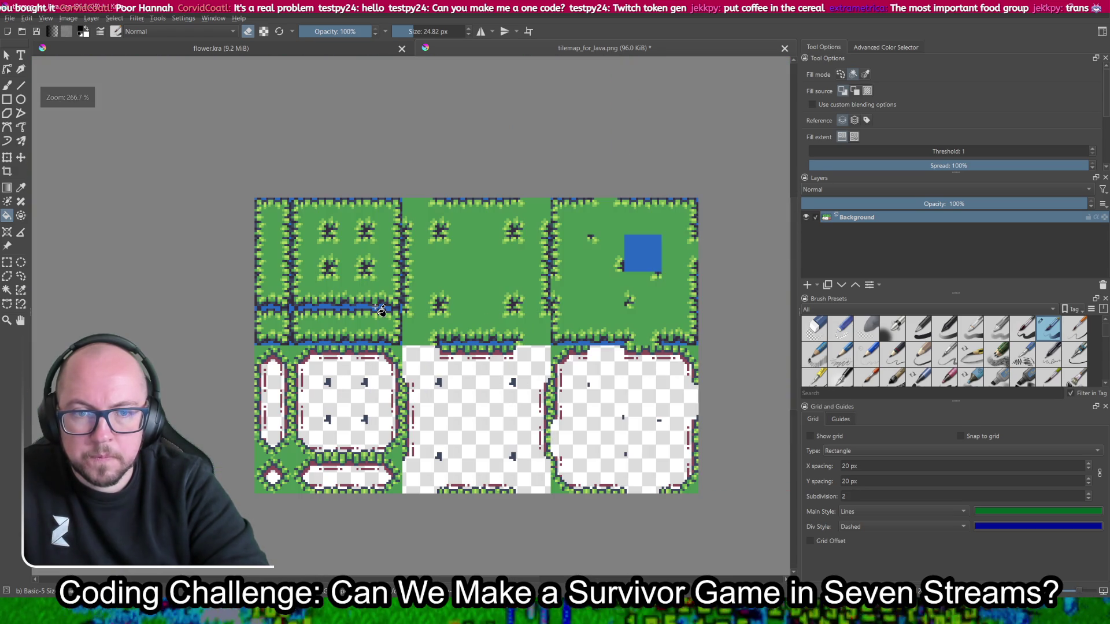
pyautogui.hotkey('ctrl', 's')
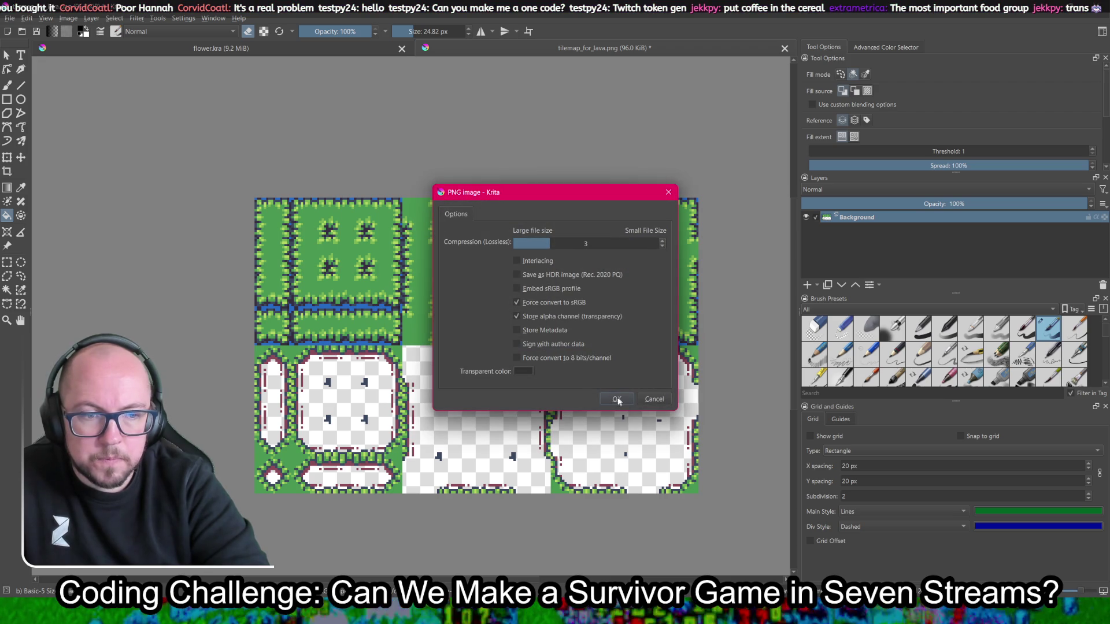
# Step: Confirm the transparent PNG export and check the tileset in Godot
pyautogui.click(617, 398)
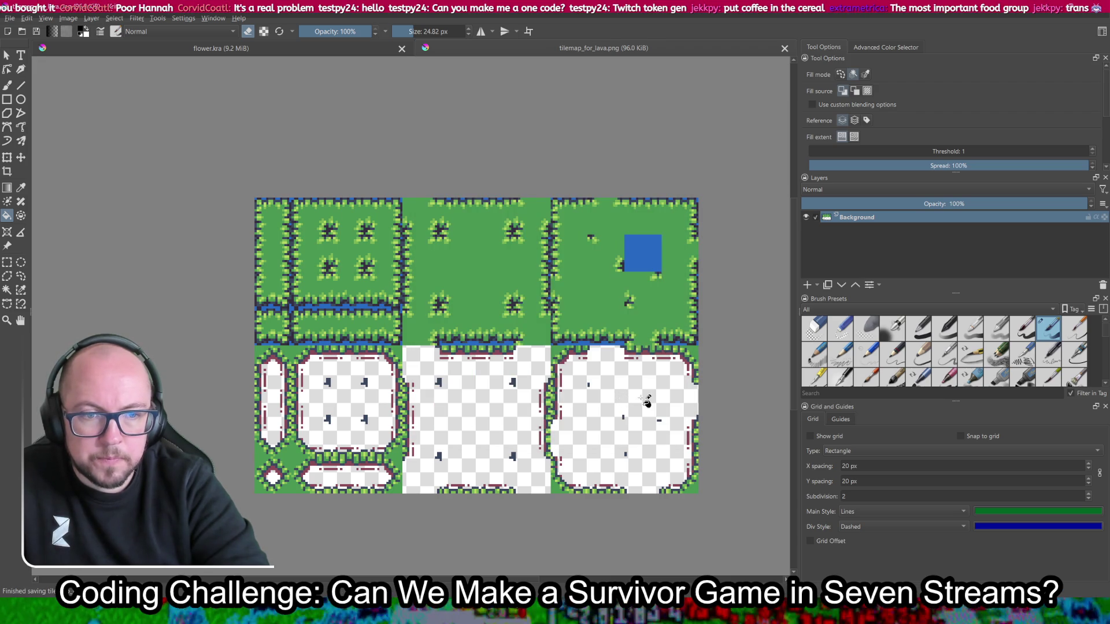
pyautogui.scroll(3, 512, 391)
pyautogui.scroll(-5, 513, 391)
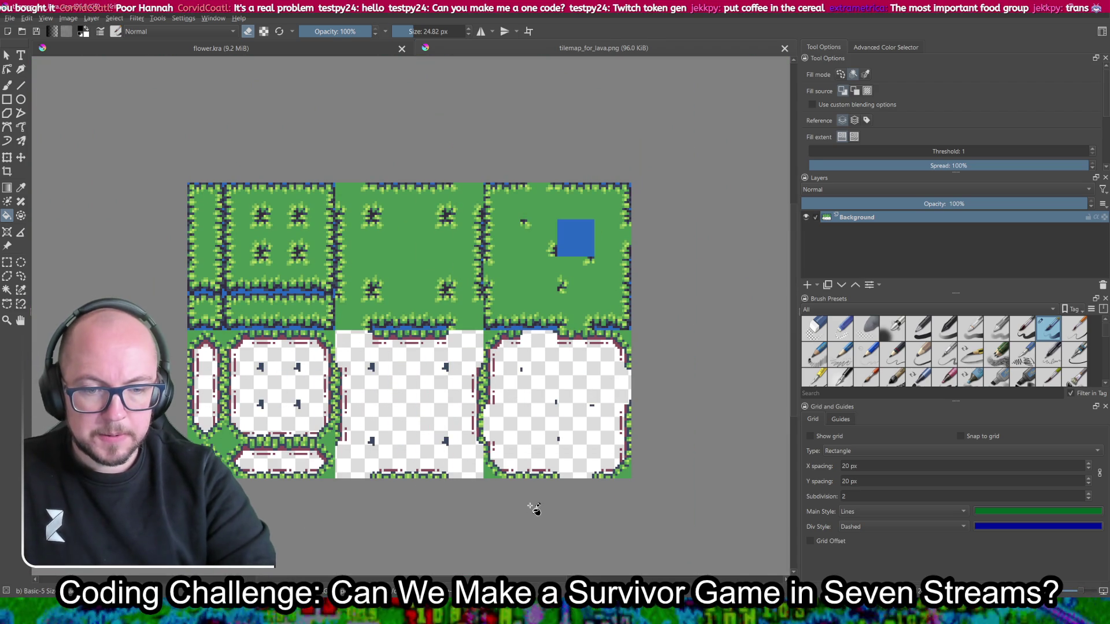
pyautogui.hotkey('alt', 'Tab')
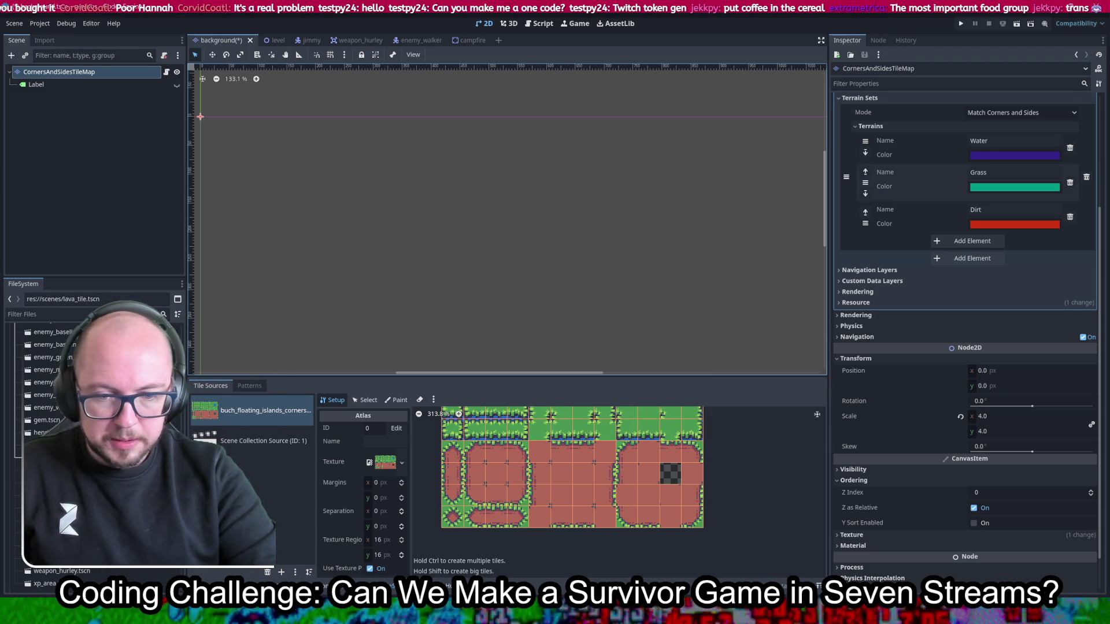
pyautogui.hotkey('alt', 'Tab')
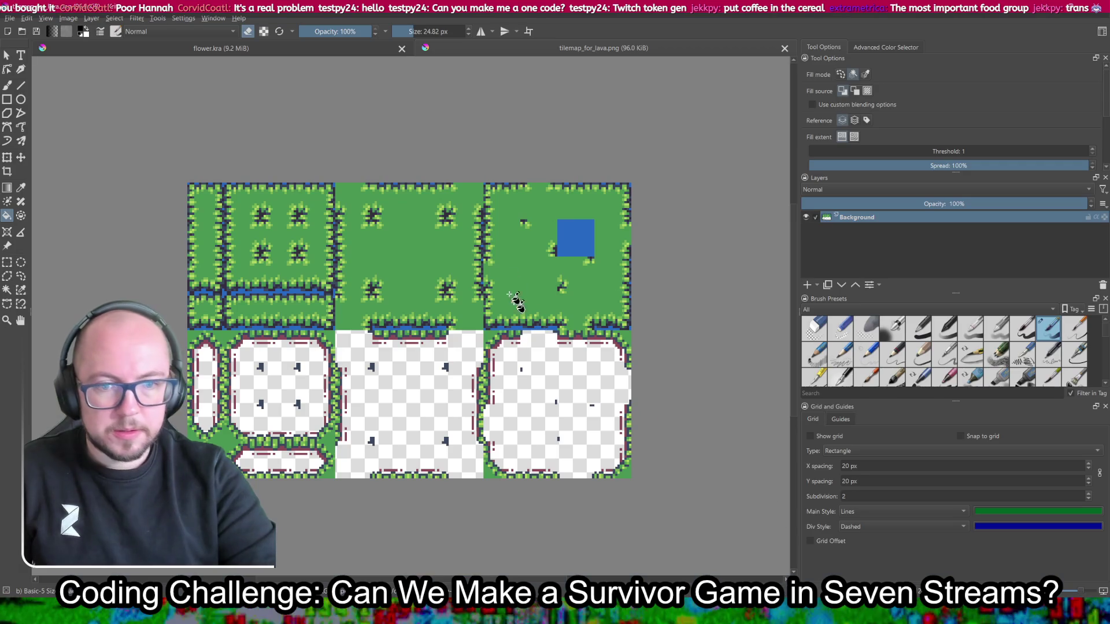
# Step: Fill the bottom-right tile's interior with brown and save tilemap_for_lava.png as PNG
pyautogui.click(471, 143)
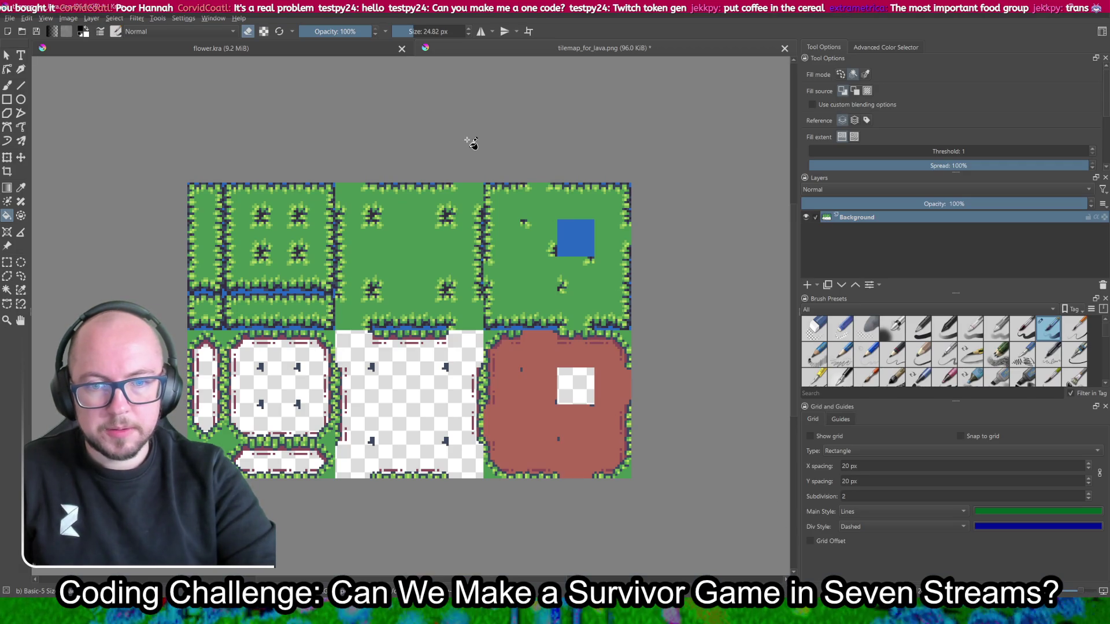
pyautogui.hotkey('ctrl', 's')
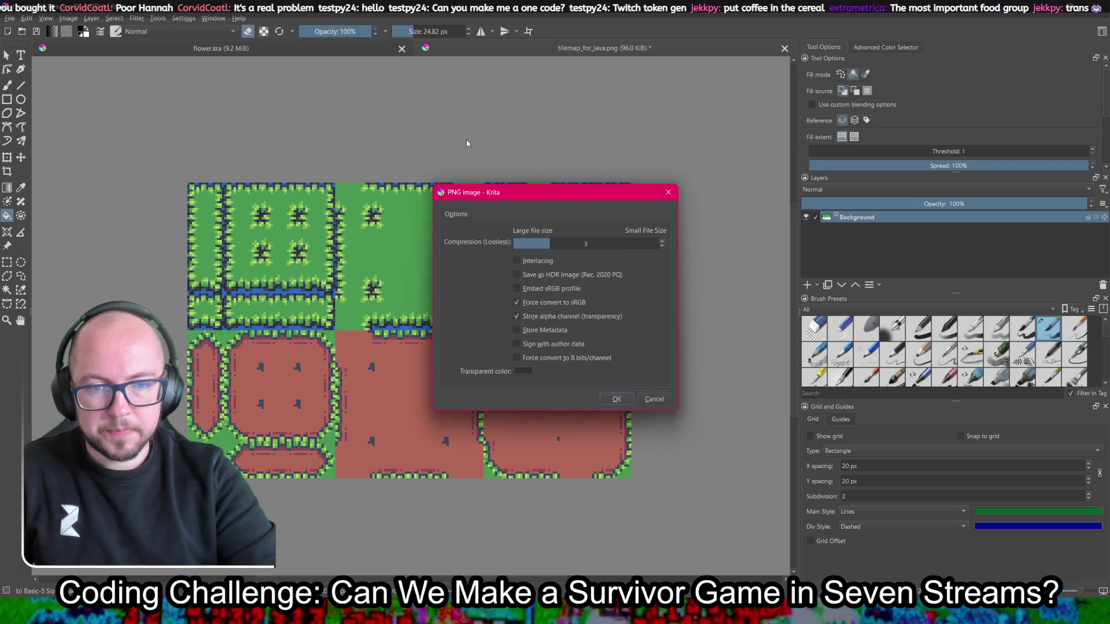
pyautogui.click(614, 399)
pyautogui.hotkey('ctrl', 'z')
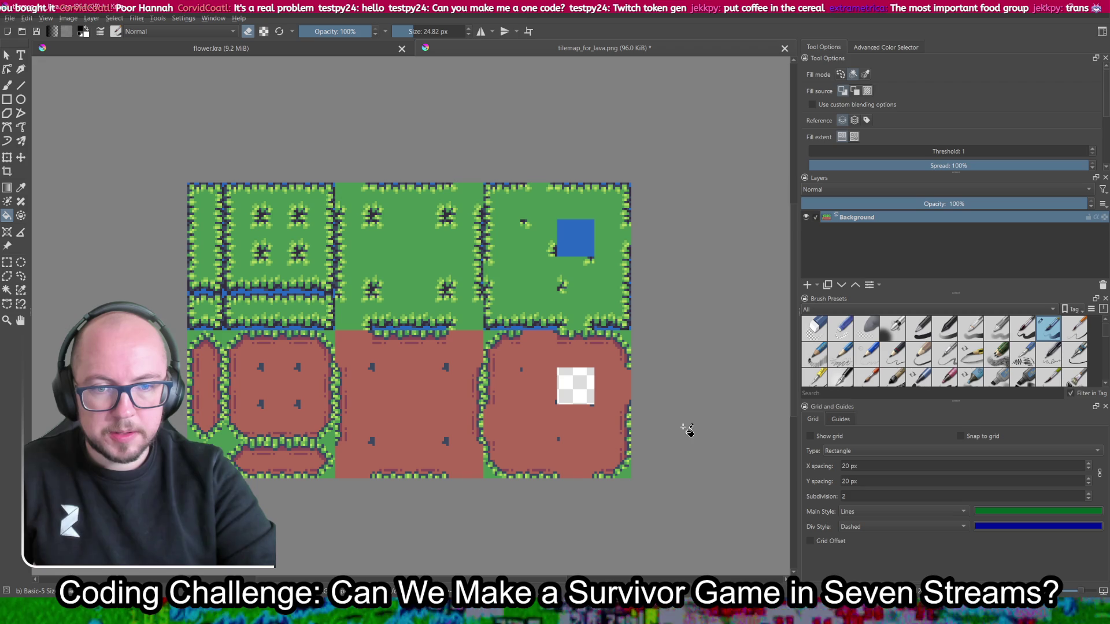
pyautogui.hotkey('ctrl', 's')
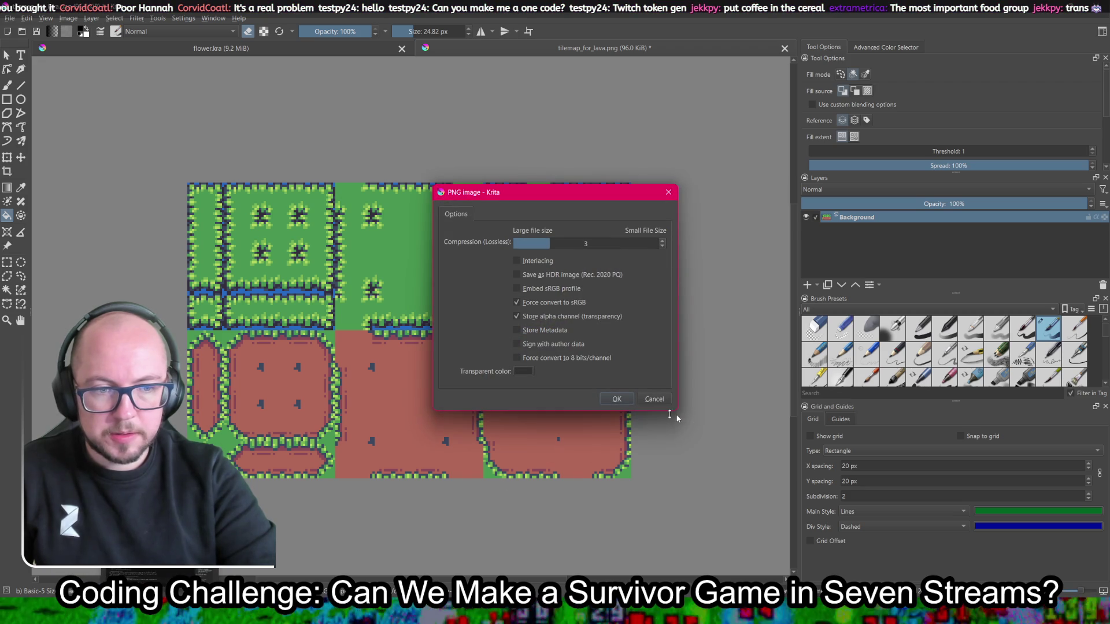
pyautogui.press('Return')
pyautogui.hotkey('alt', 'Tab')
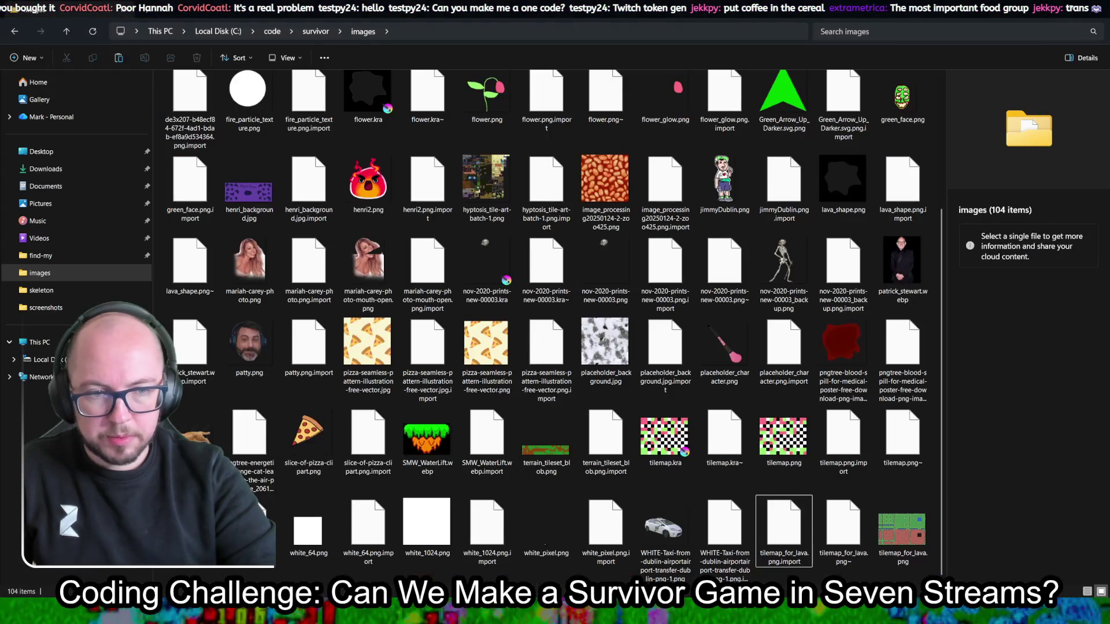
# Step: Rename tilemap_for_lava.png to tilemap_backup.png
pyautogui.scroll(3, 717, 304)
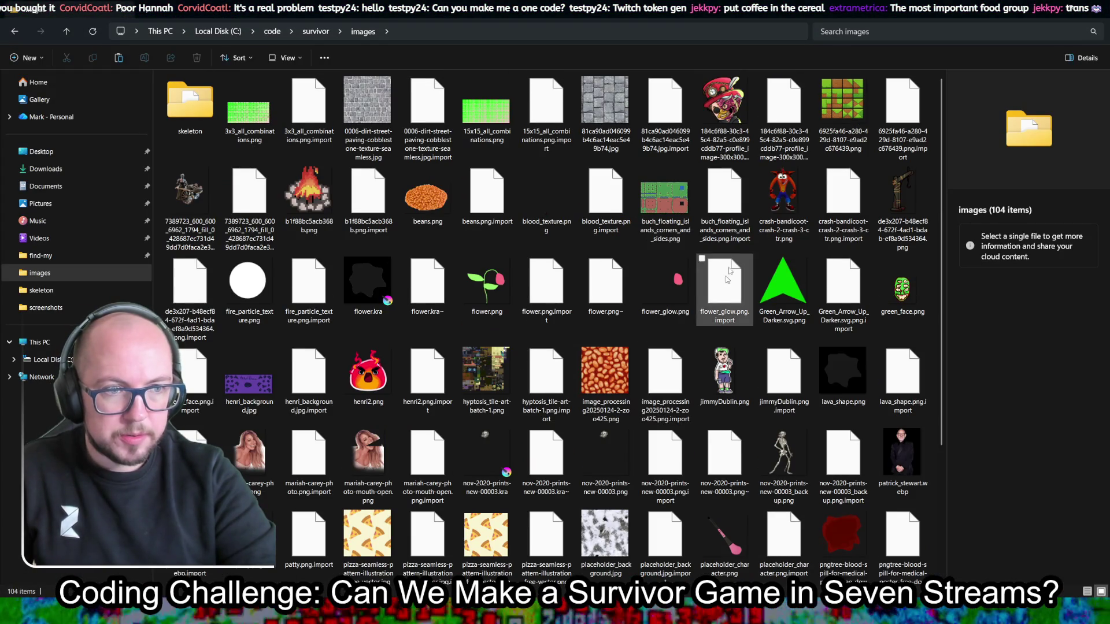
pyautogui.scroll(-3, 717, 302)
pyautogui.rightClick(903, 539)
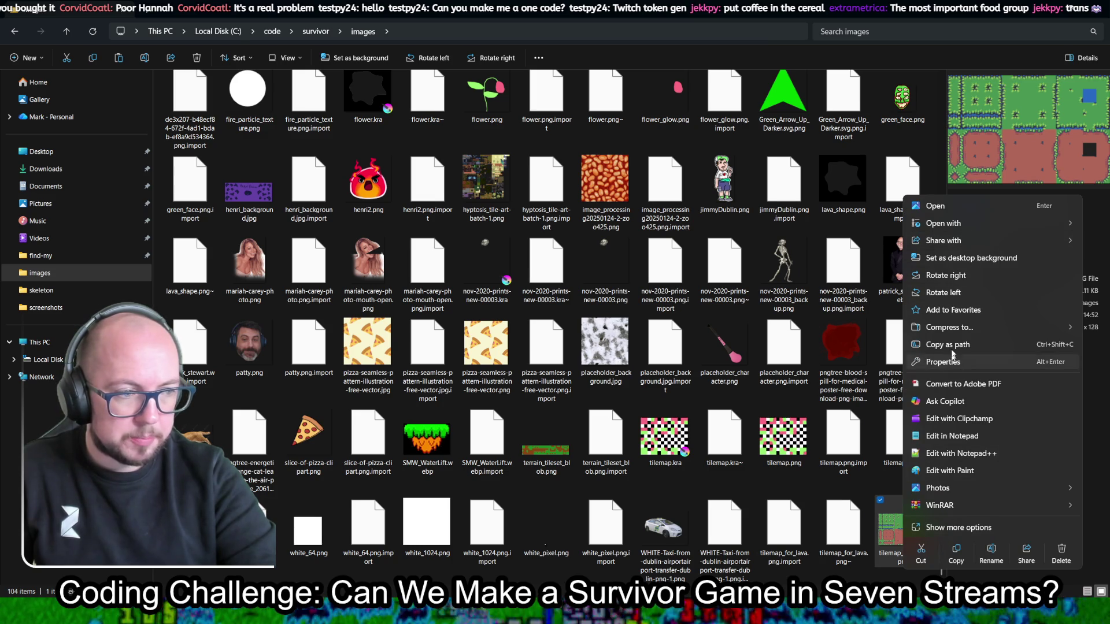
pyautogui.click(992, 556)
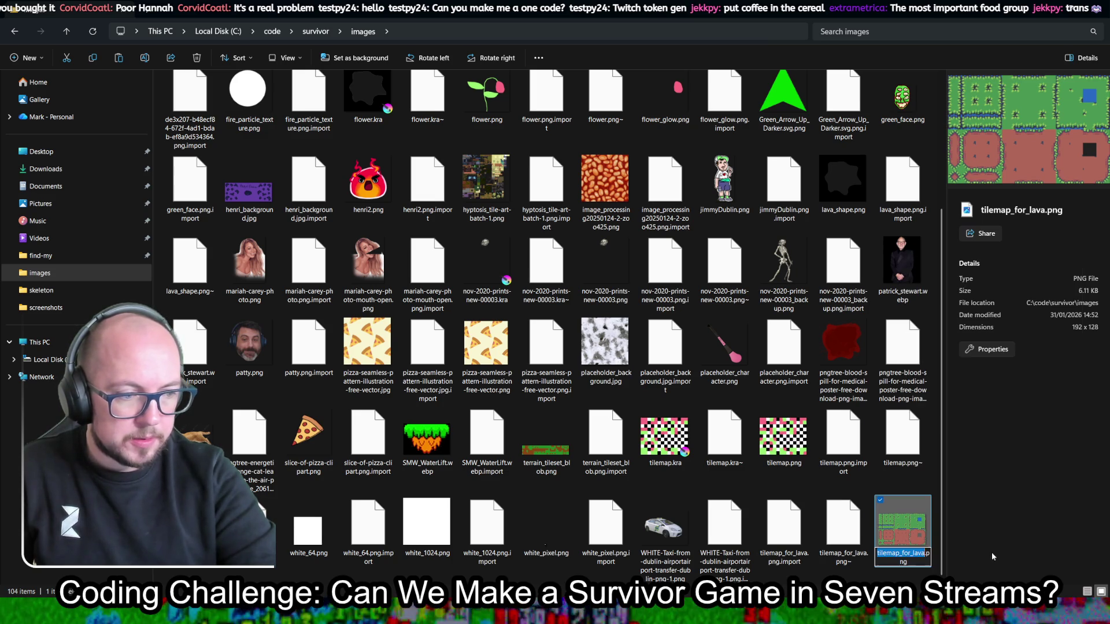
pyautogui.write('tilem')
pyautogui.write('ap_bac')
pyautogui.write('kup')
pyautogui.press('Return')
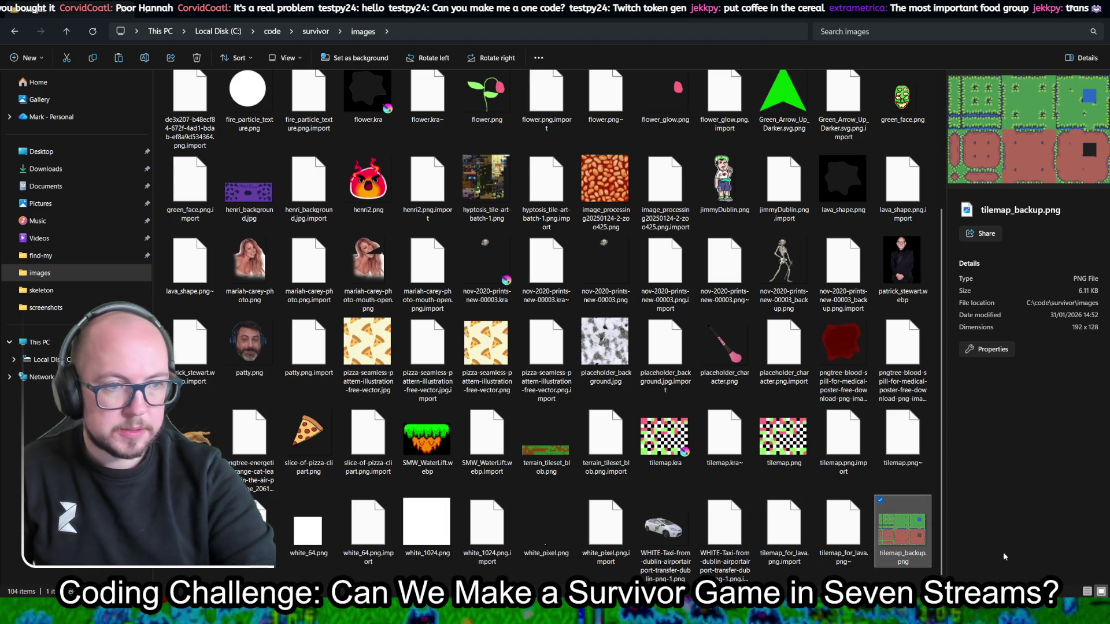
# Step: Open buch_floating_islands_corners_and_sides.png in Krita
pyautogui.scroll(3, 752, 421)
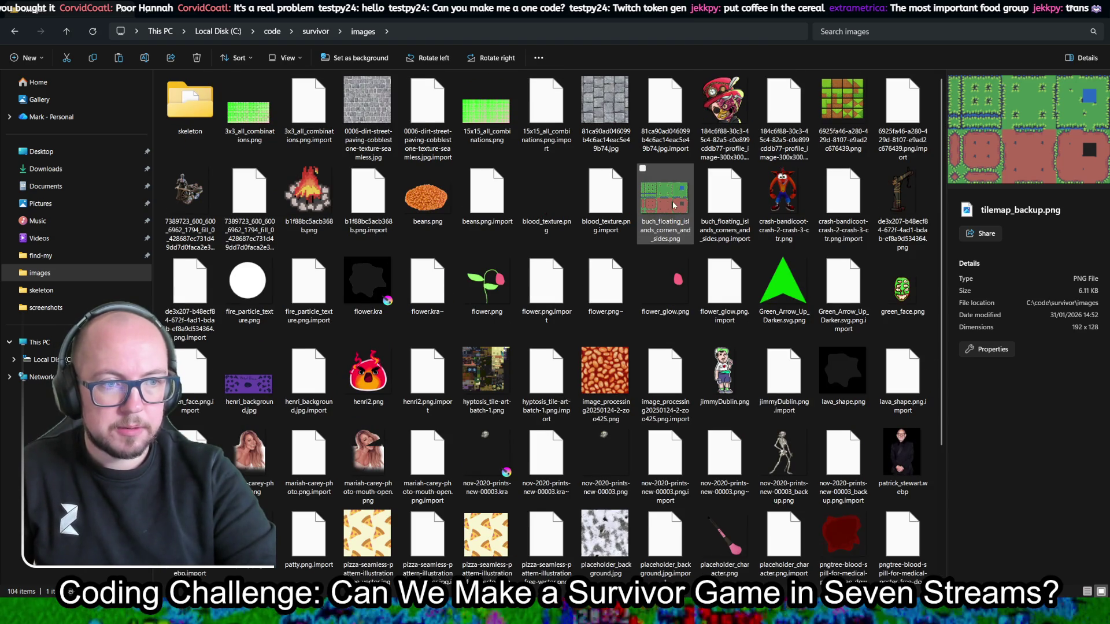
pyautogui.rightClick(671, 191)
pyautogui.moveTo(693, 209)
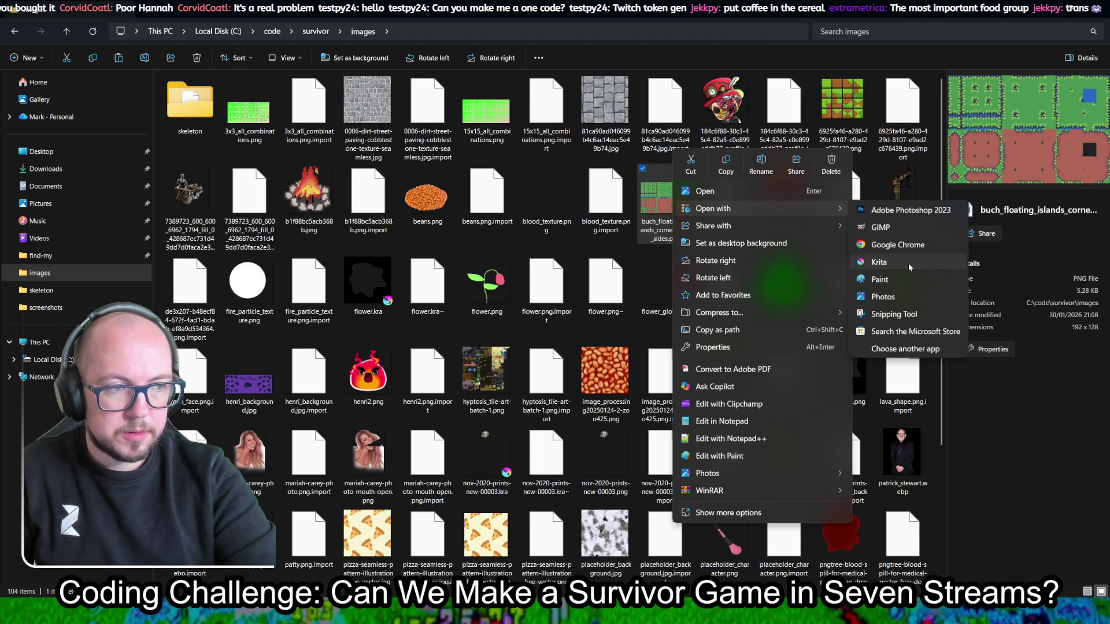
pyautogui.click(878, 261)
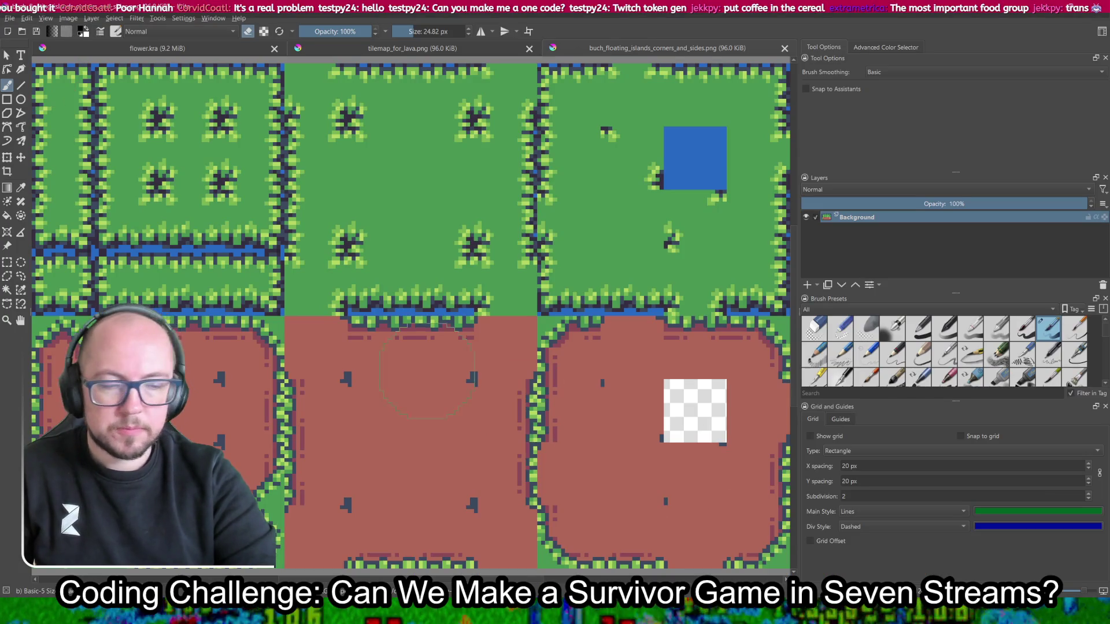
# Step: Clear the large left, middle-bottom and bottom-right tile interiors to transparency and save the PNG
pyautogui.scroll(-4, 431, 376)
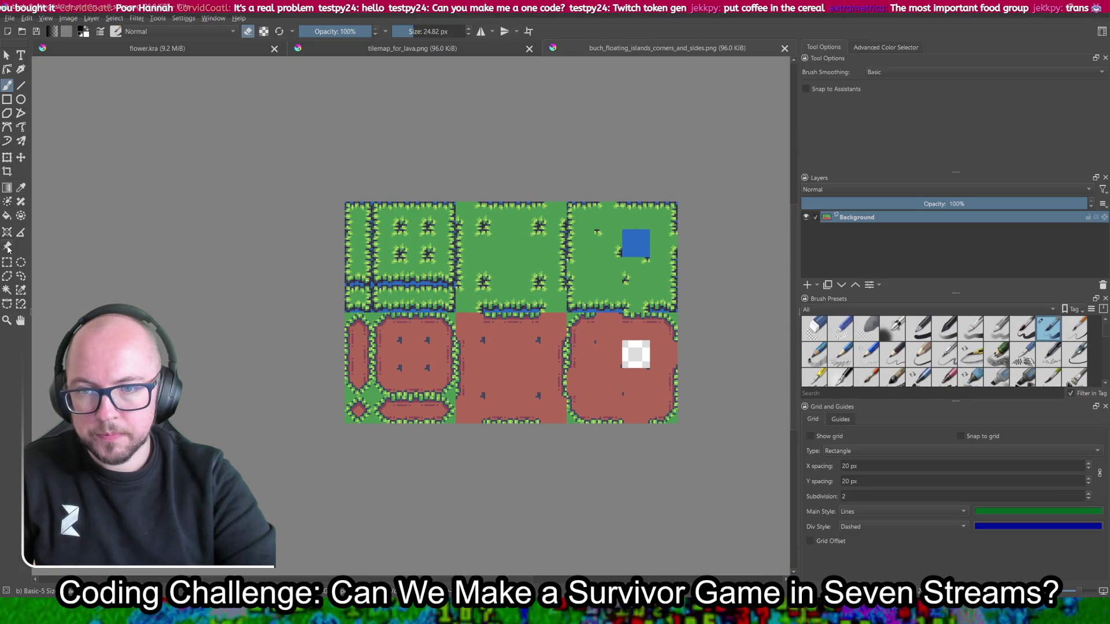
pyautogui.click(8, 216)
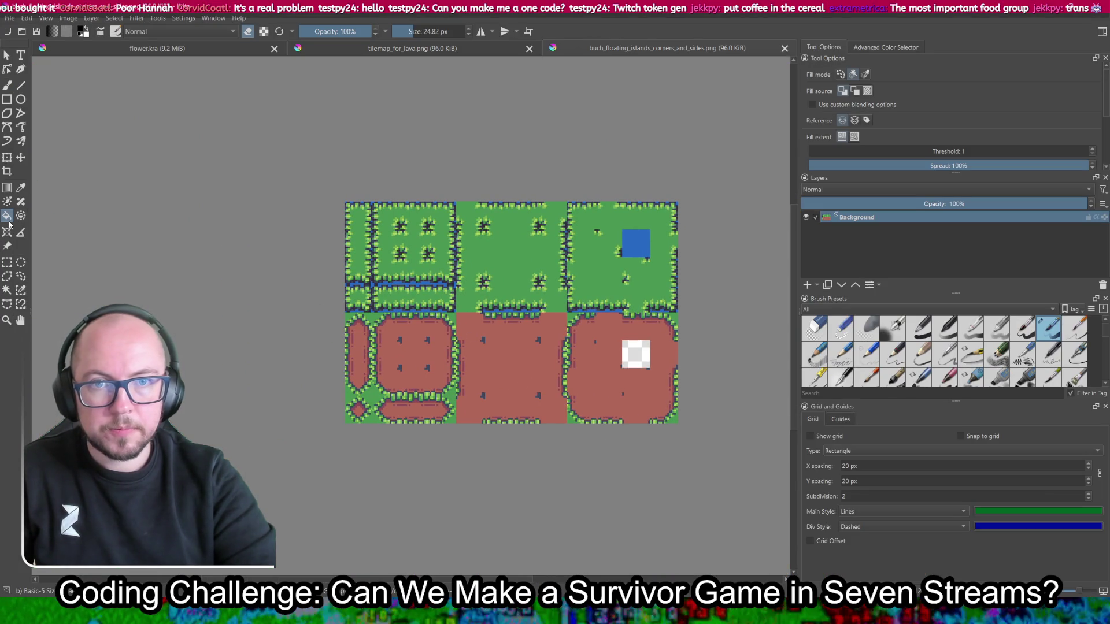
pyautogui.click(430, 365)
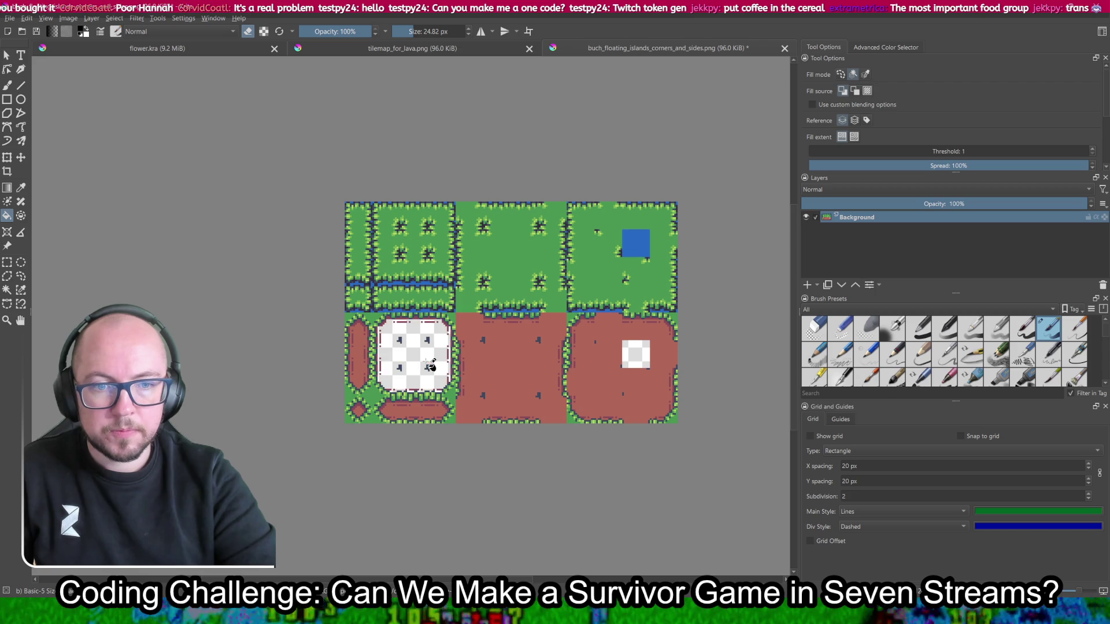
pyautogui.click(521, 359)
pyautogui.click(595, 396)
pyautogui.hotkey('ctrl', 's')
pyautogui.click(619, 397)
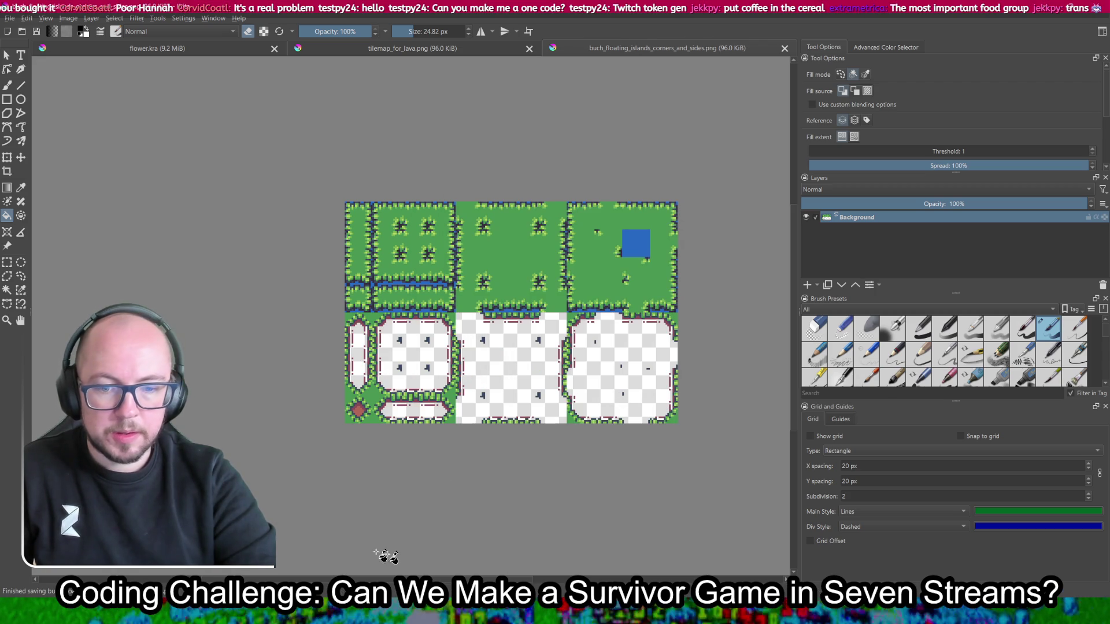
pyautogui.hotkey('alt', 'Tab')
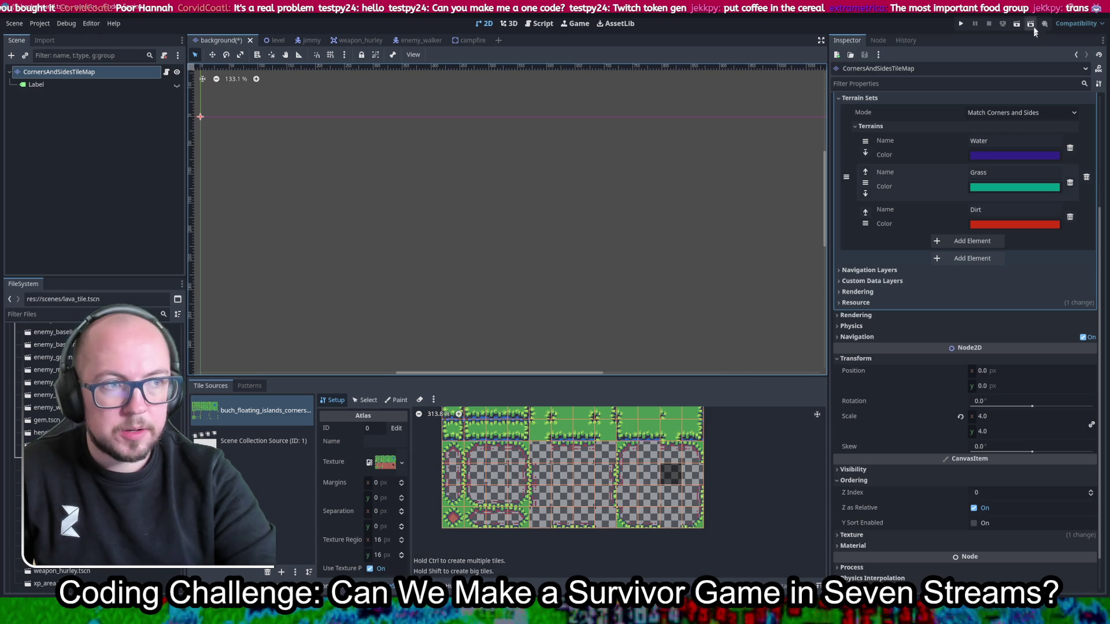
# Step: Run the game, pick a character, walk around with W and S, then close it
pyautogui.click(961, 24)
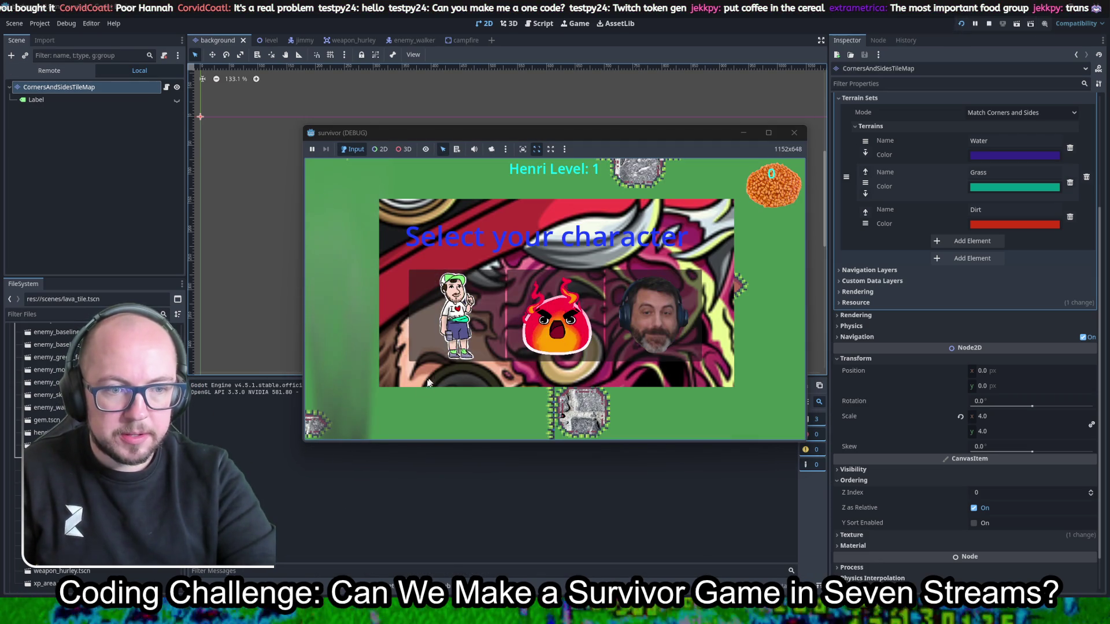
pyautogui.click(667, 299)
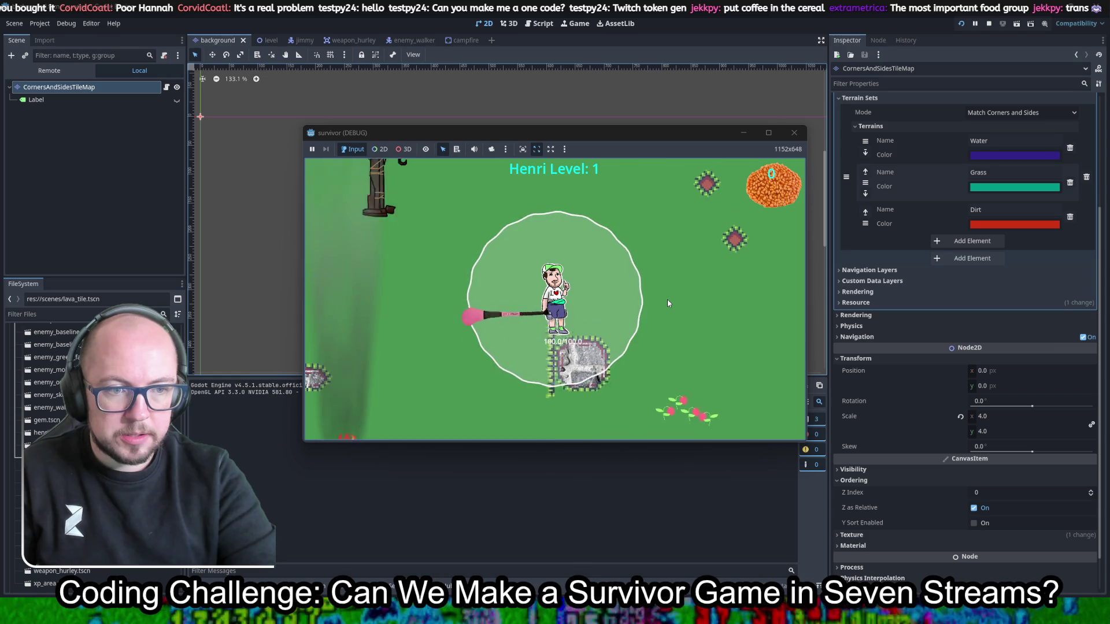
pyautogui.press('w')
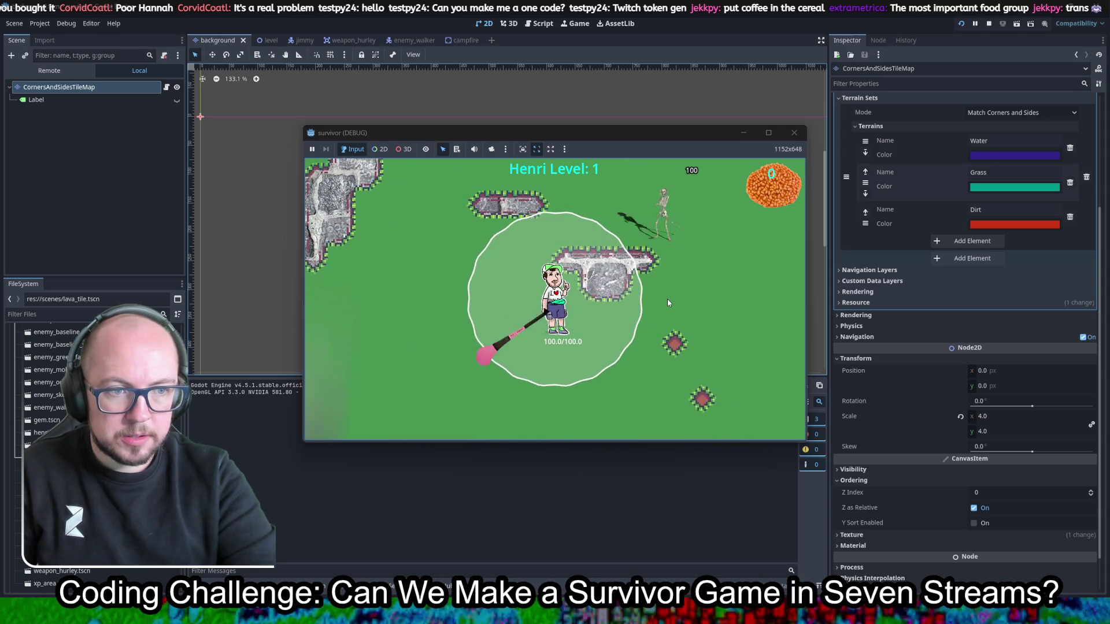
pyautogui.press('w')
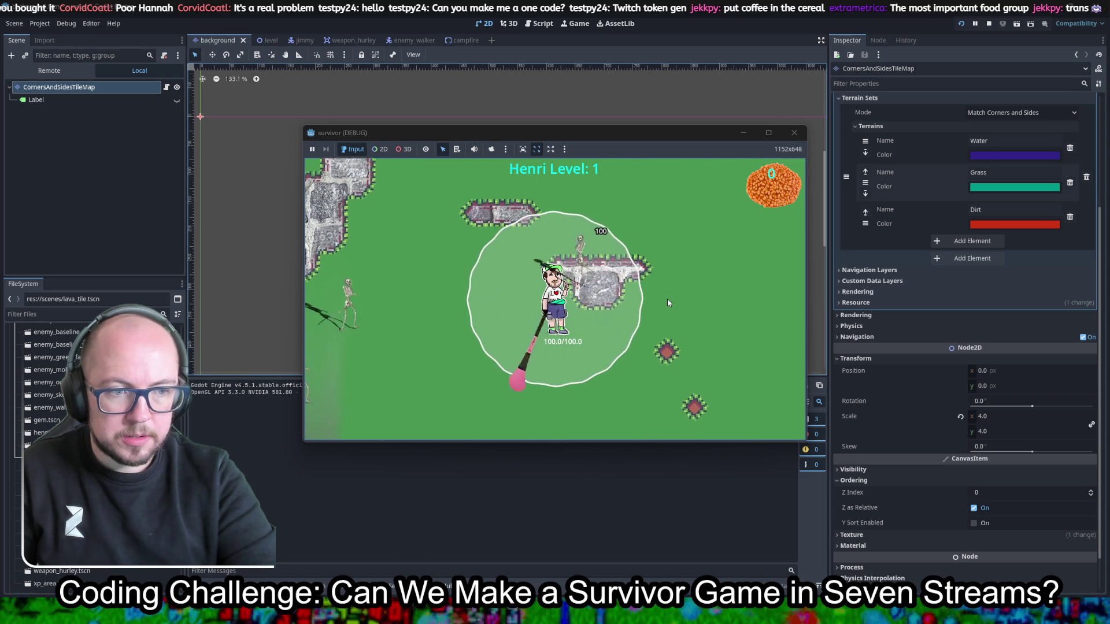
pyautogui.press('s')
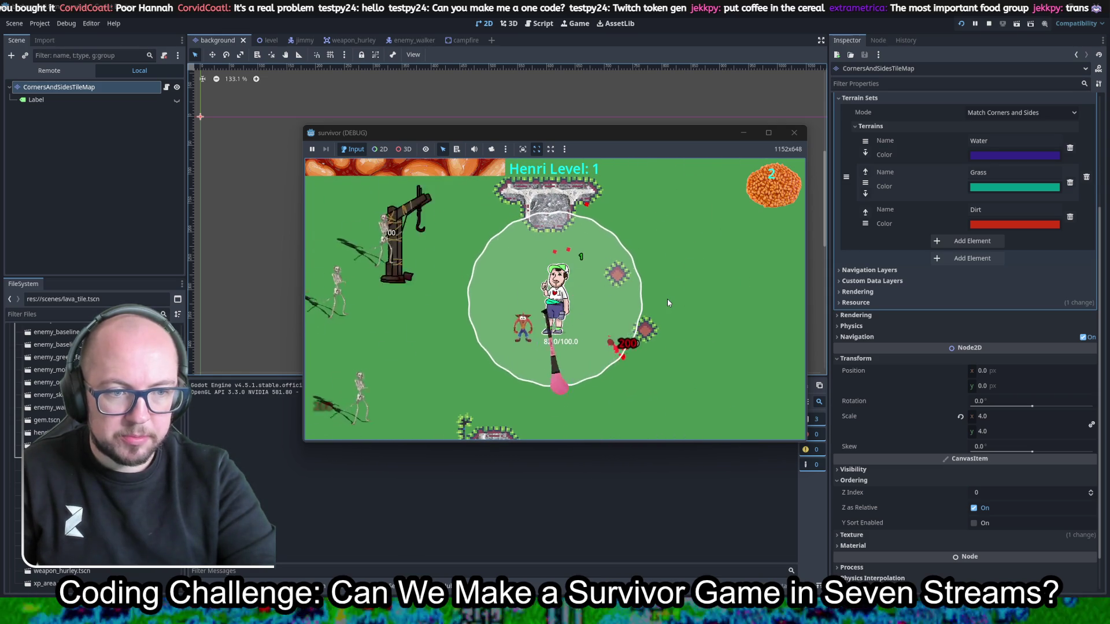
pyautogui.click(794, 133)
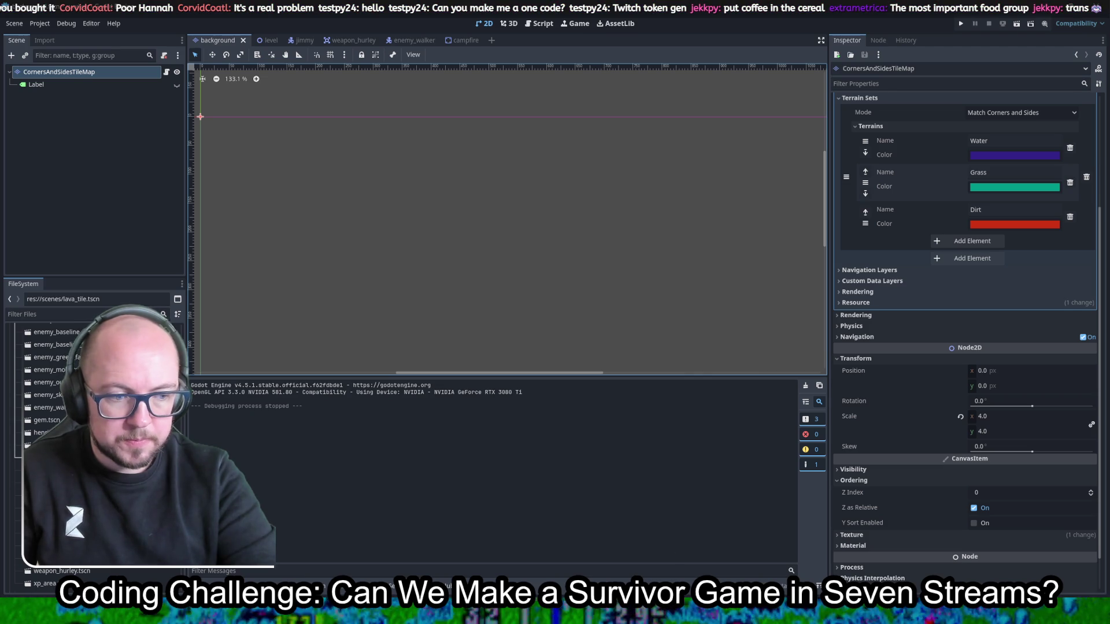
pyautogui.hotkey('alt', 'Tab')
pyautogui.scroll(10, 354, 393)
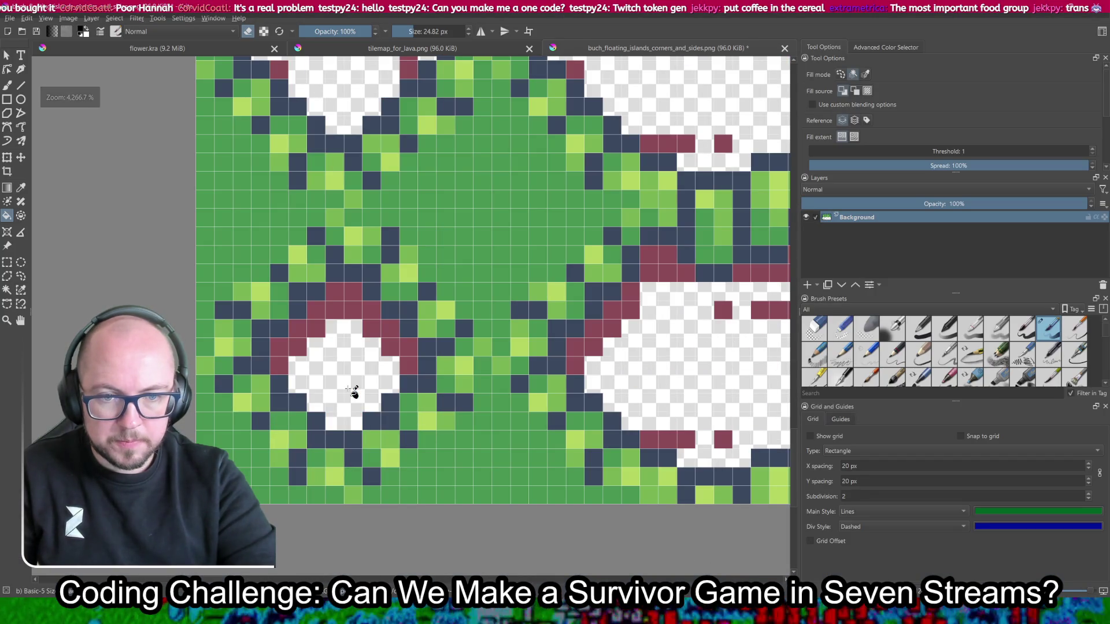
# Step: Re-save the floating-islands tileset PNG, then show the level scene in Godot
pyautogui.hotkey('ctrl', 's')
pyautogui.click(616, 399)
pyautogui.scroll(-10, 542, 392)
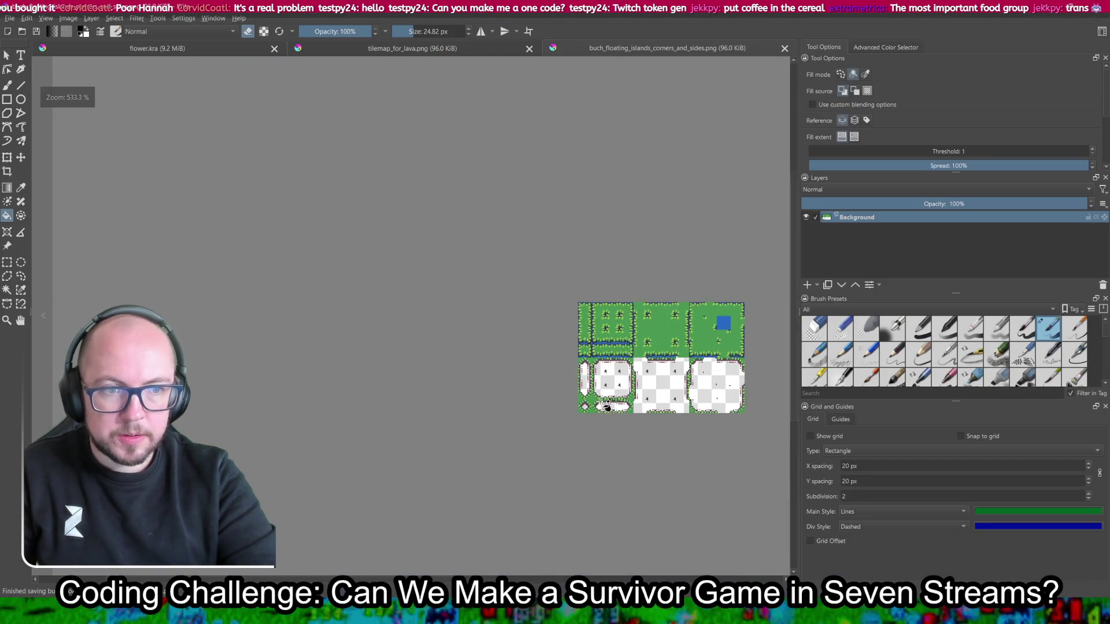
pyautogui.scroll(5, 542, 392)
pyautogui.scroll(-2, 542, 392)
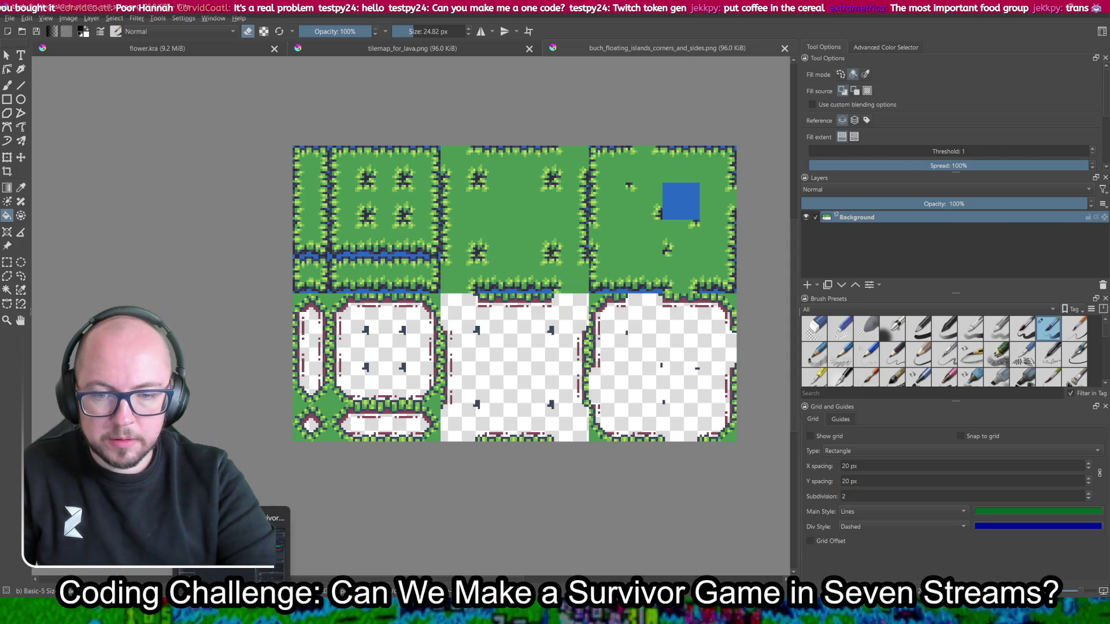
pyautogui.hotkey('alt', 'Tab')
pyautogui.click(267, 40)
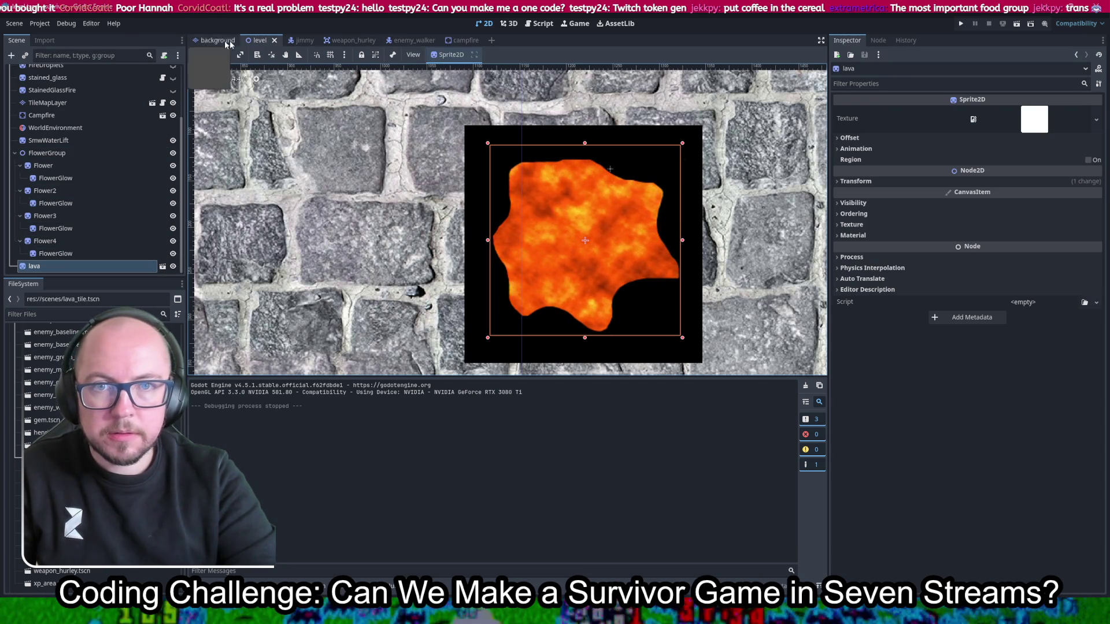
# Step: Delete the LavaShape node from the lava_tile scene
pyautogui.click(162, 266)
pyautogui.scroll(-3, 295, 198)
pyautogui.moveTo(295, 198); pyautogui.dragTo(398, 226)
pyautogui.scroll(4, 376, 182)
pyautogui.scroll(4, 376, 182)
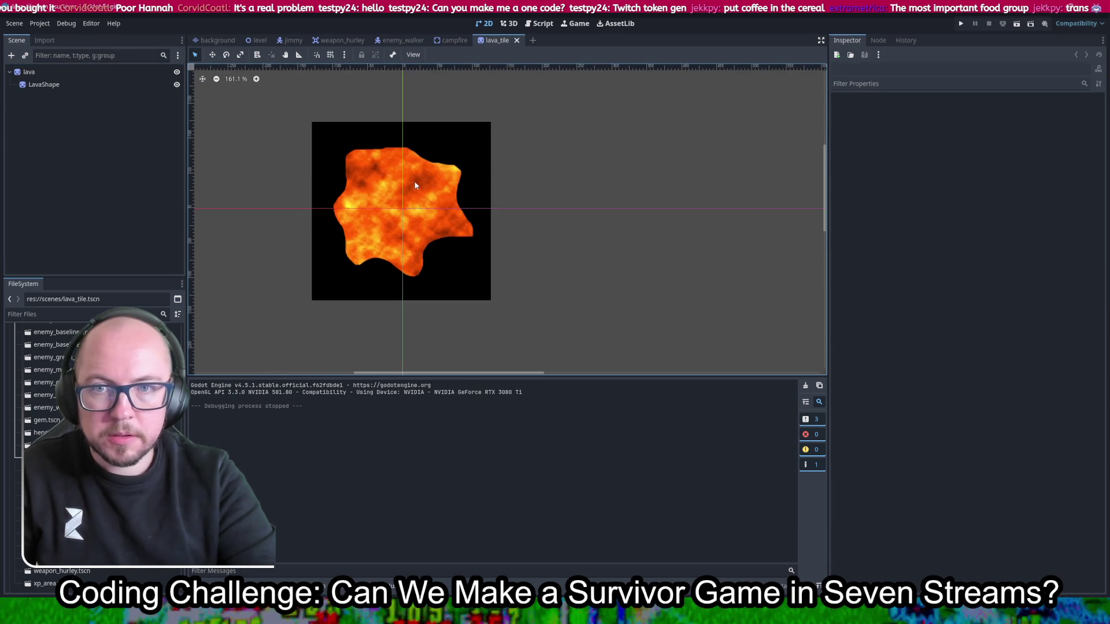
pyautogui.click(105, 85)
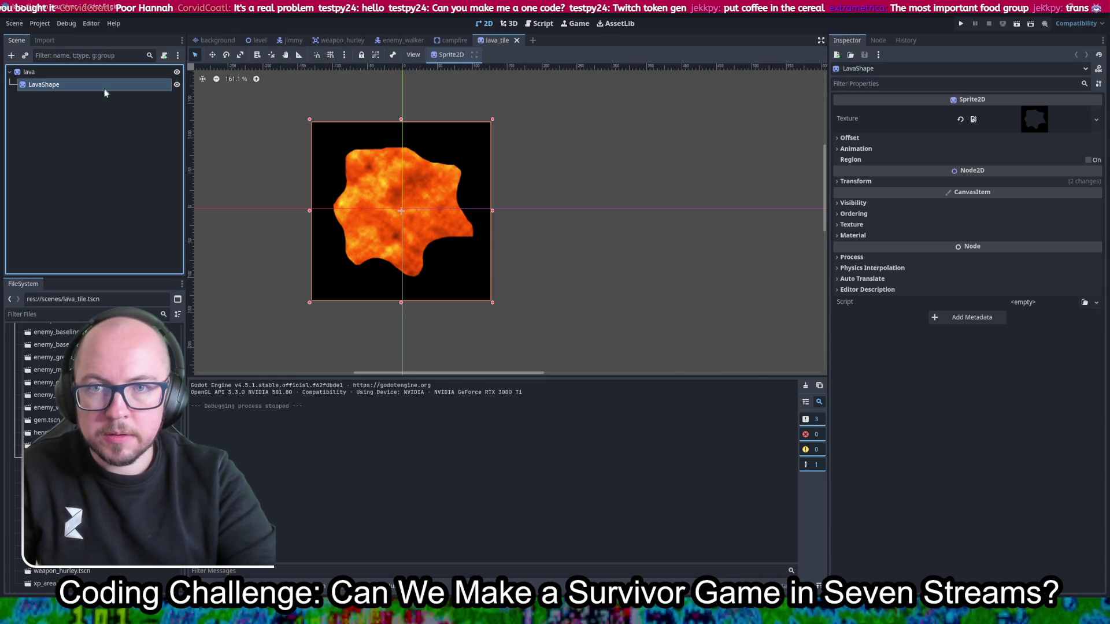
pyautogui.press('Delete')
pyautogui.press('Return')
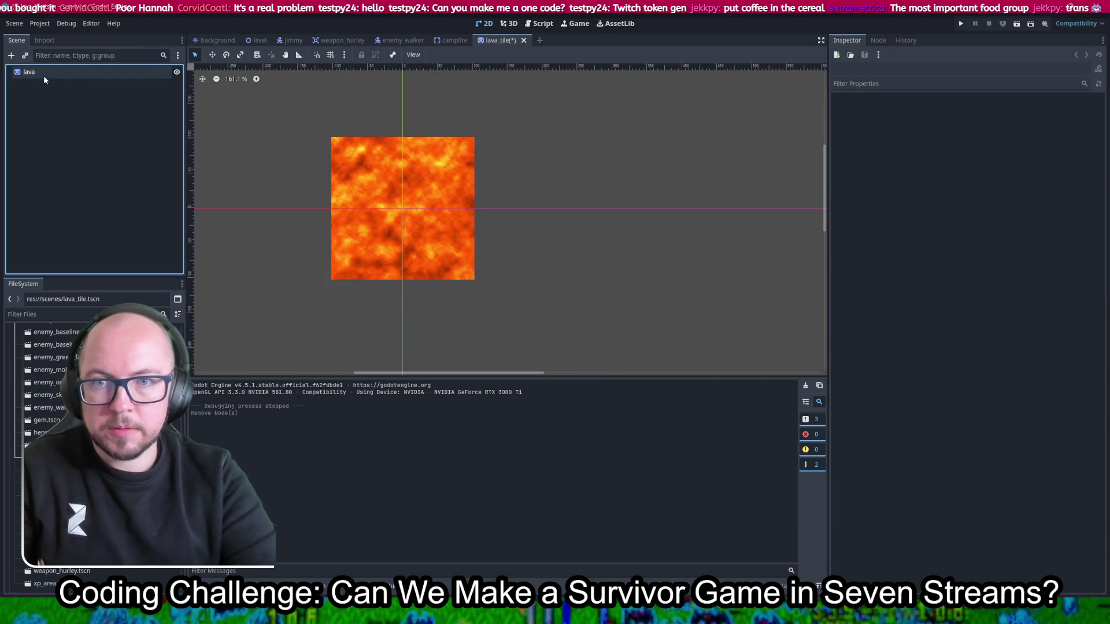
# Step: Try pasting the copied node under lava and Level in the level scene, undoing both
pyautogui.click(29, 72)
pyautogui.click(258, 40)
pyautogui.hotkey('ctrl', 'v')
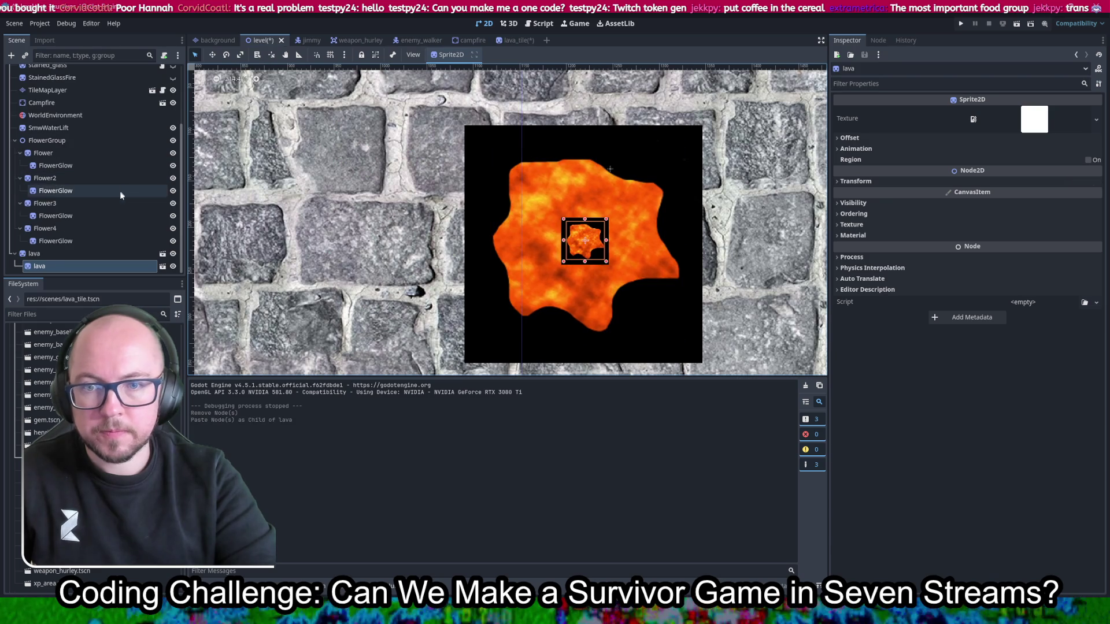
pyautogui.hotkey('ctrl', 'z')
pyautogui.click(70, 69)
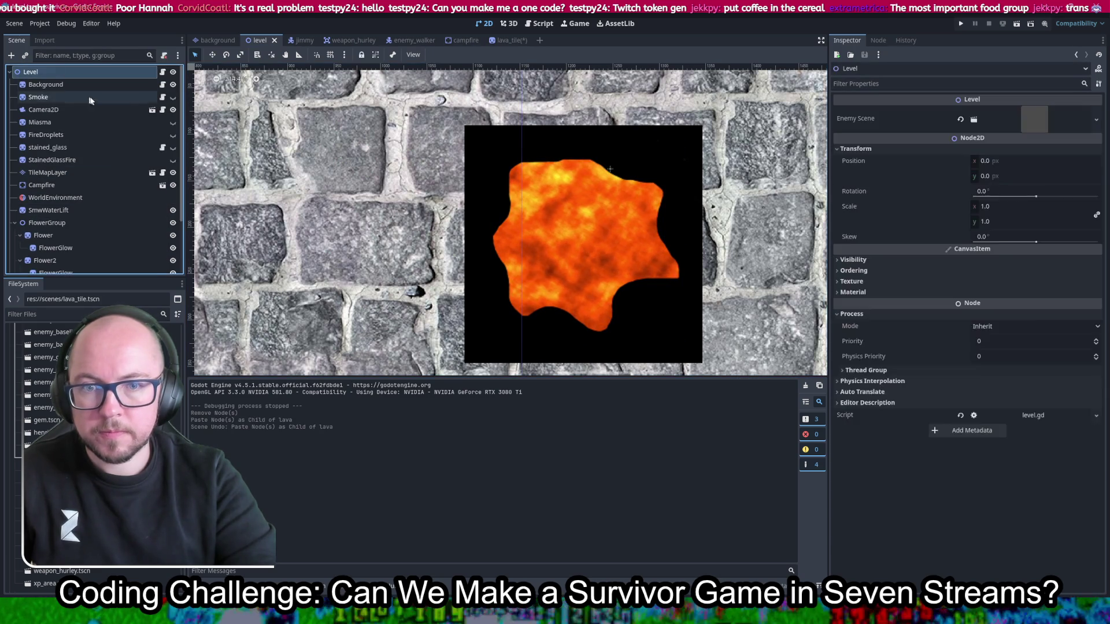
pyautogui.hotkey('ctrl', 'v')
pyautogui.hotkey('ctrl', 'z')
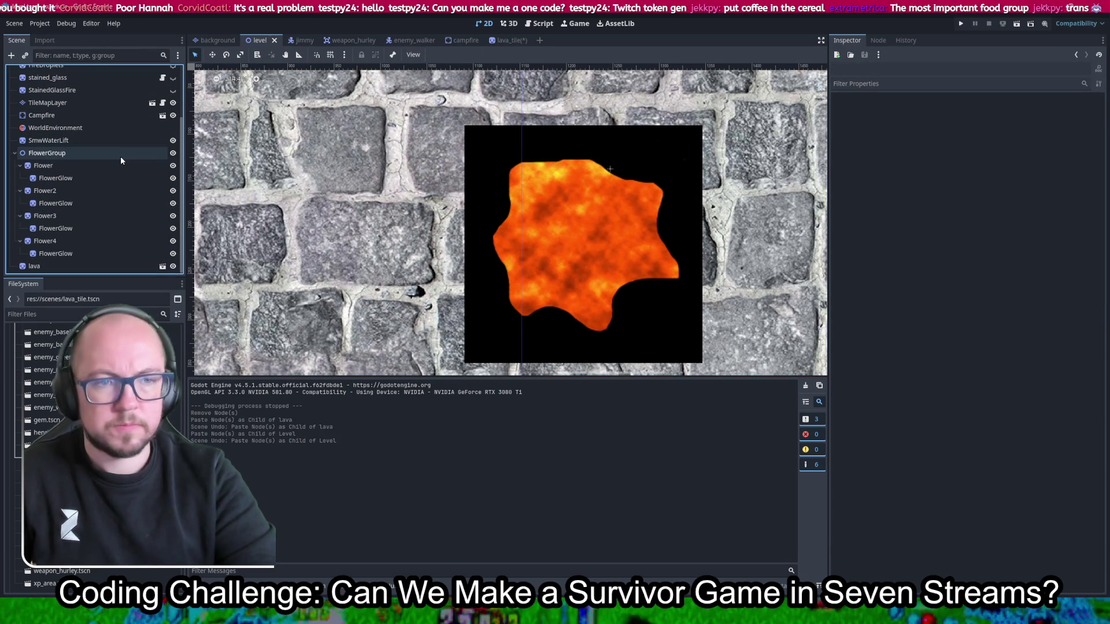
# Step: Select the lava instance in the level and inspect its transform position
pyautogui.click(87, 267)
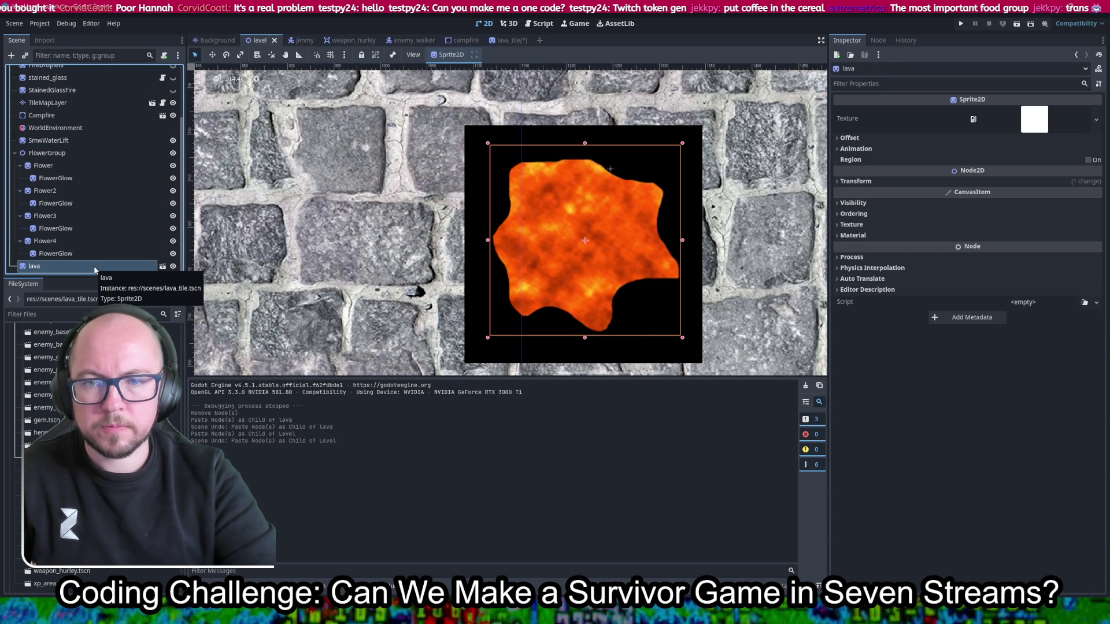
pyautogui.rightClick(95, 270)
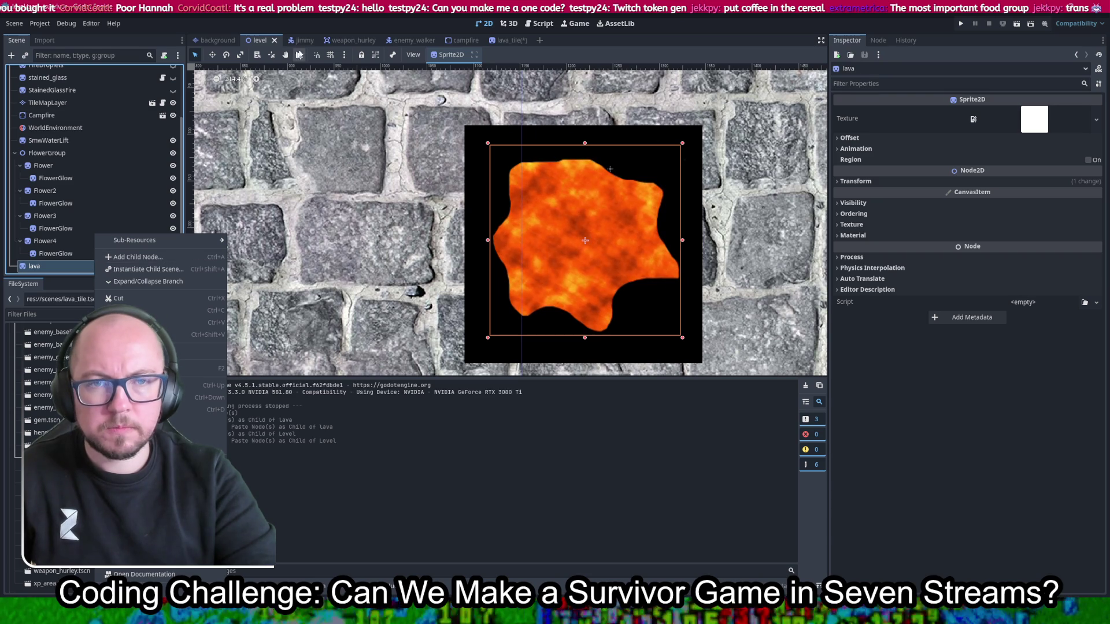
pyautogui.click(505, 40)
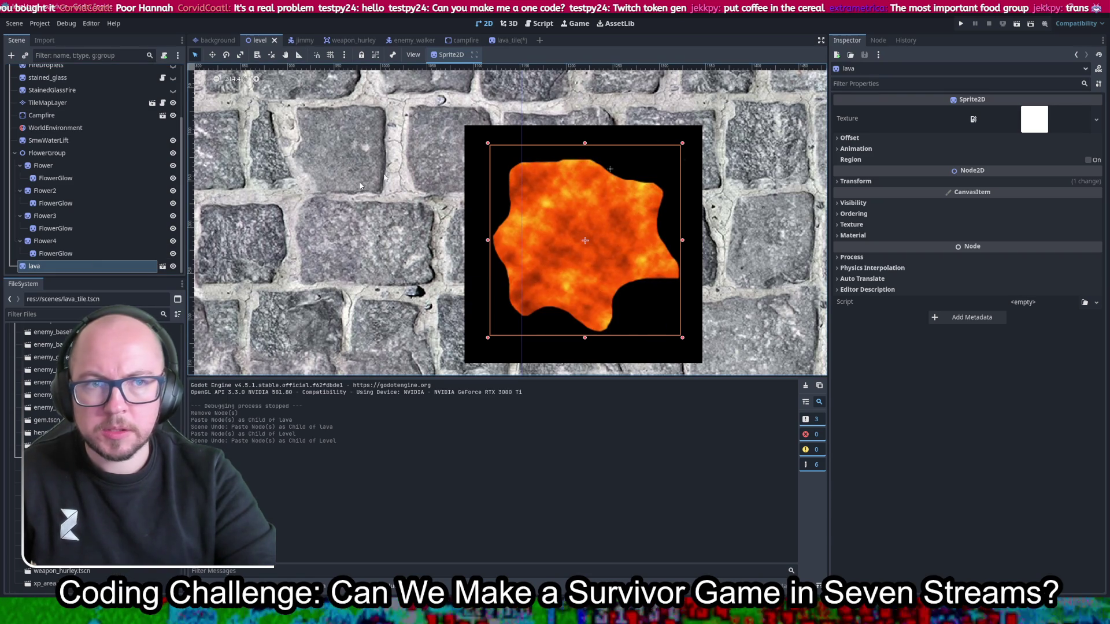
pyautogui.click(507, 40)
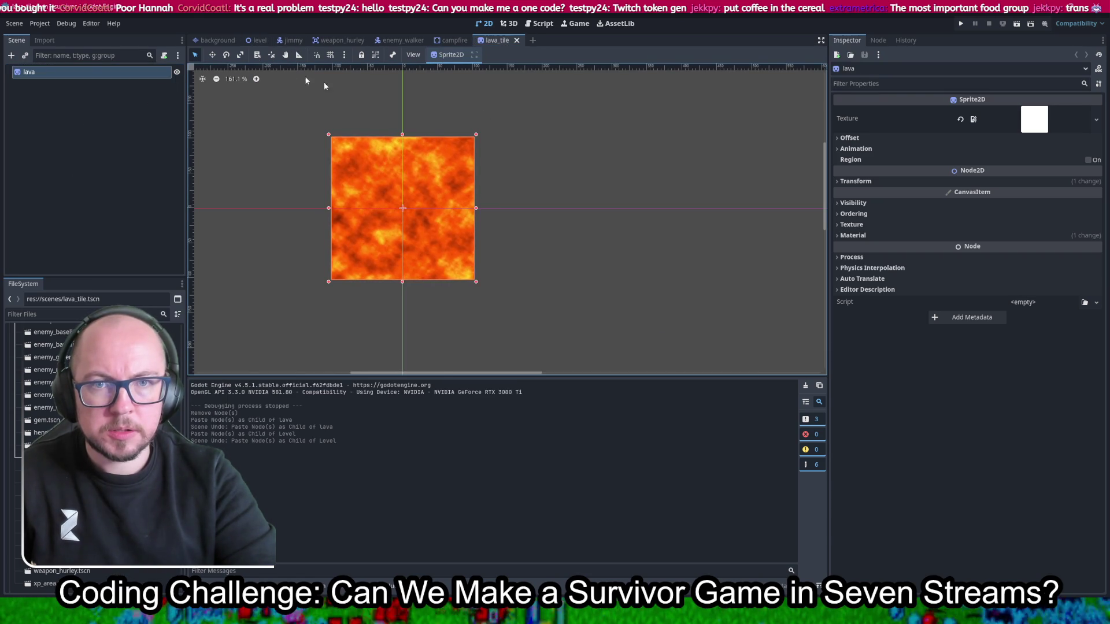
pyautogui.click(258, 40)
pyautogui.press('f')
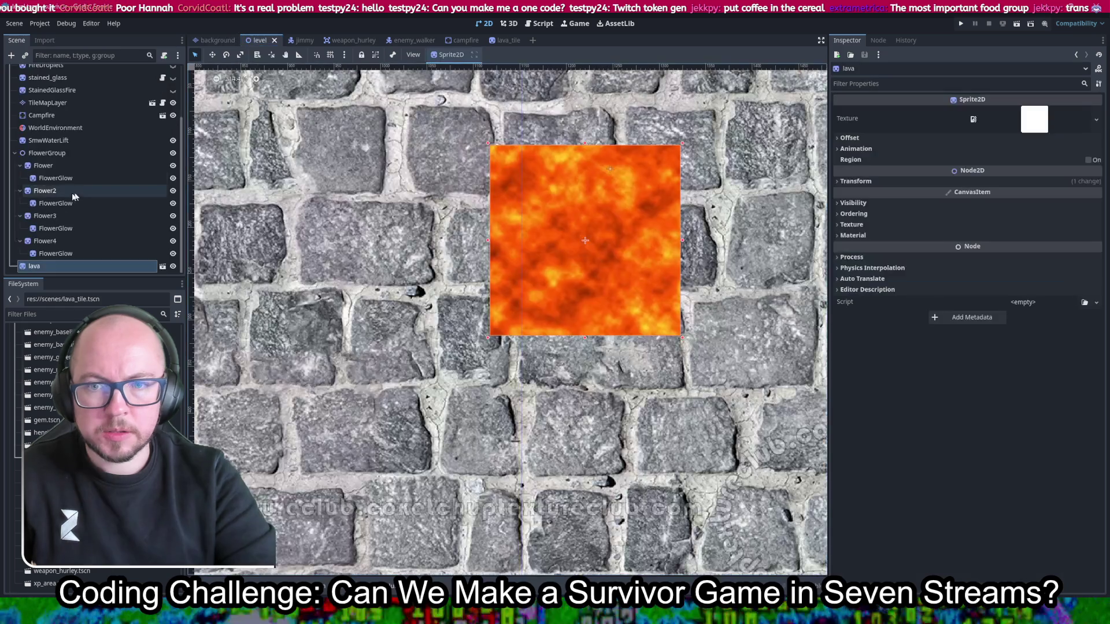
pyautogui.scroll(-3, 521, 262)
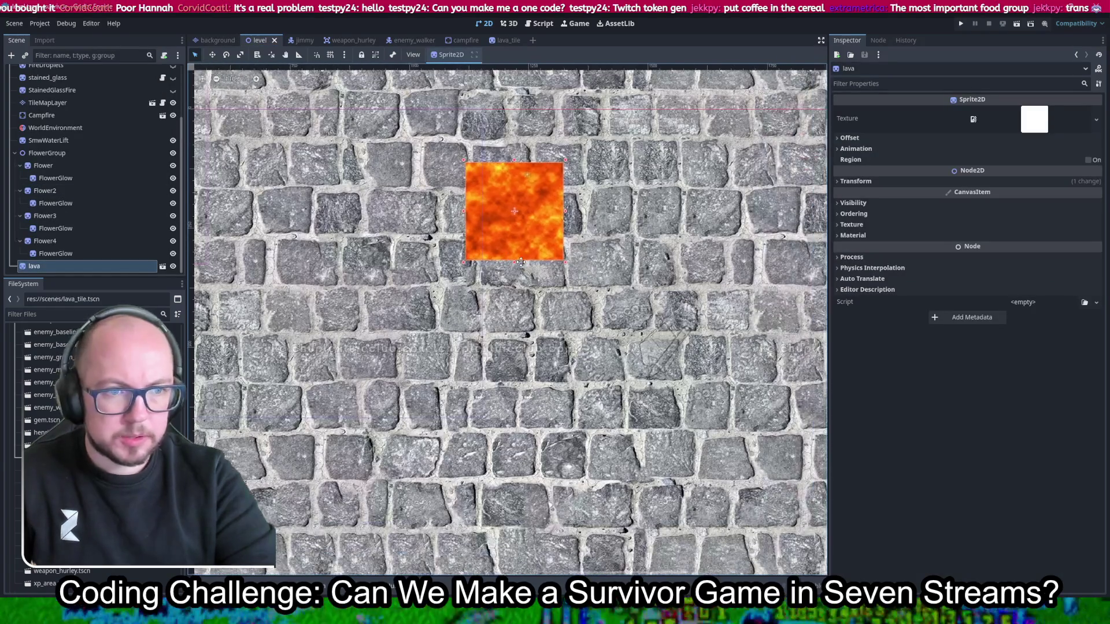
pyautogui.scroll(-6, 520, 262)
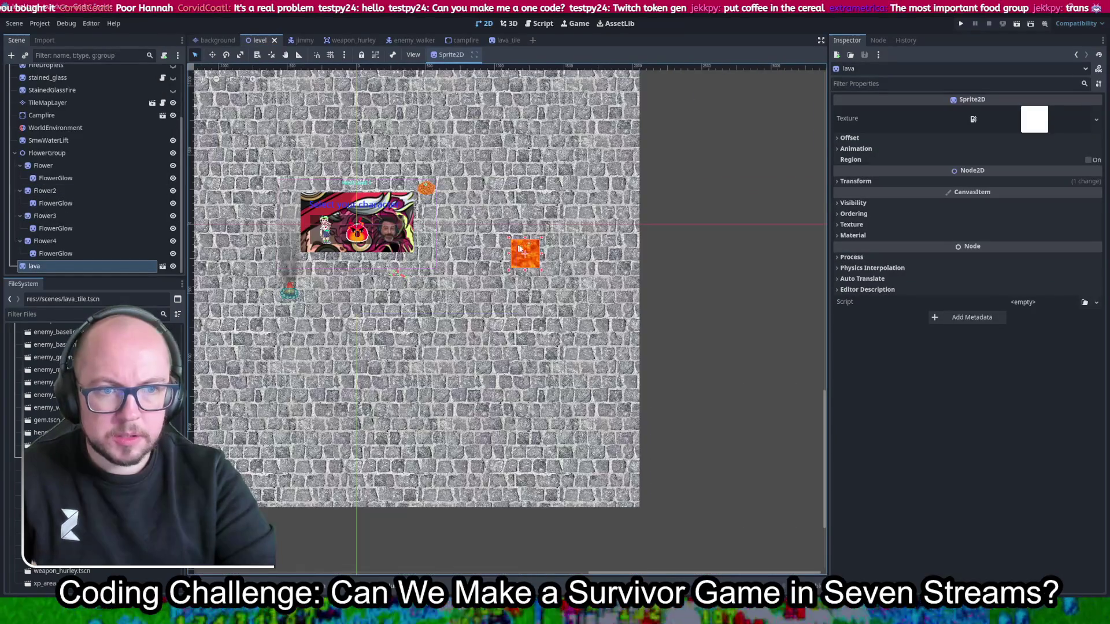
pyautogui.click(861, 181)
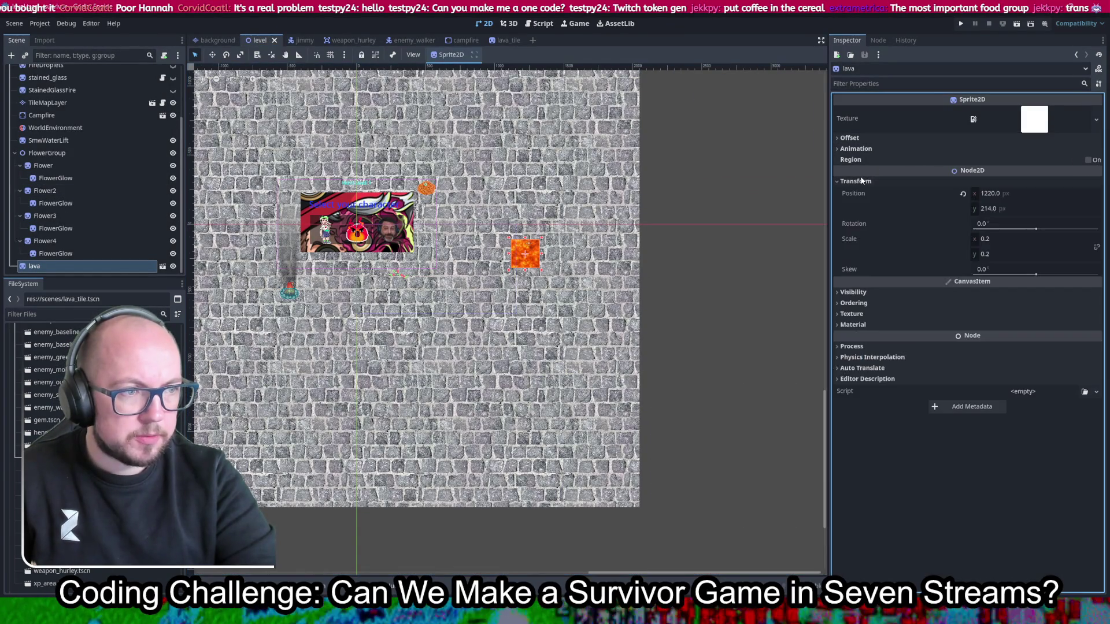
pyautogui.click(1026, 196)
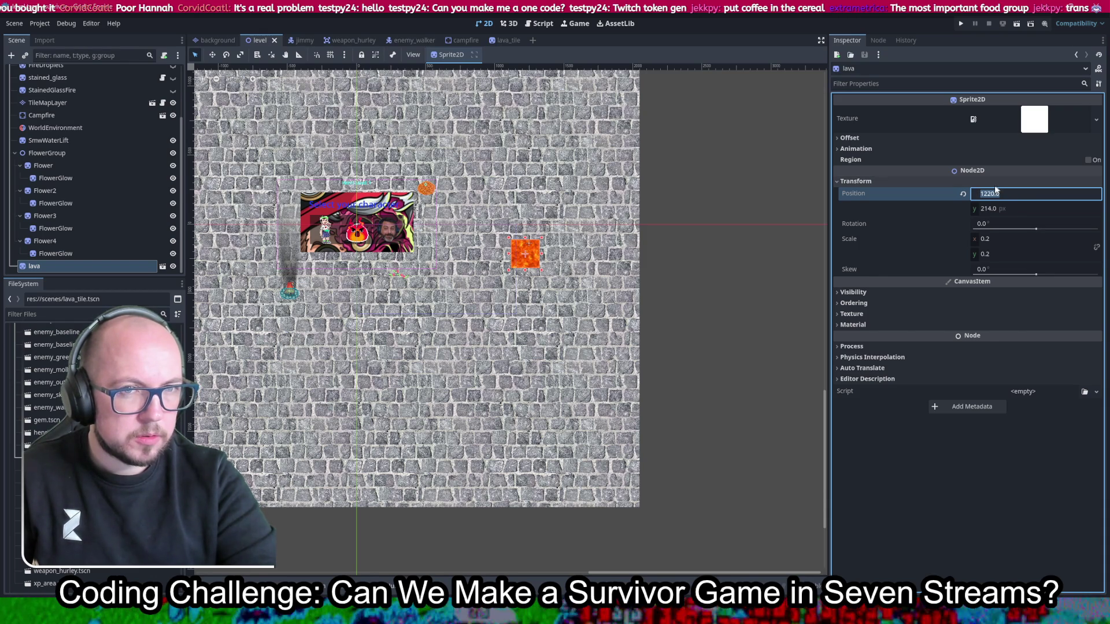
# Step: Delete the lava node from the level and save the scene
pyautogui.click(49, 254)
pyautogui.click(35, 267)
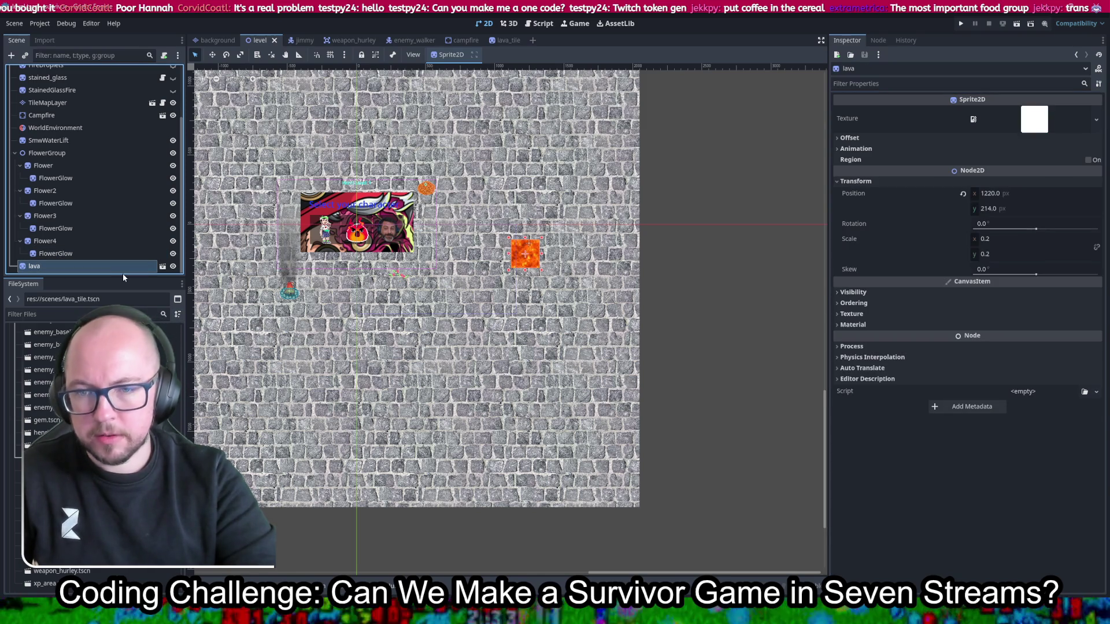
pyautogui.press('Delete')
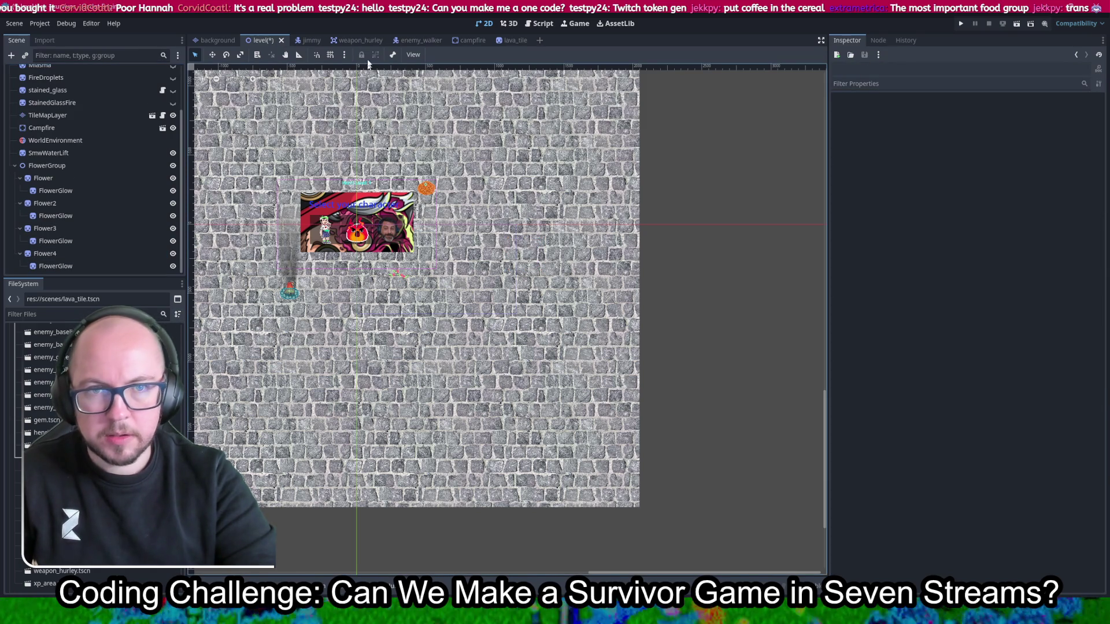
pyautogui.hotkey('ctrl', 's')
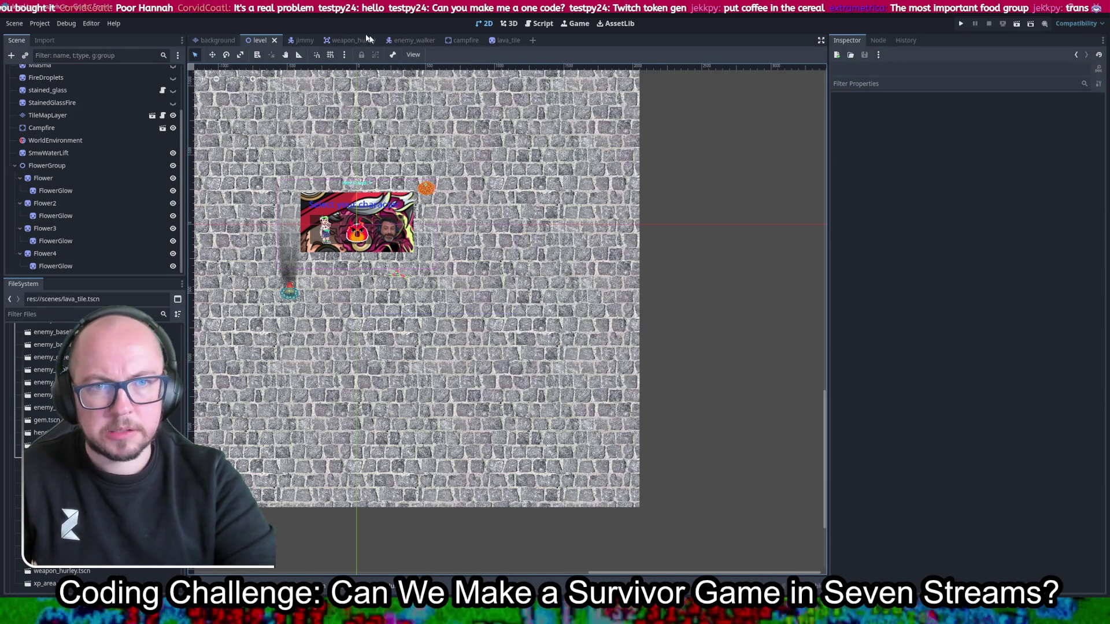
# Step: Add a lava tile instance to the background scene
pyautogui.click(507, 42)
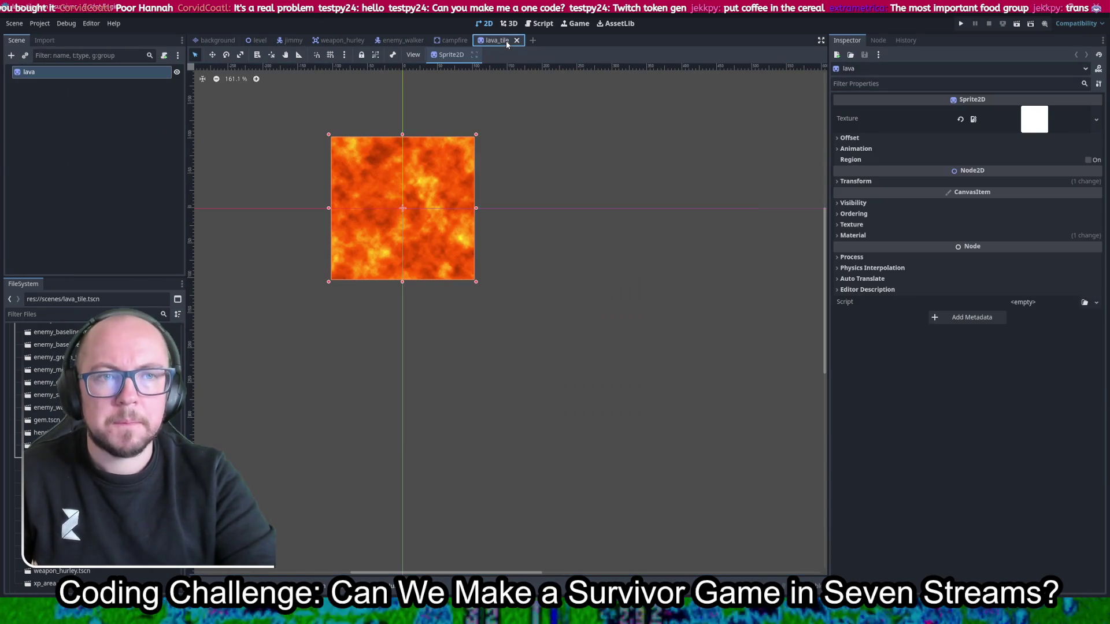
pyautogui.click(218, 39)
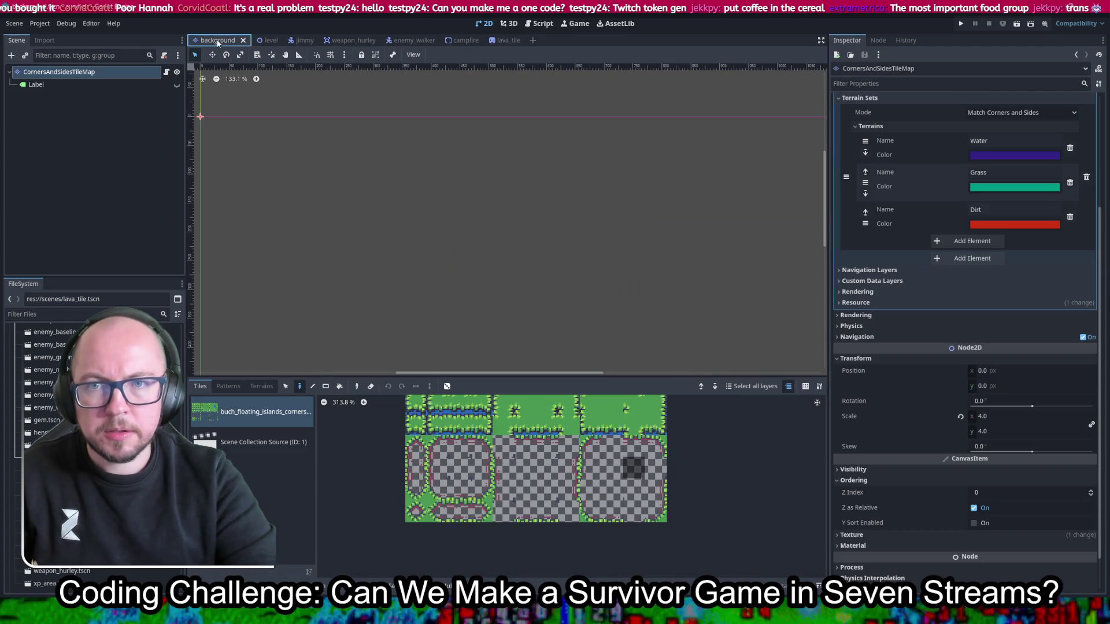
pyautogui.moveTo(93, 74)
pyautogui.mouseDown()
pyautogui.moveTo(119, 86)
pyautogui.moveTo(86, 82)
pyautogui.mouseUp()
# Step: Adjust the CornersAndSidesTileMap's Z Index, save, and give the lava node Z Index -1
pyautogui.click(97, 74)
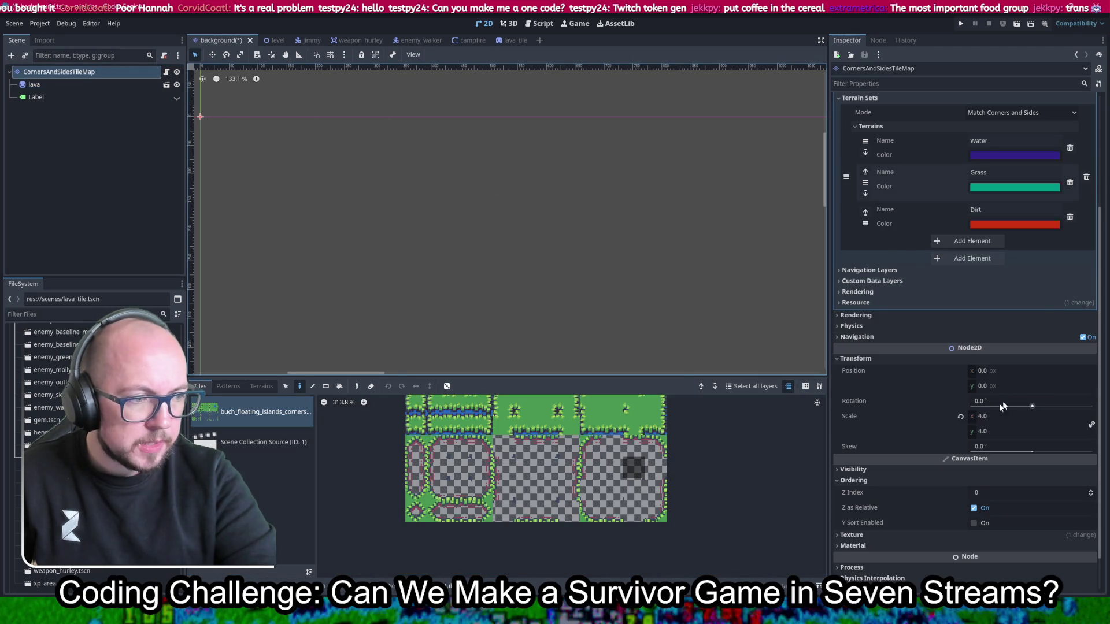
pyautogui.click(1002, 494)
pyautogui.write('1')
pyautogui.hotkey('ctrl', 's')
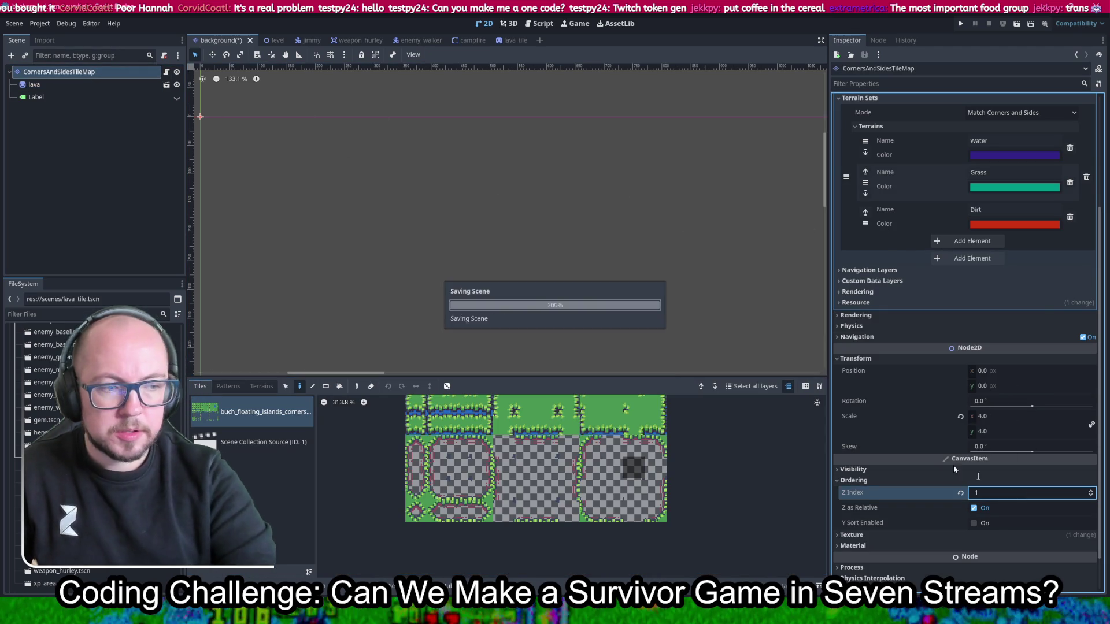
pyautogui.click(48, 87)
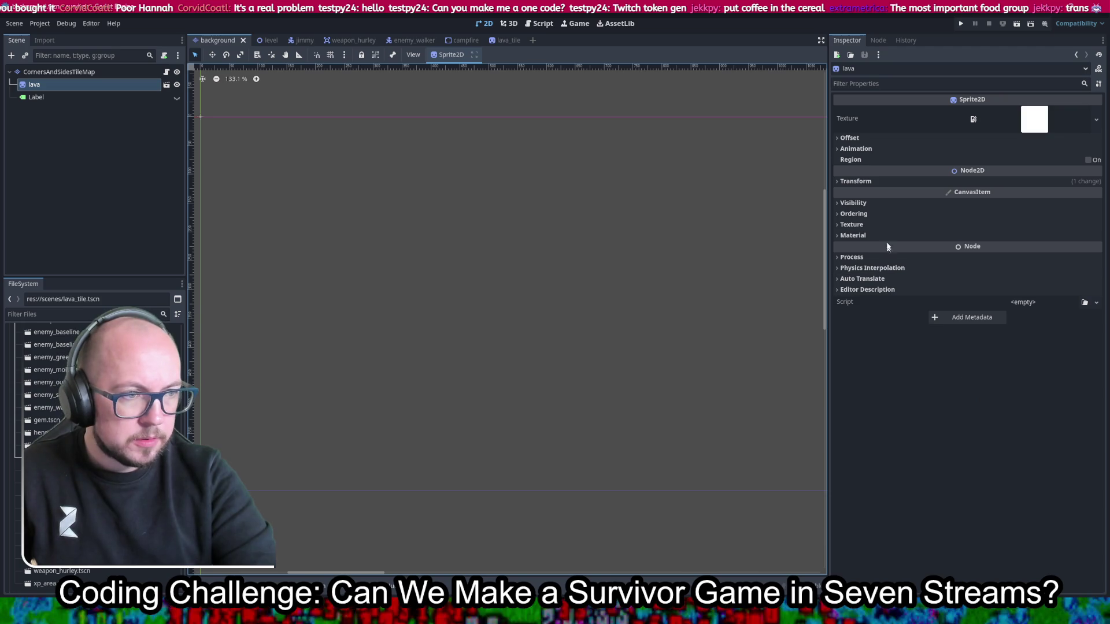
pyautogui.click(862, 214)
pyautogui.click(1014, 230)
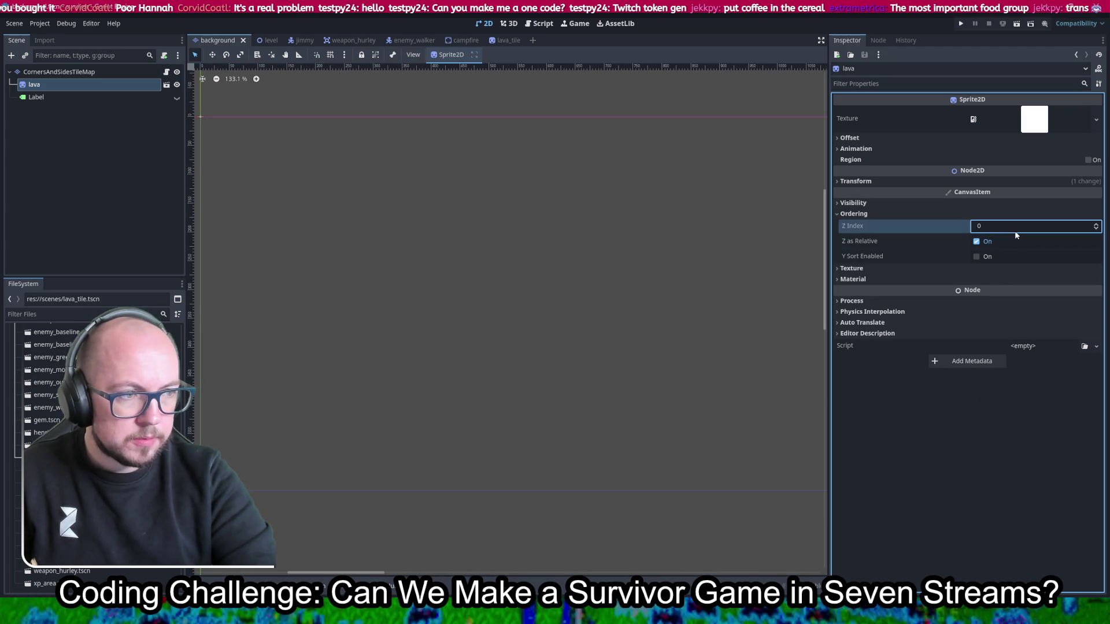
pyautogui.write('-1')
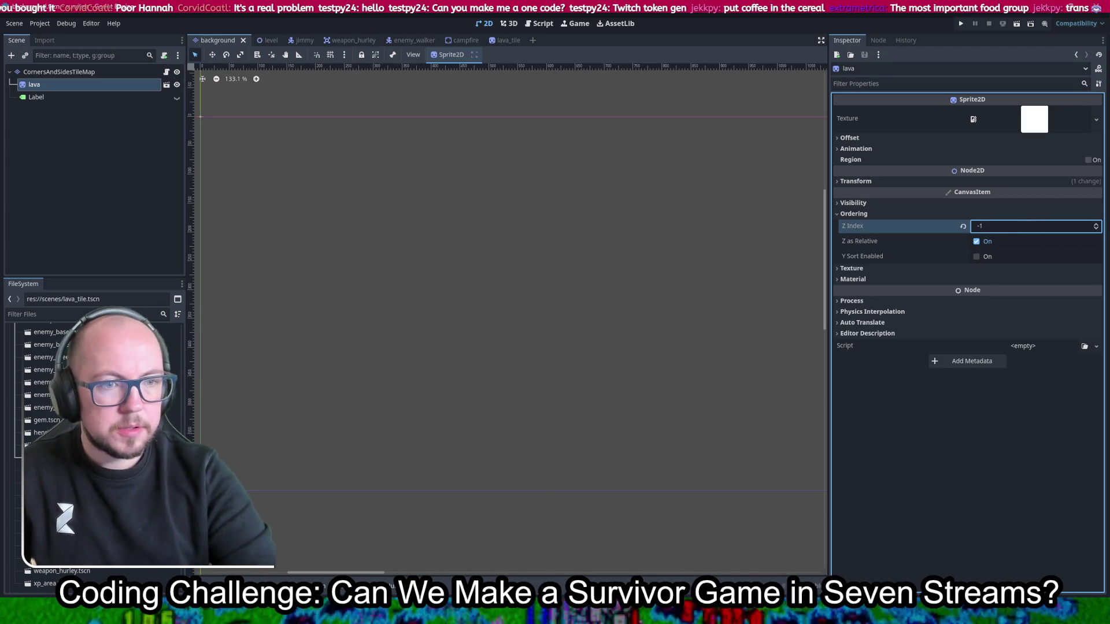
pyautogui.press('Return')
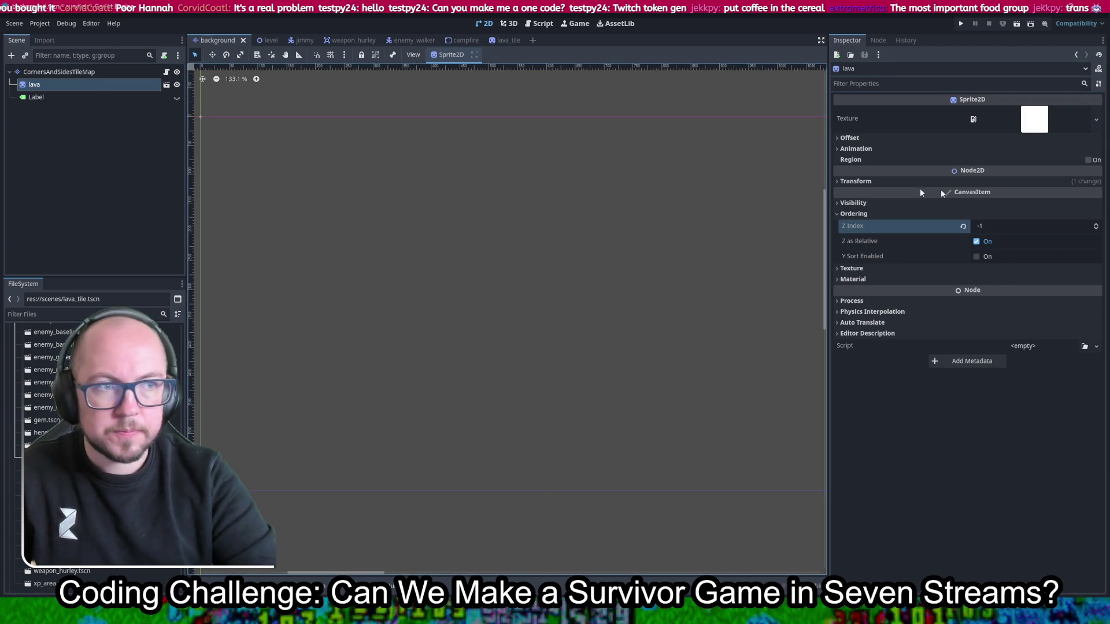
# Step: Drag the lava sprite onto the scene origin and save the background scene
pyautogui.moveTo(308, 172); pyautogui.dragTo(424, 234)
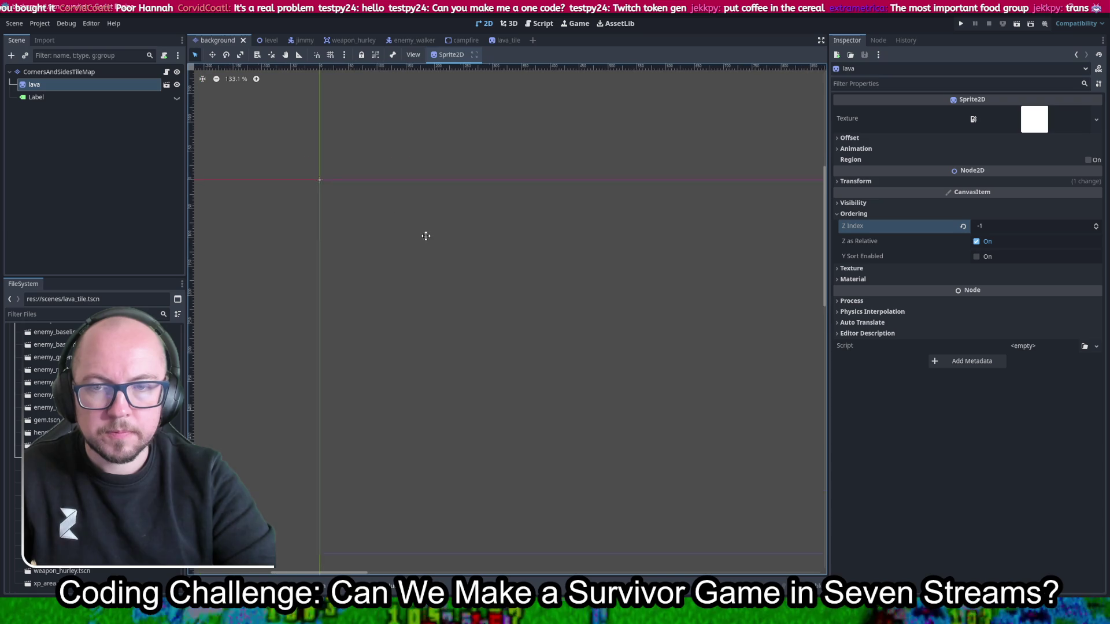
pyautogui.scroll(-5, 321, 196)
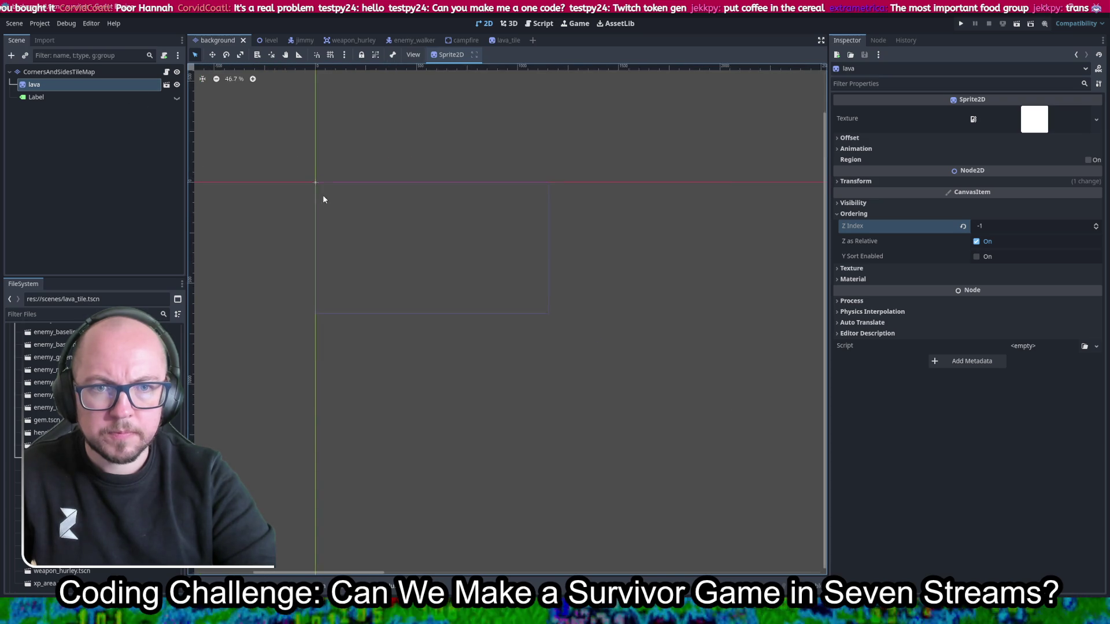
pyautogui.scroll(6, 277, 185)
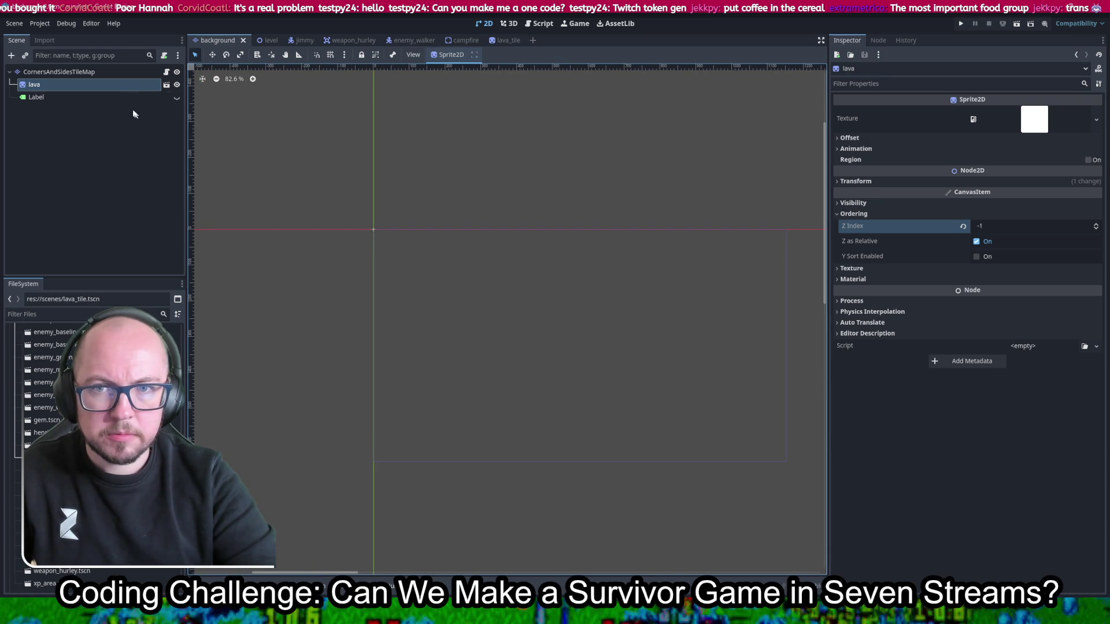
pyautogui.scroll(-10, 387, 238)
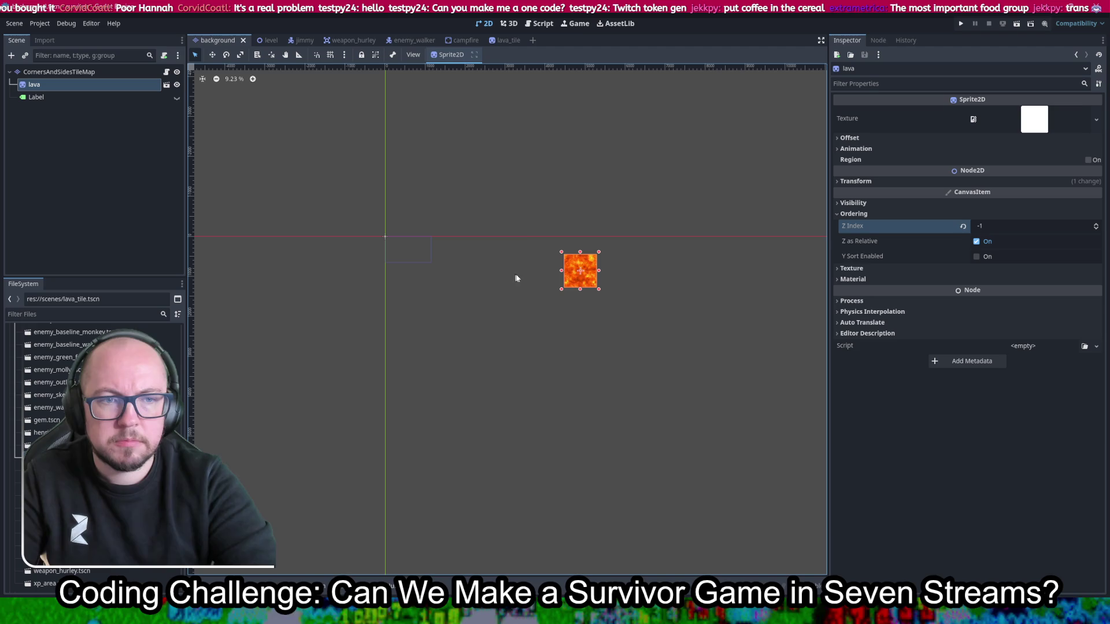
pyautogui.moveTo(570, 276)
pyautogui.mouseDown()
pyautogui.moveTo(371, 238)
pyautogui.moveTo(390, 250)
pyautogui.mouseUp()
pyautogui.scroll(8, 379, 243)
pyautogui.hotkey('ctrl', 's')
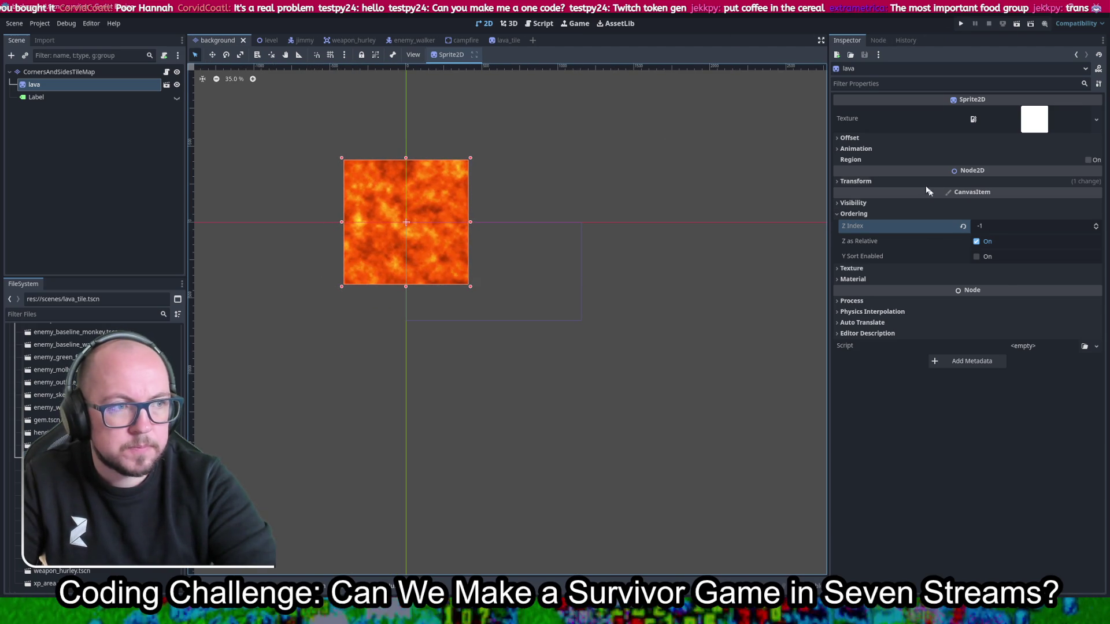
# Step: Set the lava sprite's Transform Position x to 0
pyautogui.click(997, 181)
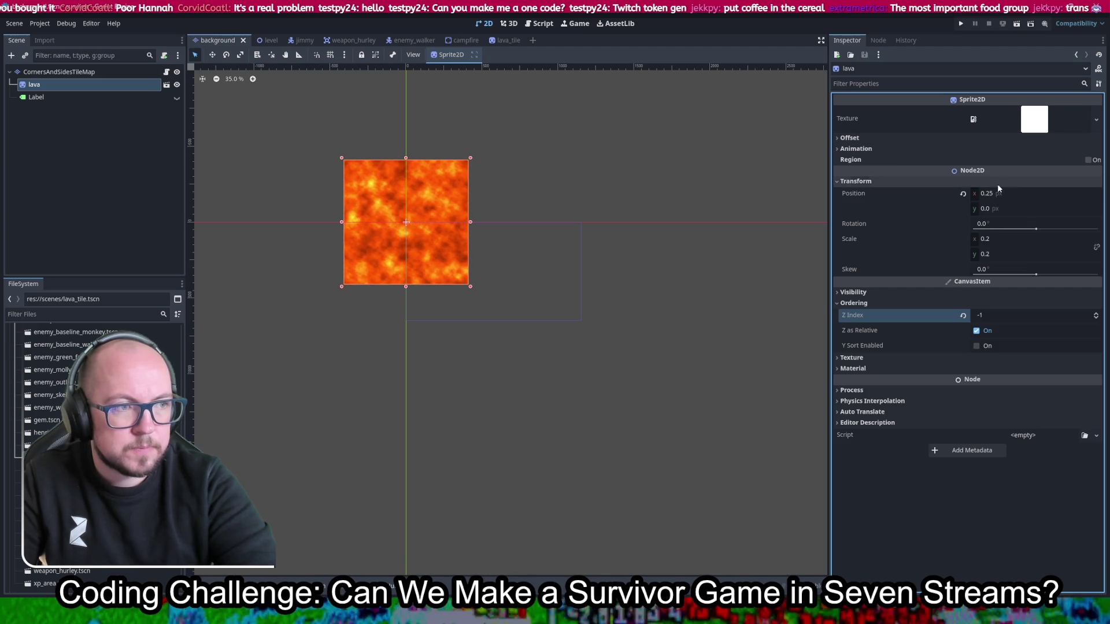
pyautogui.click(1034, 193)
pyautogui.write('0')
pyautogui.press('Tab')
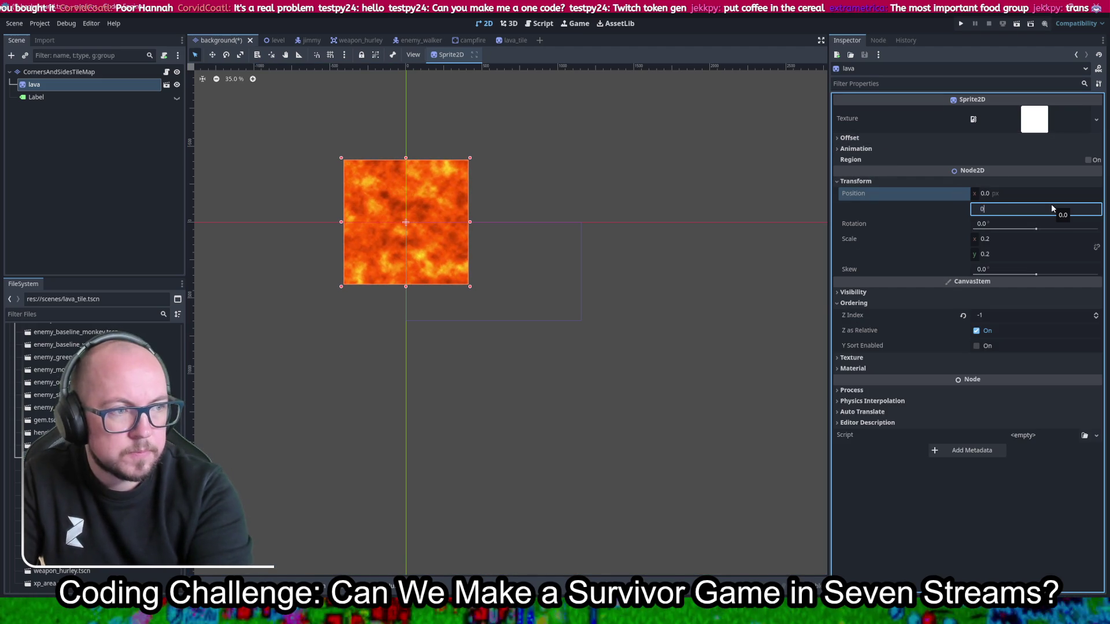
# Step: Run the game as Henri to check the lava look, then stop it
pyautogui.click(962, 24)
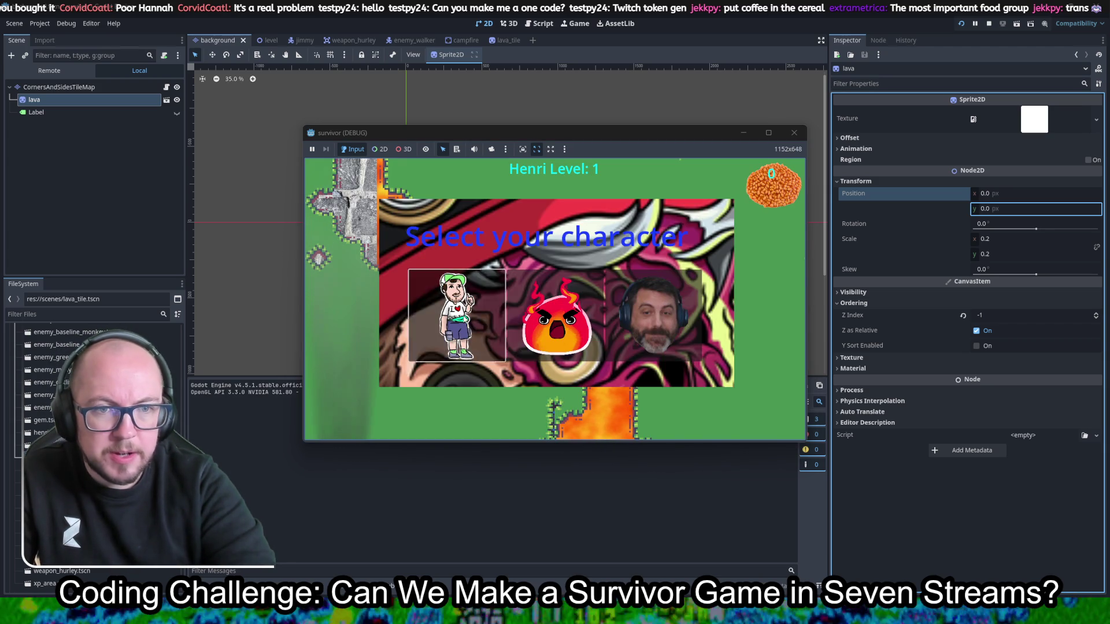
pyautogui.click(442, 301)
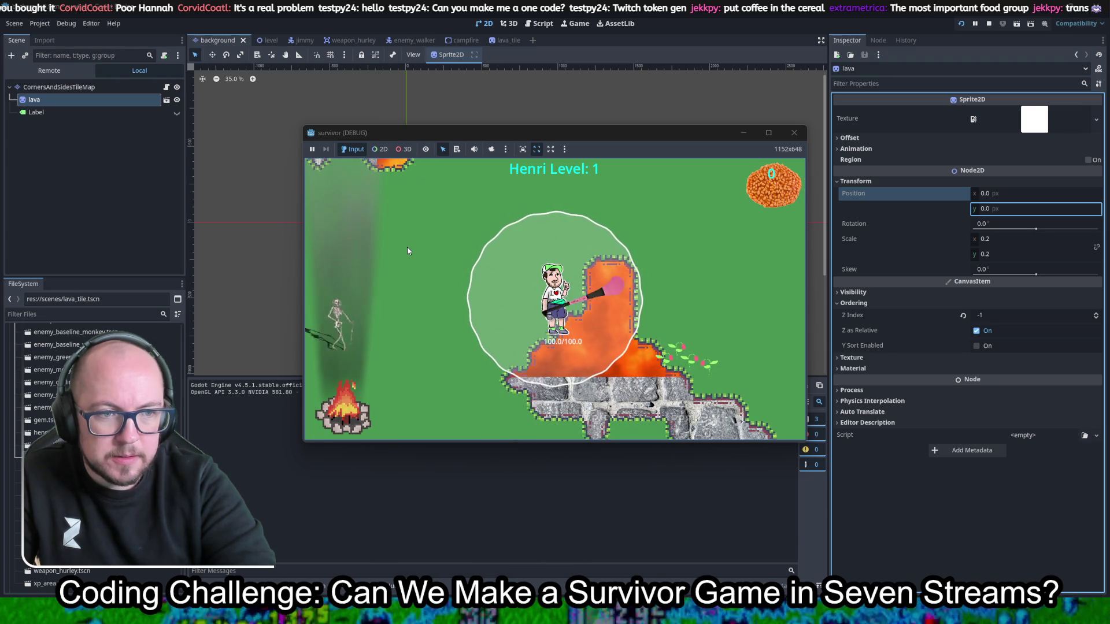
pyautogui.press('s')
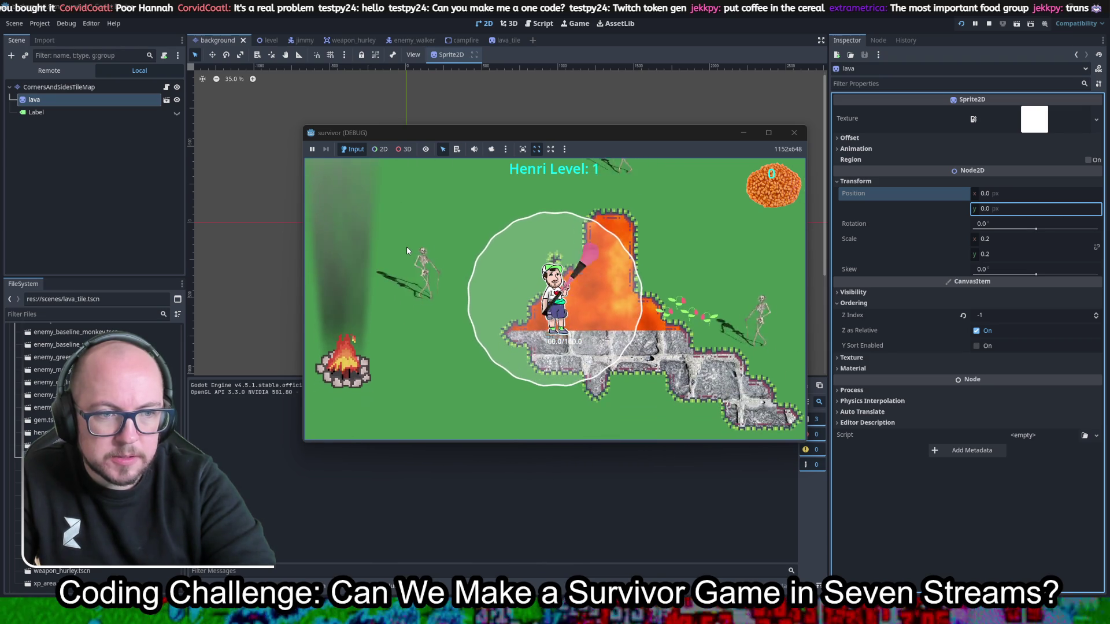
pyautogui.click(795, 131)
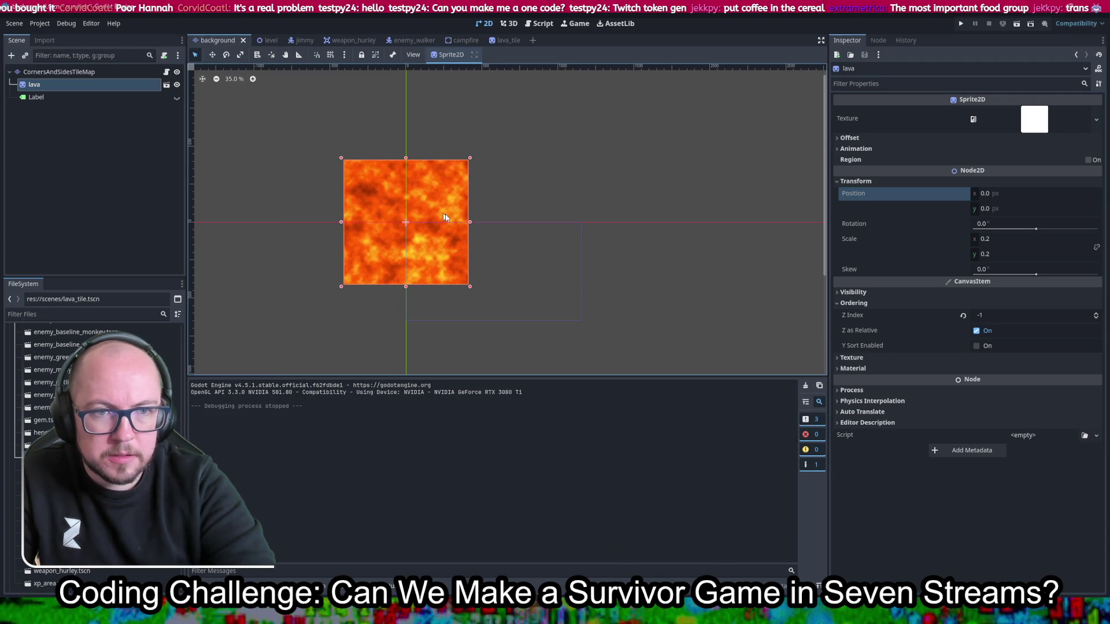
# Step: Set the lava sprite's scale to 1.0 on x and y, then save and relaunch with F5
pyautogui.click(1017, 238)
pyautogui.write('1')
pyautogui.press('Tab')
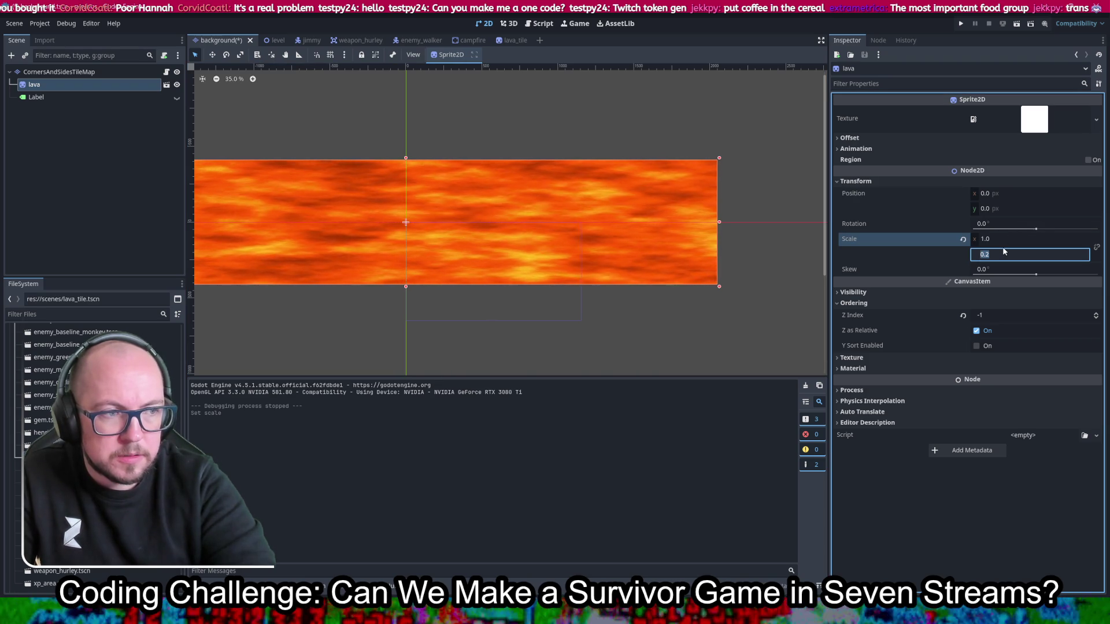
pyautogui.write('1')
pyautogui.press('Return')
pyautogui.press('F5')
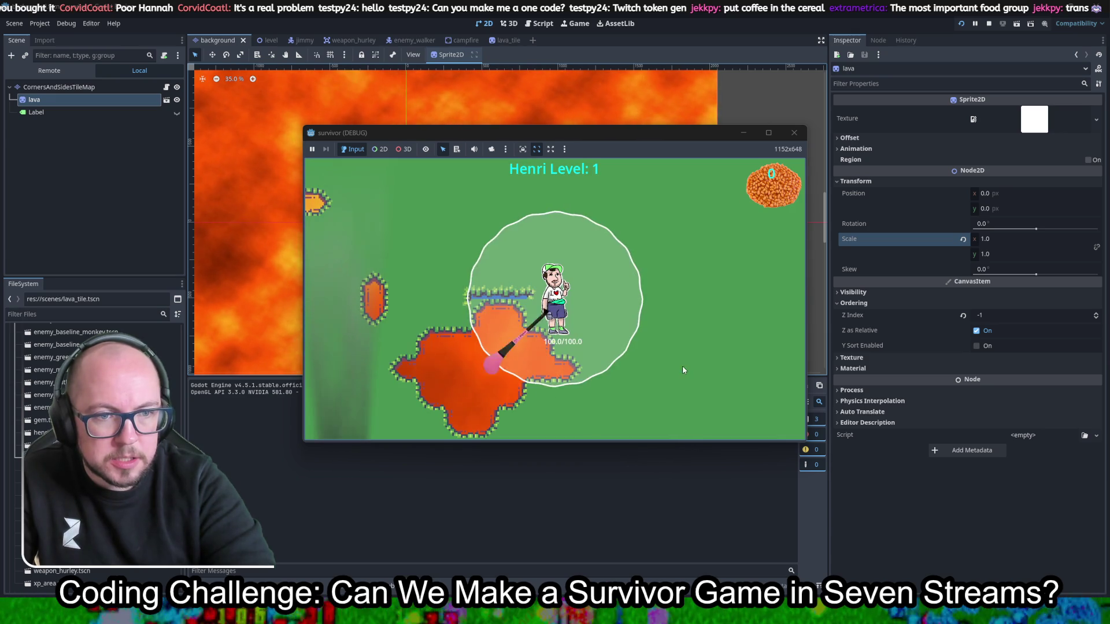
# Step: Walk Henri over the lava pools, picking attack speed, XP gain and Dmg +10% upgrades
pyautogui.press('d')
pyautogui.press('s')
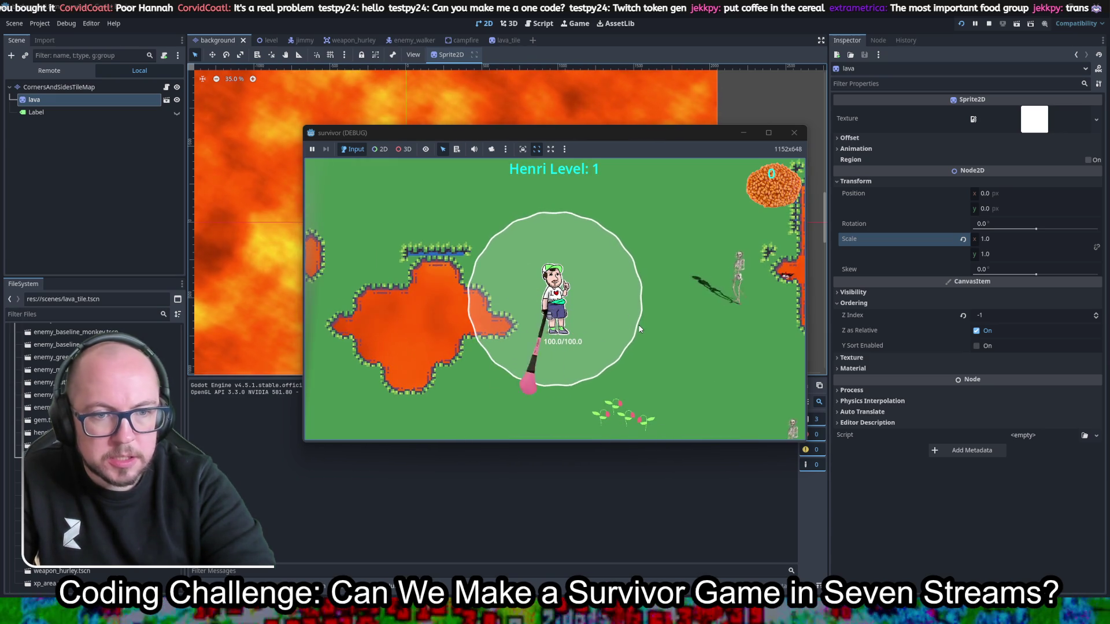
pyautogui.press('w')
pyautogui.press('a')
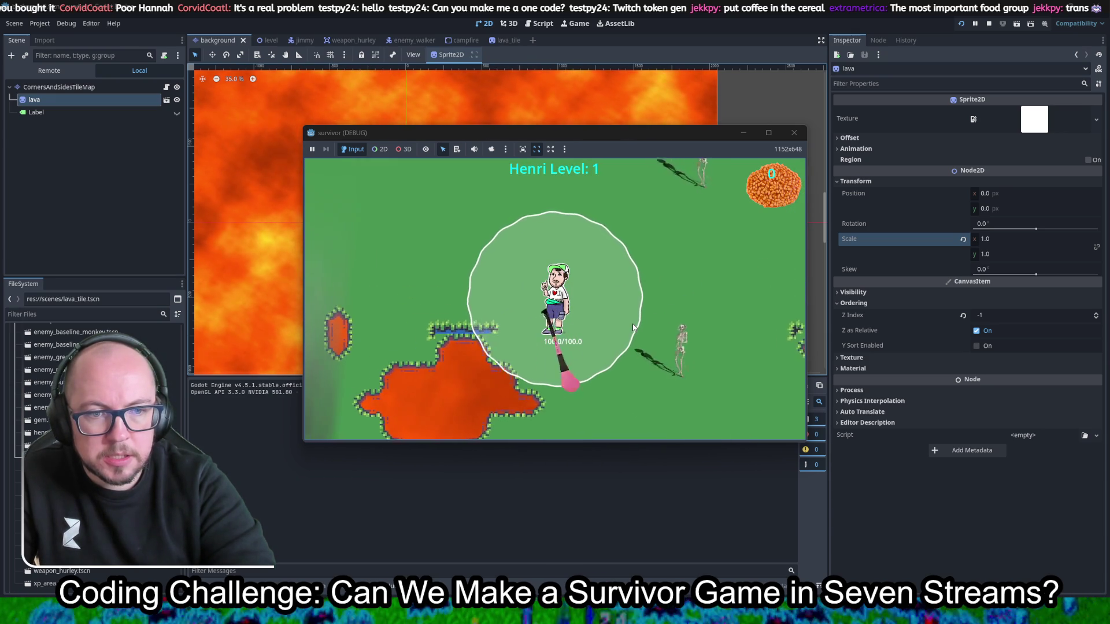
pyautogui.press('w')
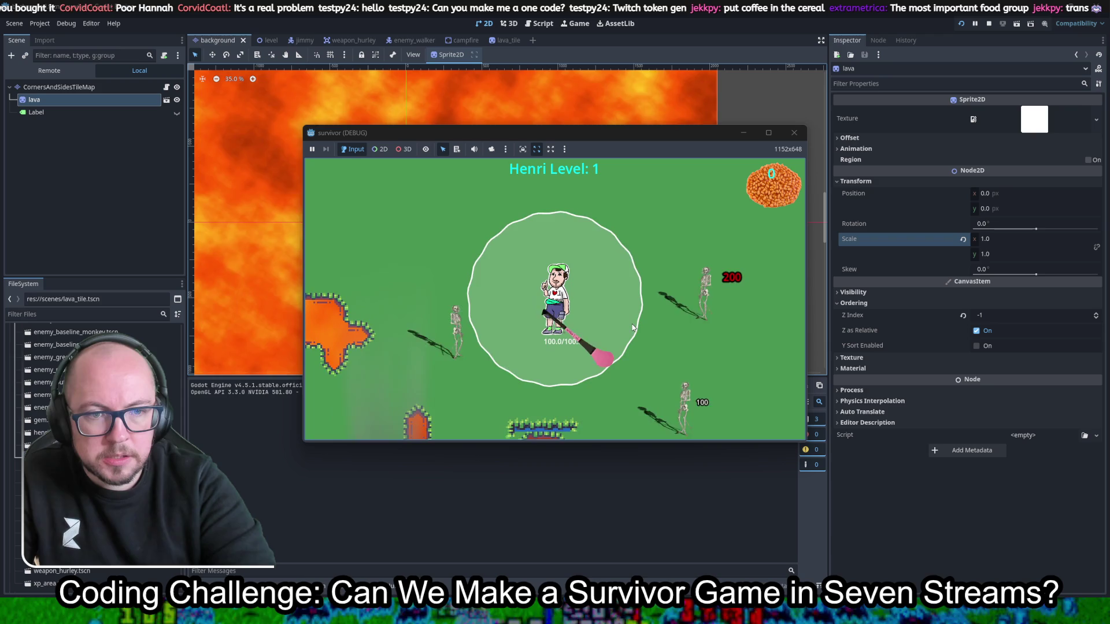
pyautogui.press('w')
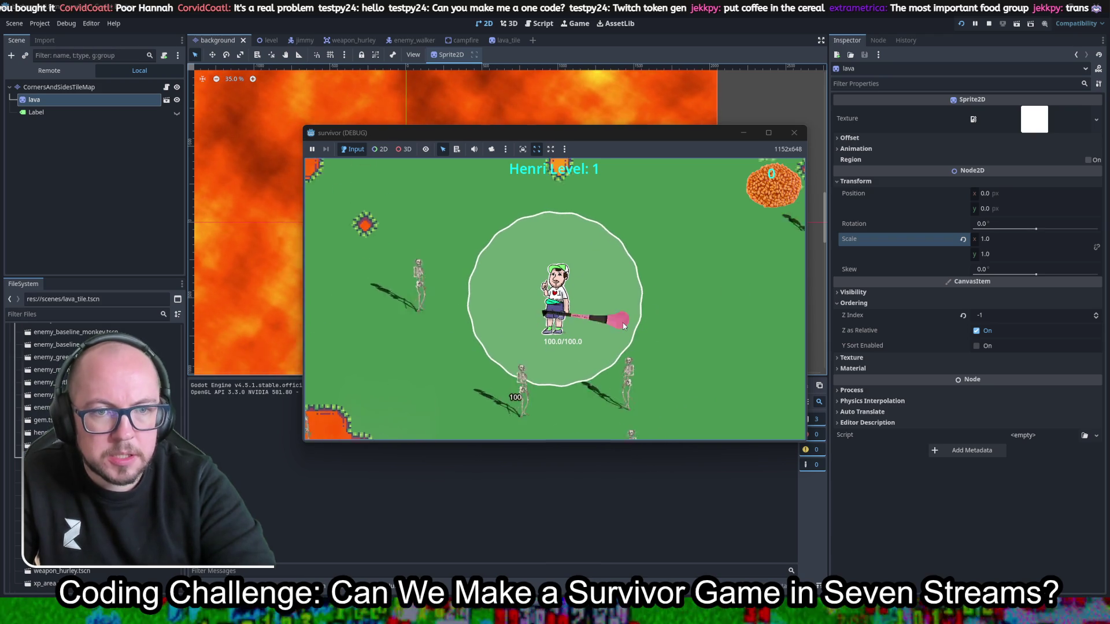
pyautogui.press('w')
pyautogui.press('a')
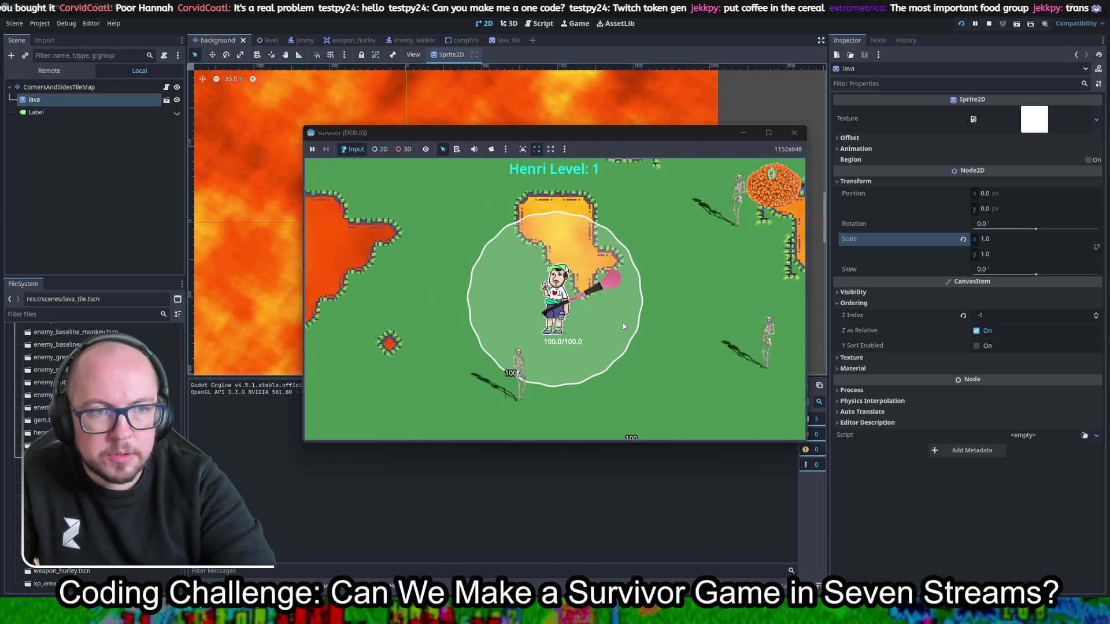
pyautogui.press('s')
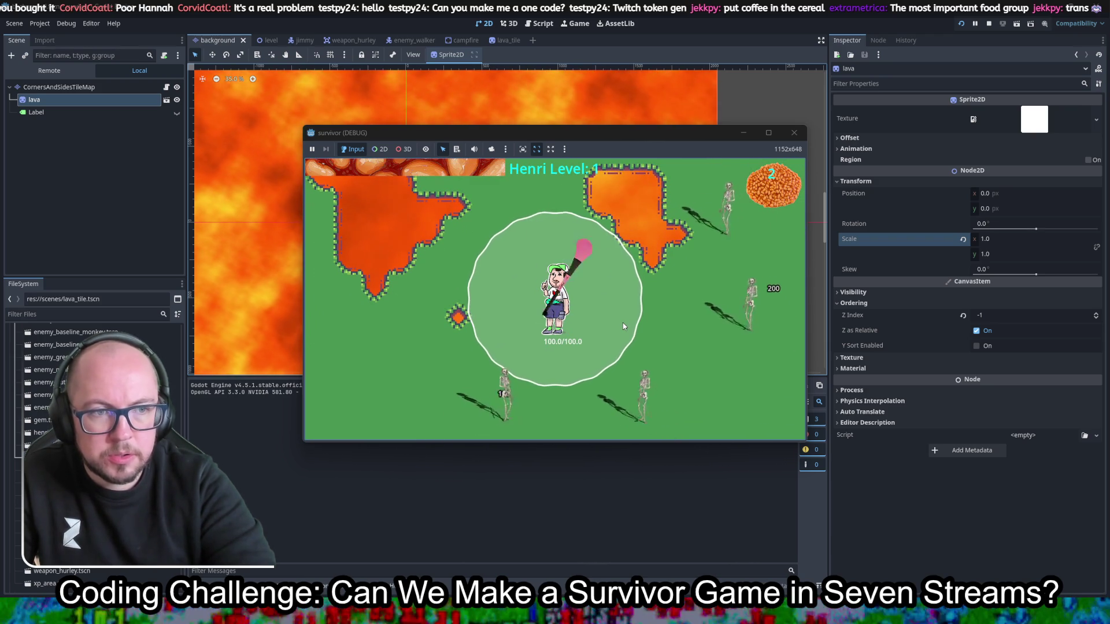
pyautogui.press('w')
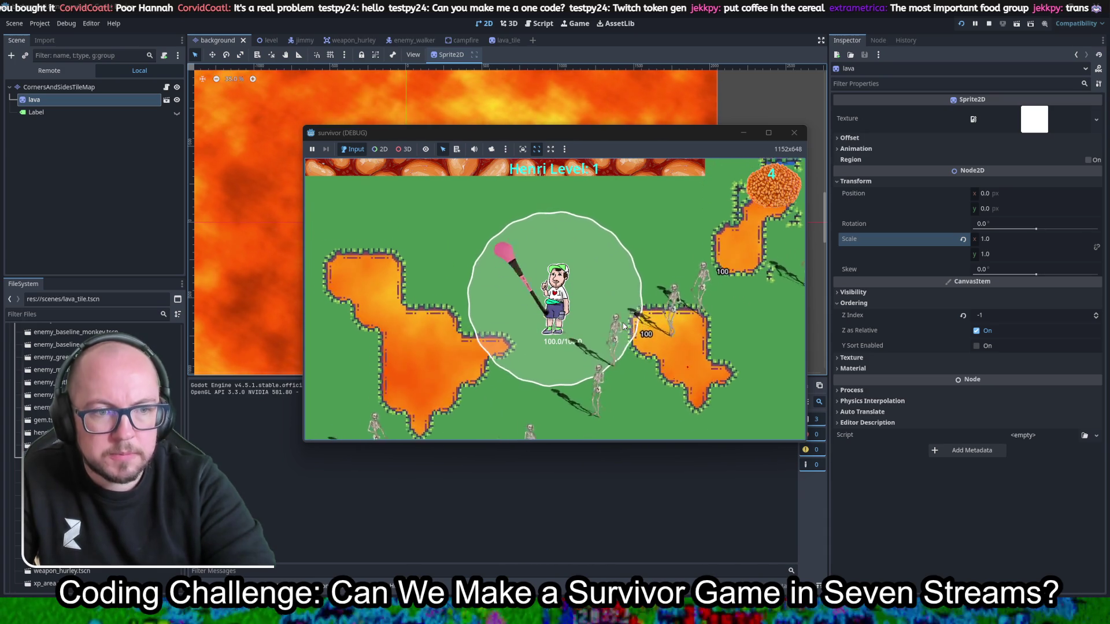
pyautogui.press('w')
pyautogui.press('a')
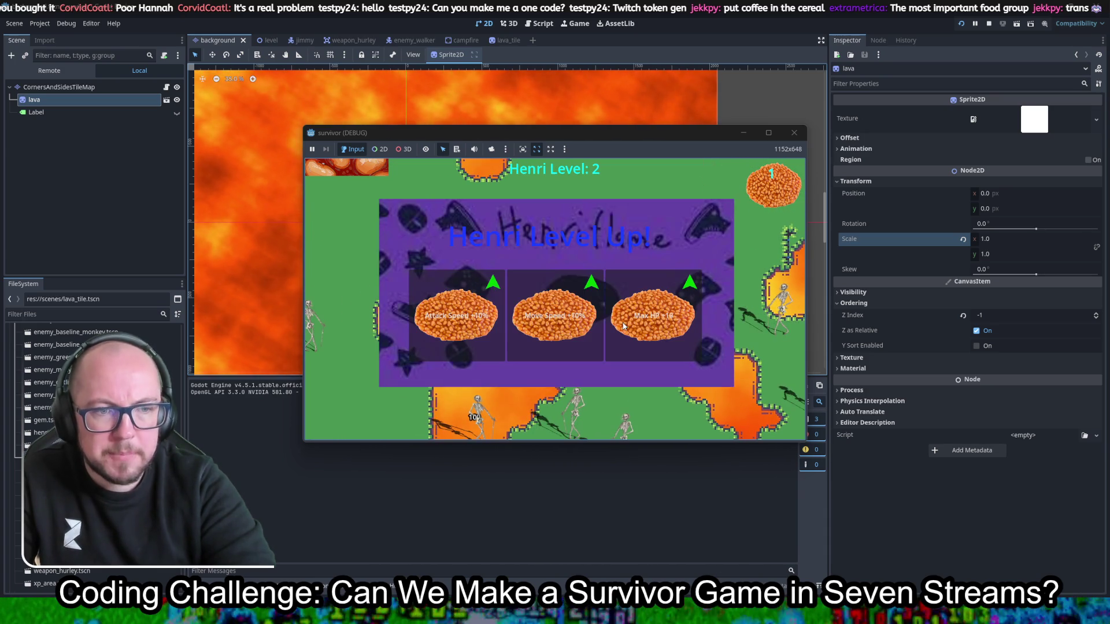
pyautogui.click(460, 317)
pyautogui.press('s')
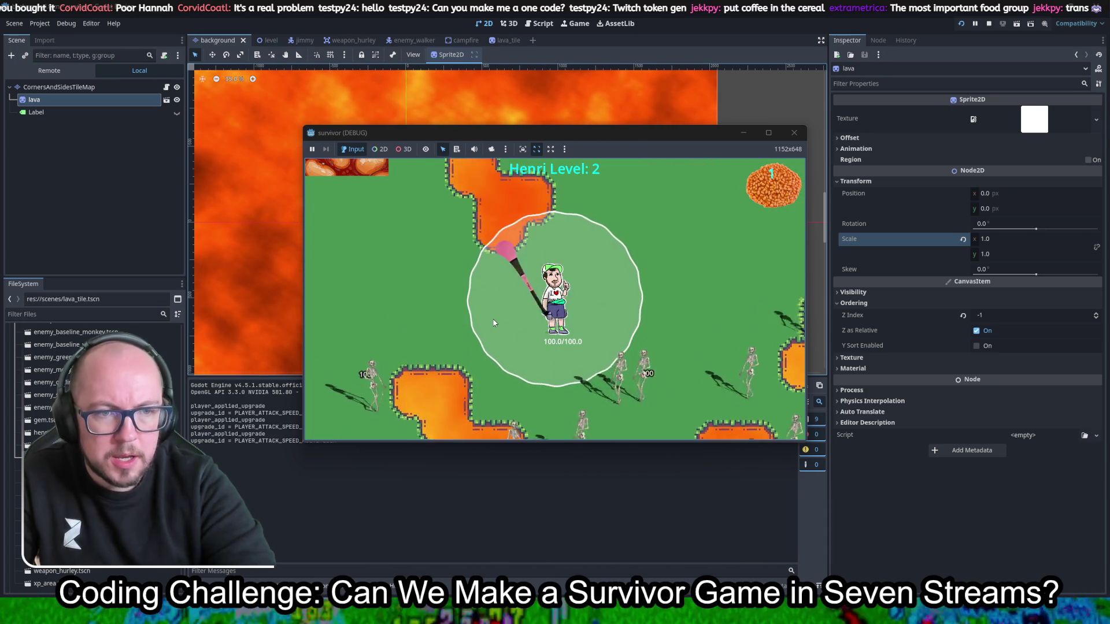
pyautogui.press('w')
pyautogui.press('d')
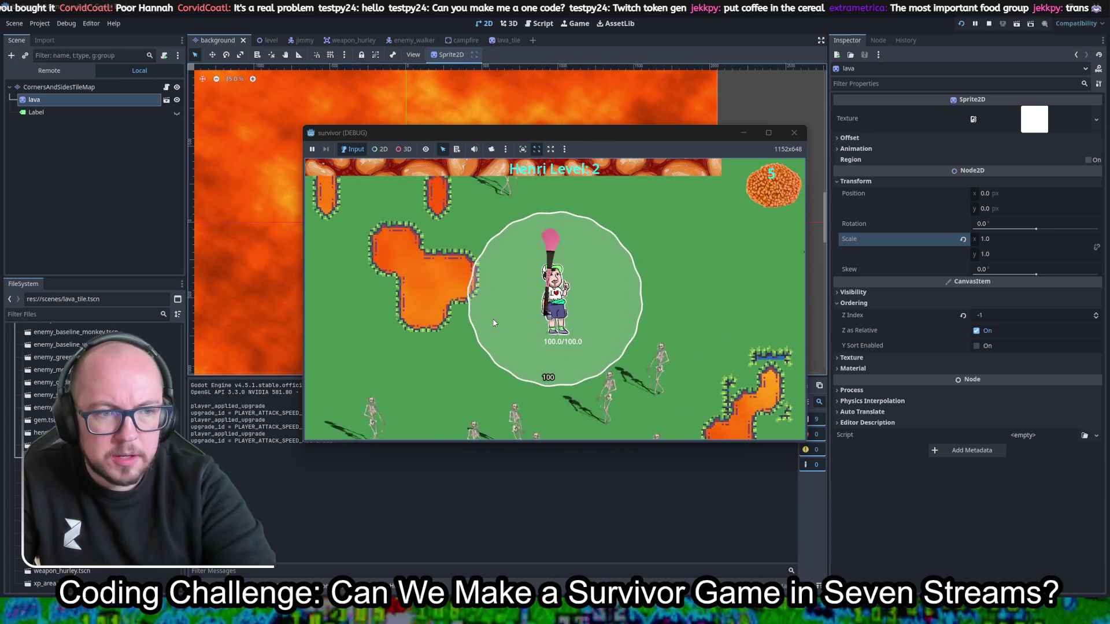
pyautogui.press('s')
pyautogui.press('d')
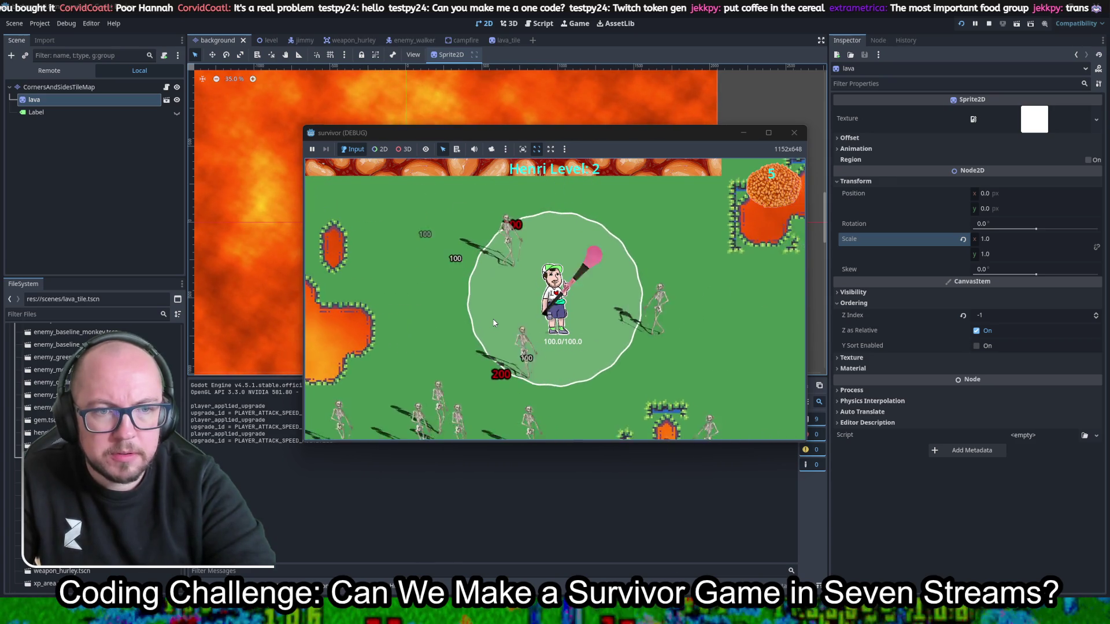
pyautogui.click(461, 327)
pyautogui.press('s')
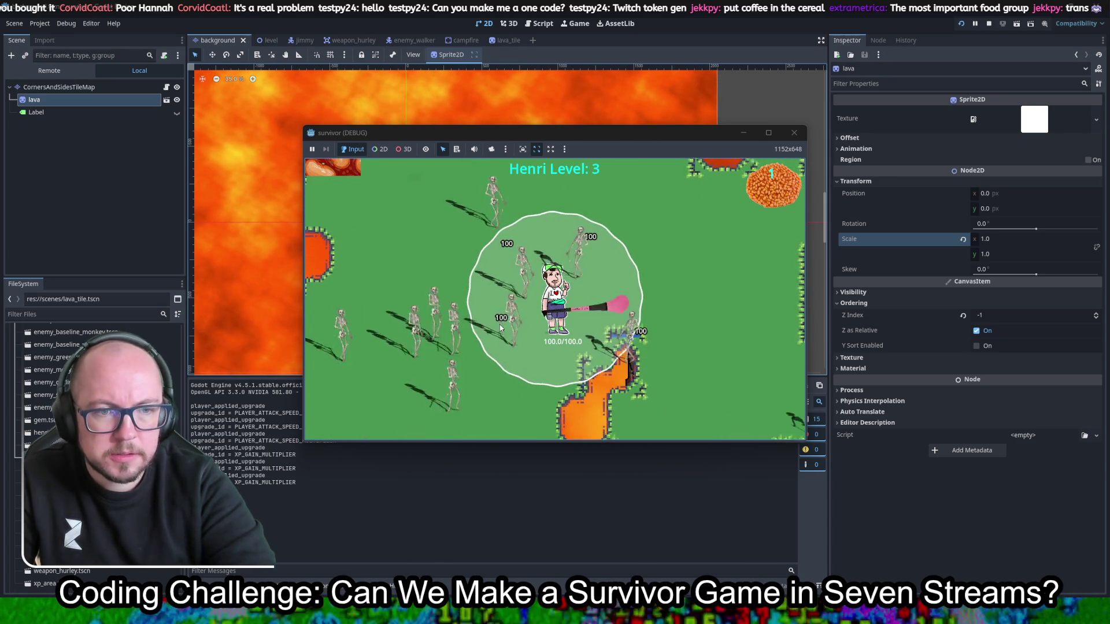
pyautogui.press('s')
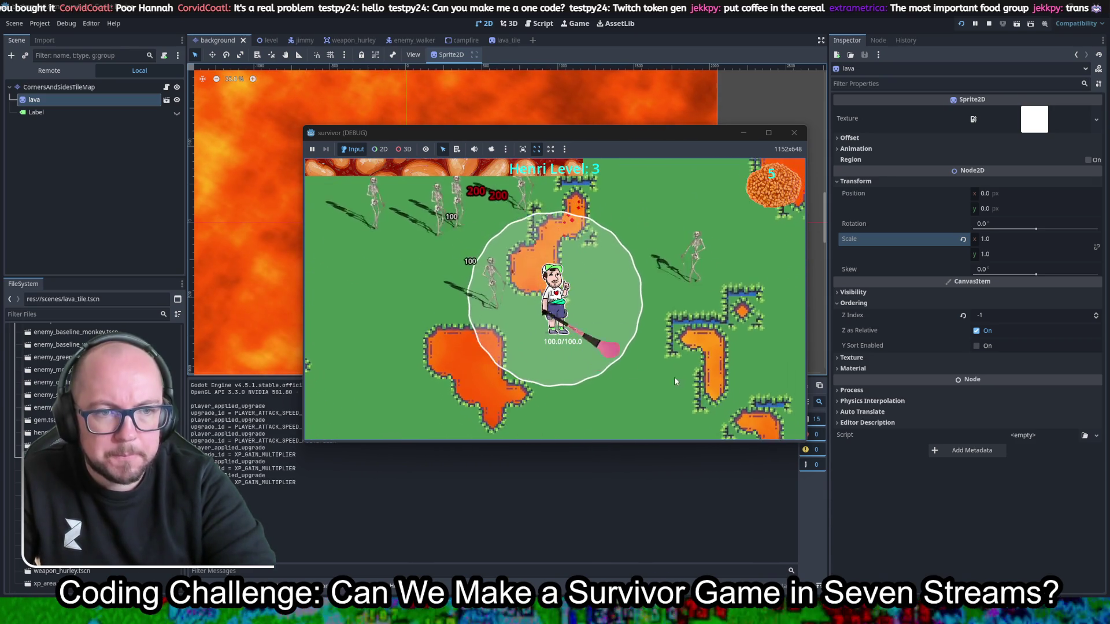
pyautogui.click(457, 335)
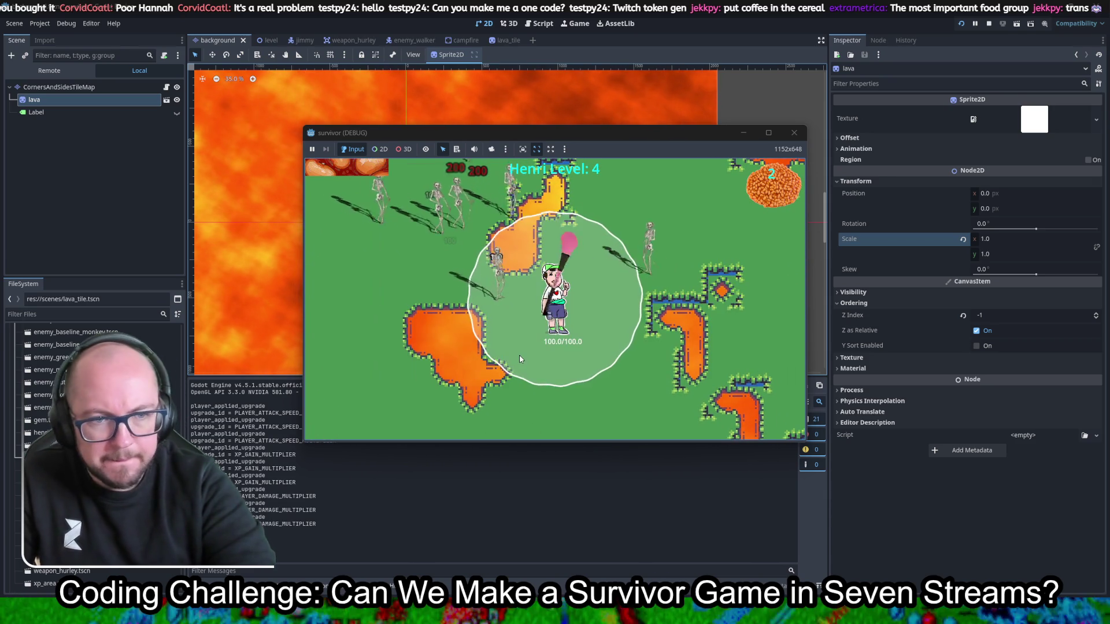
# Step: Keep playing through upgrades at levels 5 to 8 until GAME OVER, then close with F8
pyautogui.press('s')
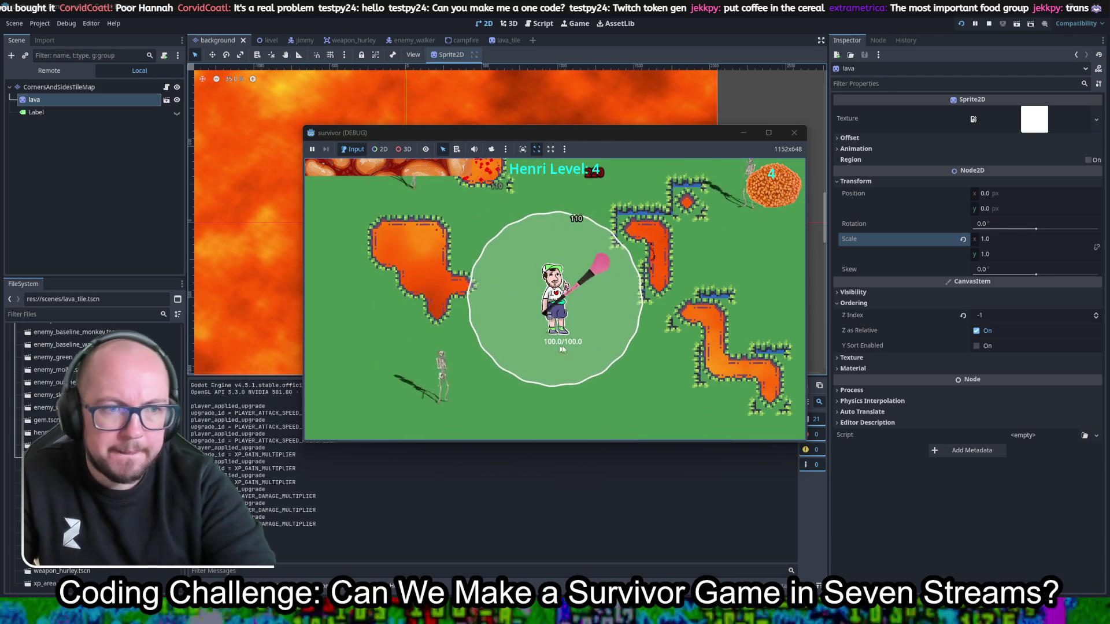
pyautogui.press('s')
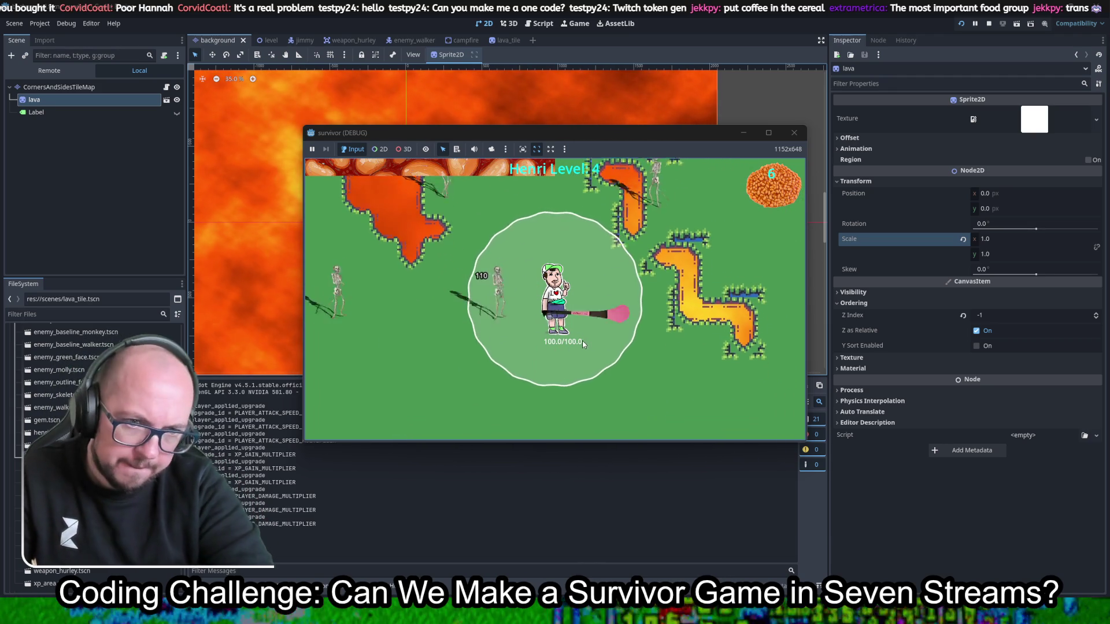
pyautogui.press('w')
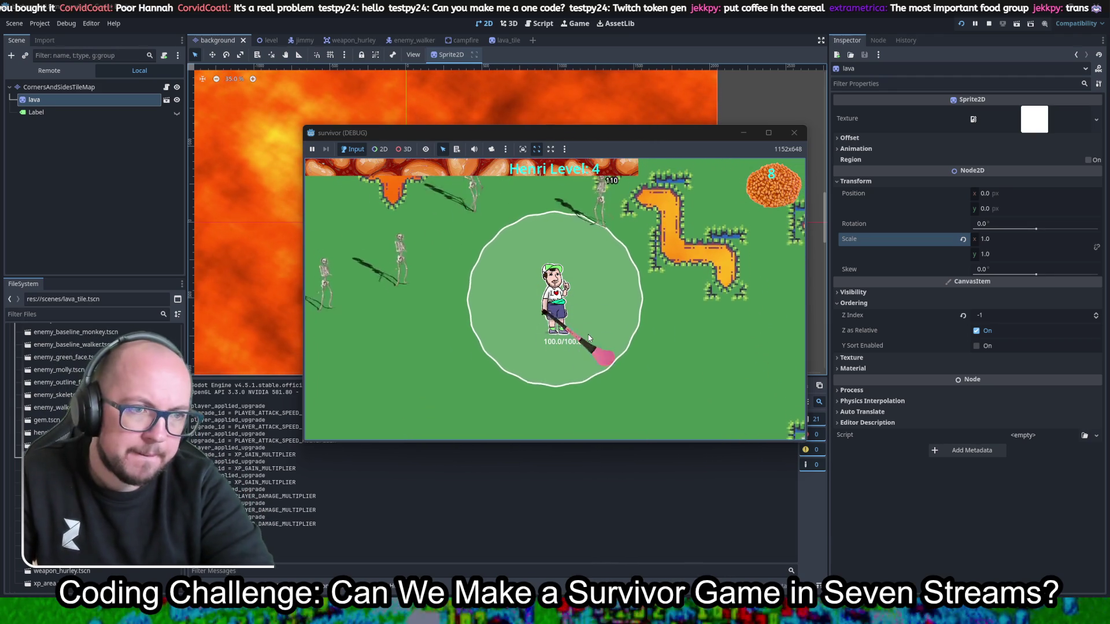
pyautogui.press('s')
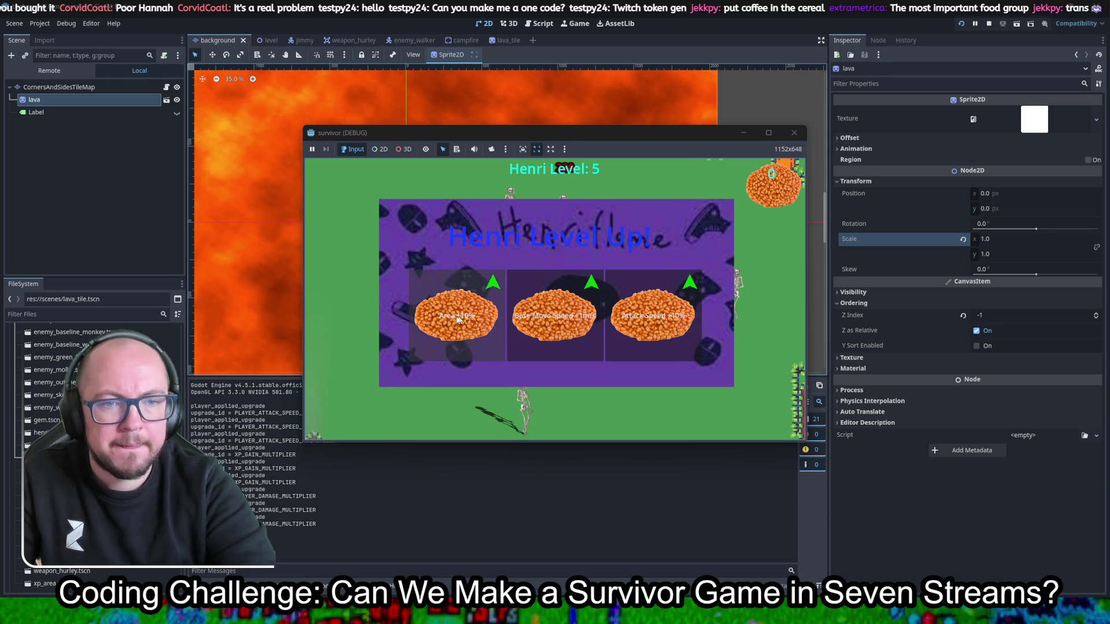
pyautogui.click(586, 332)
pyautogui.press('a')
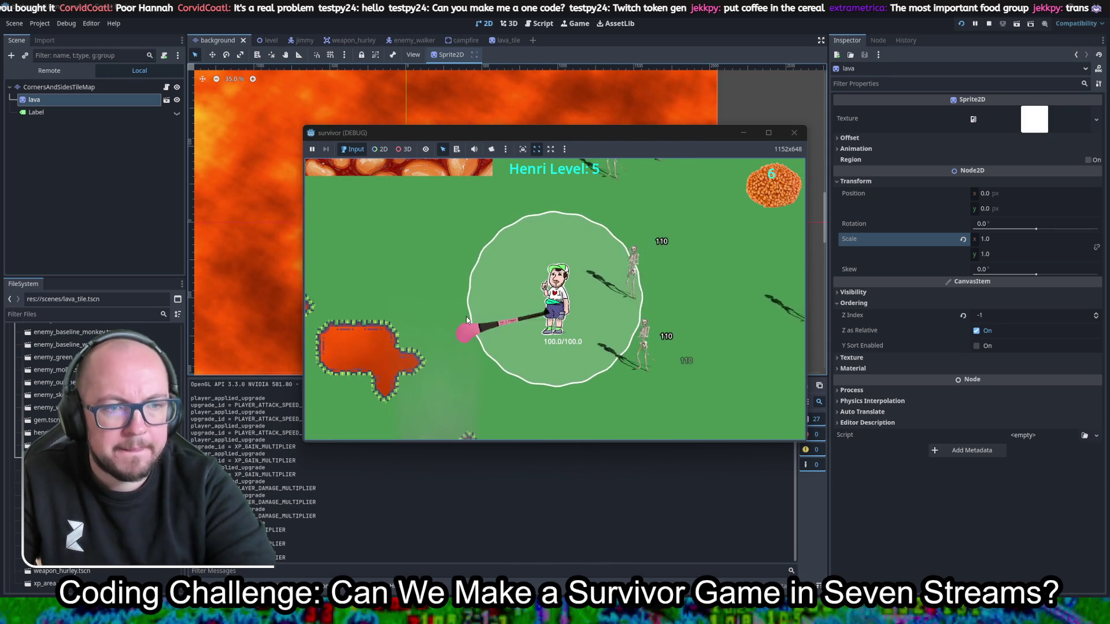
pyautogui.press('w')
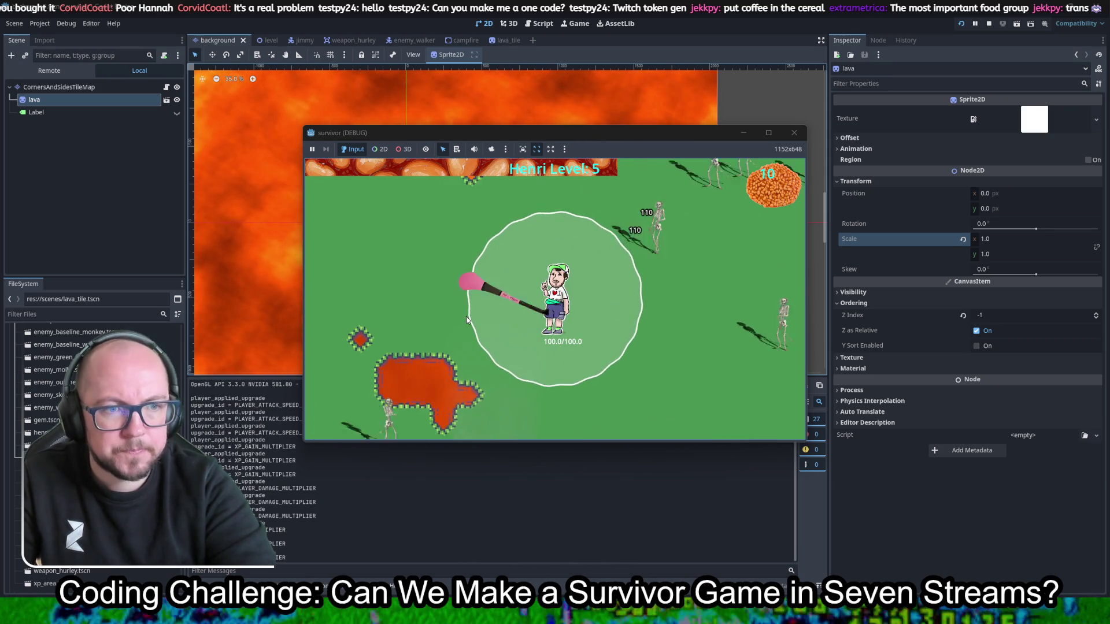
pyautogui.press('a')
pyautogui.press('w')
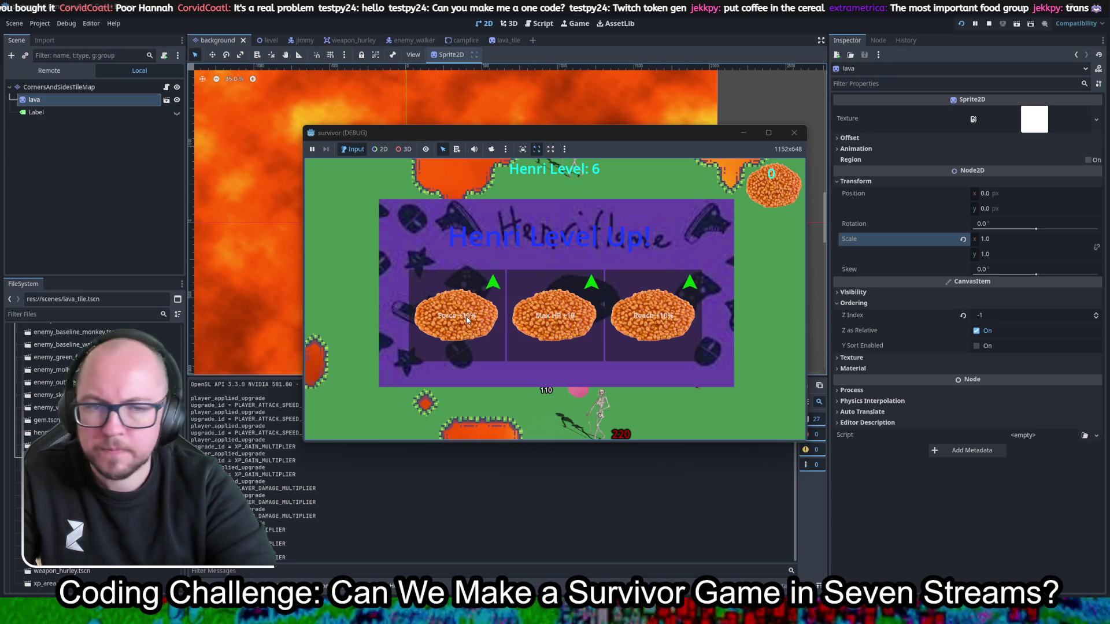
pyautogui.click(465, 317)
pyautogui.press('w')
pyautogui.press('a')
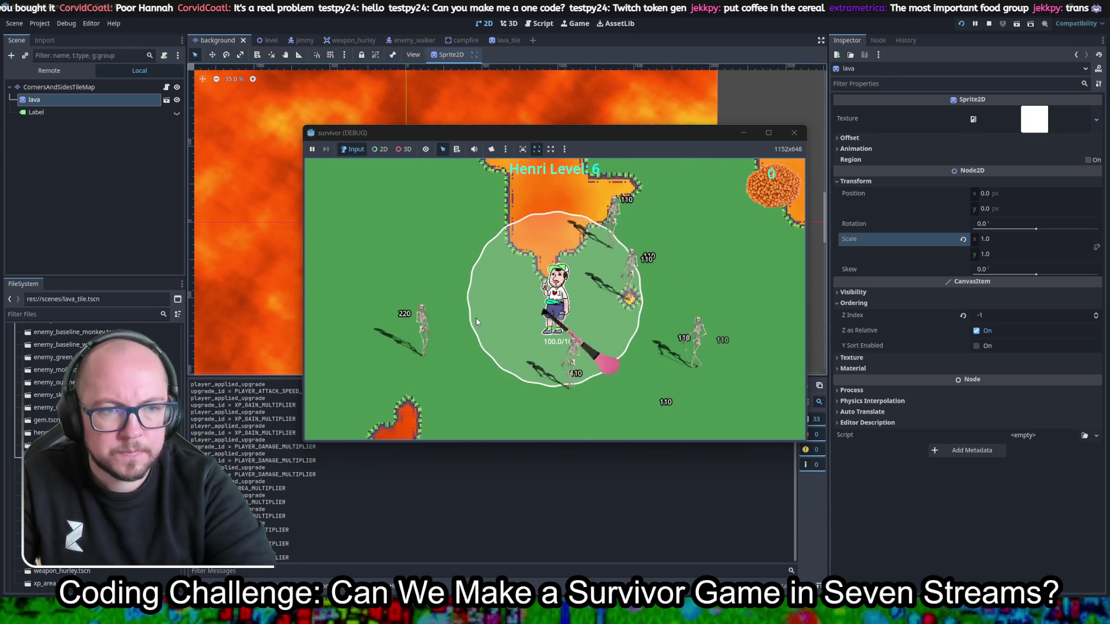
pyautogui.press('w')
pyautogui.press('a')
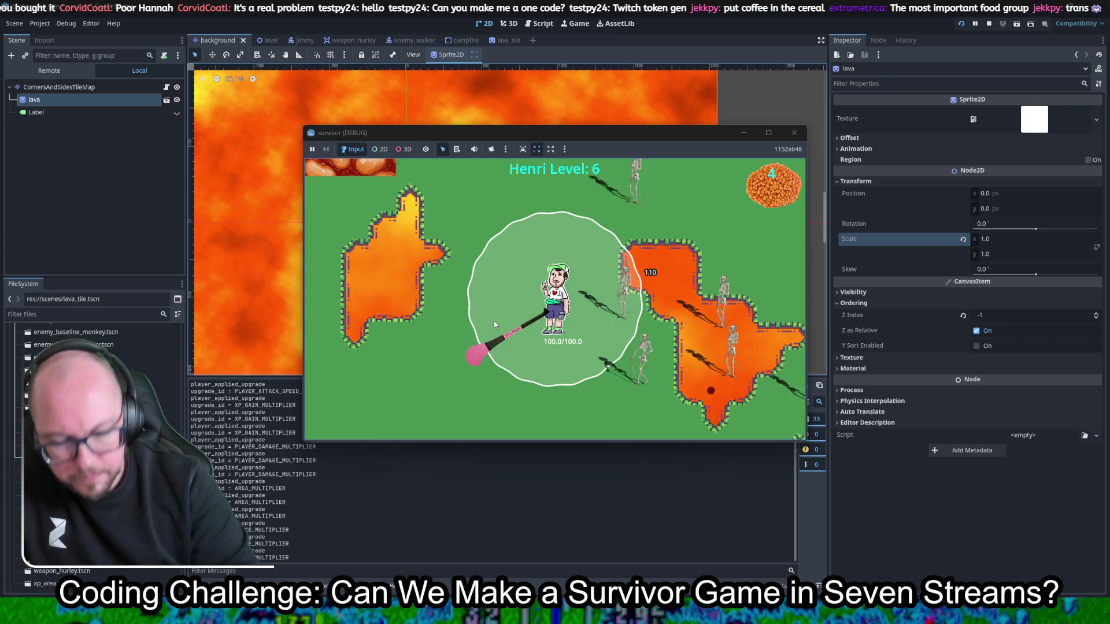
pyautogui.press('w')
pyautogui.press('a')
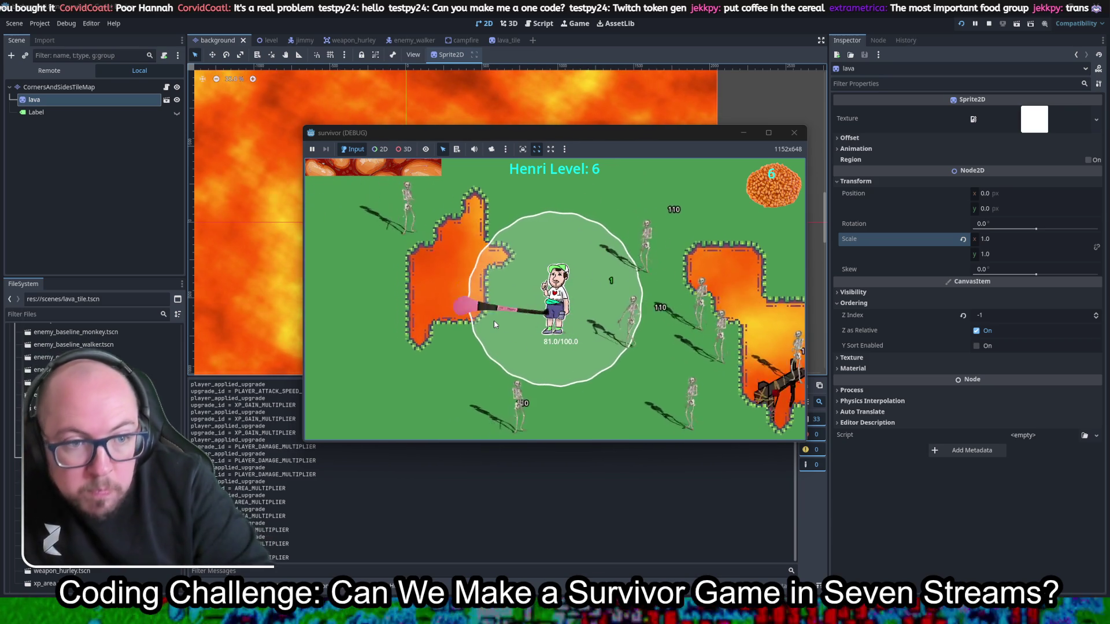
pyautogui.press('d')
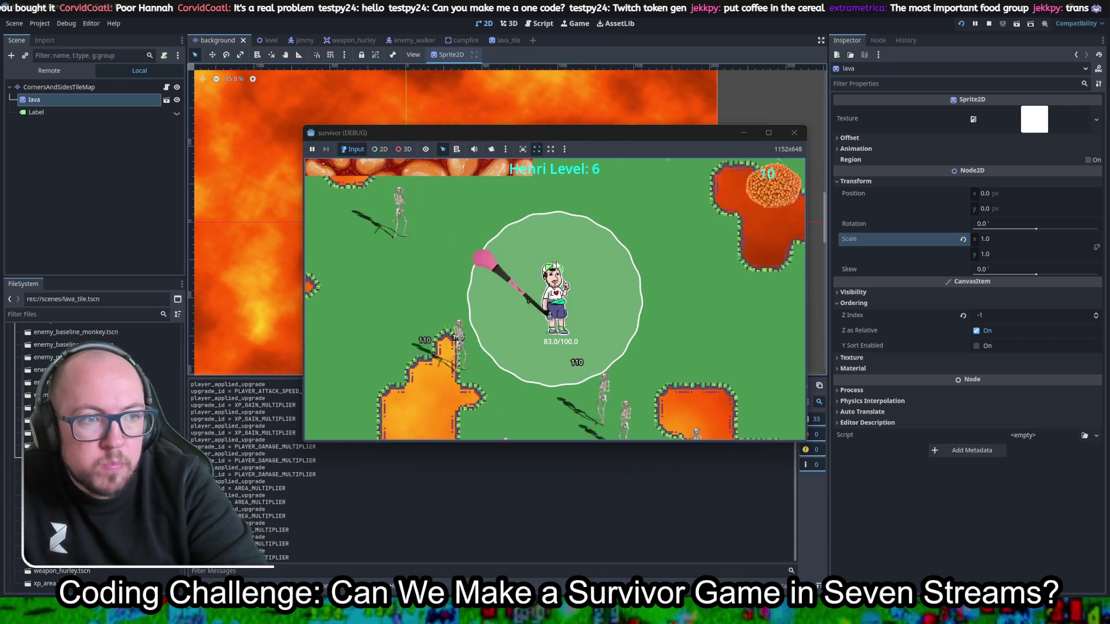
pyautogui.press('d')
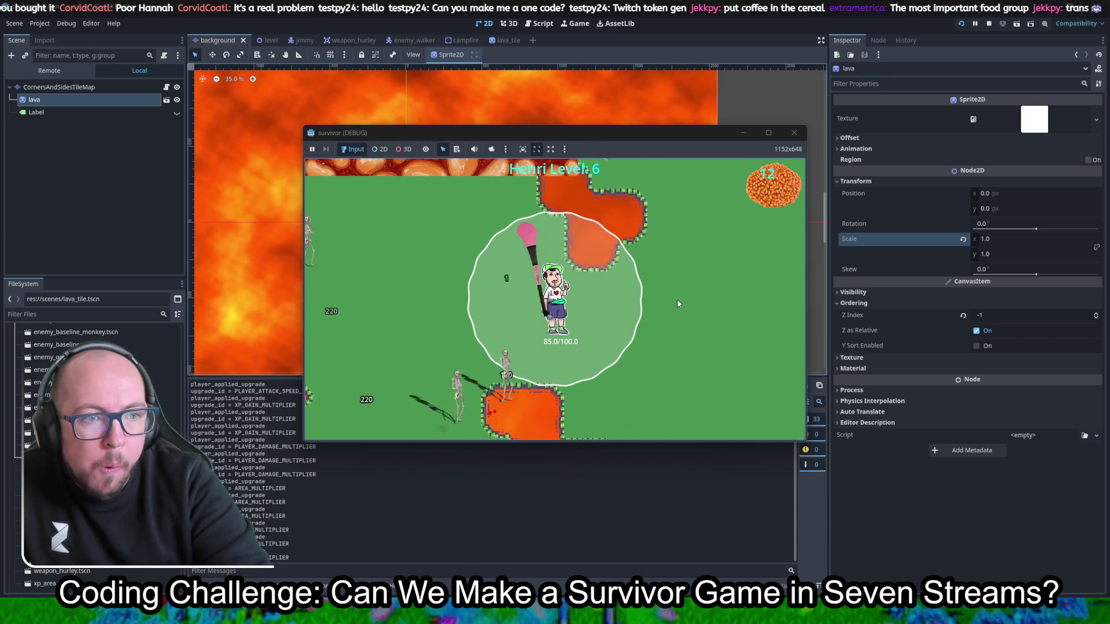
pyautogui.press('s')
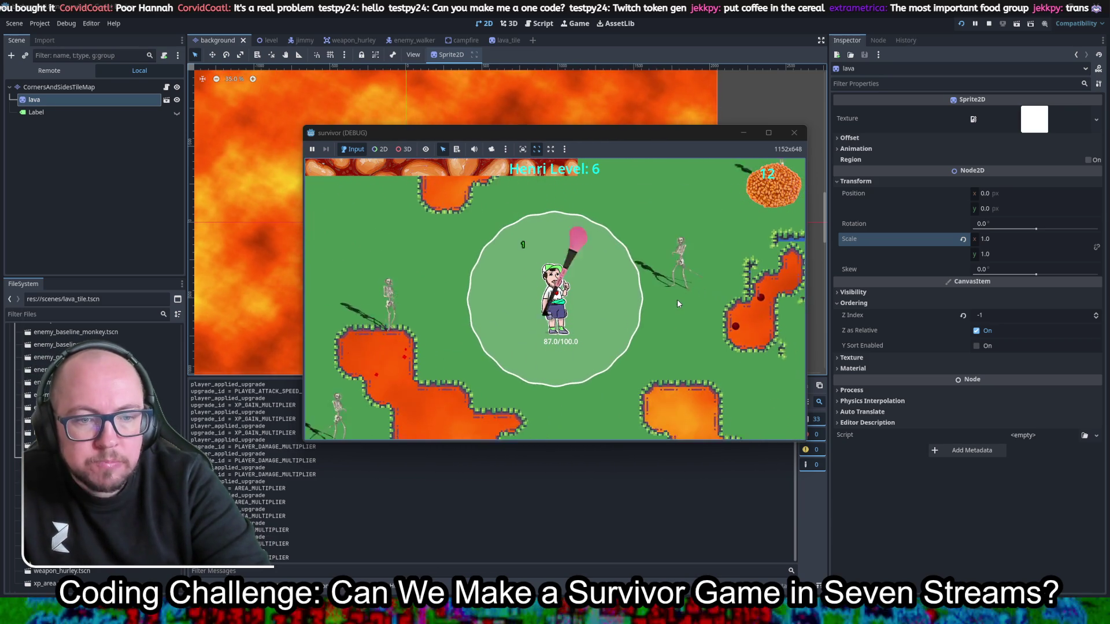
pyautogui.press('s')
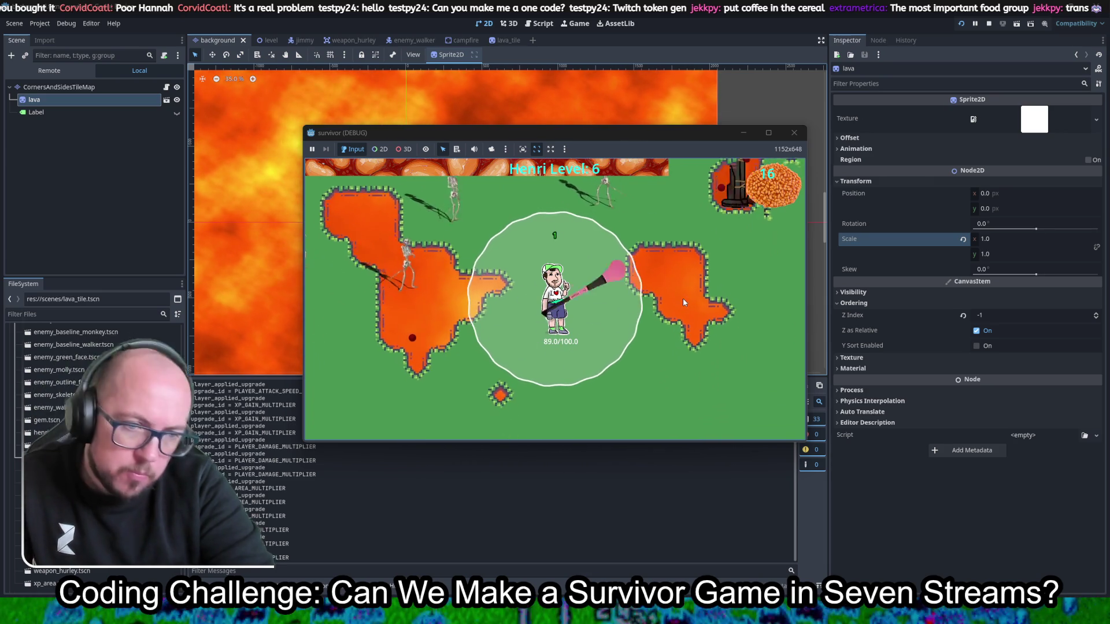
pyautogui.press('d')
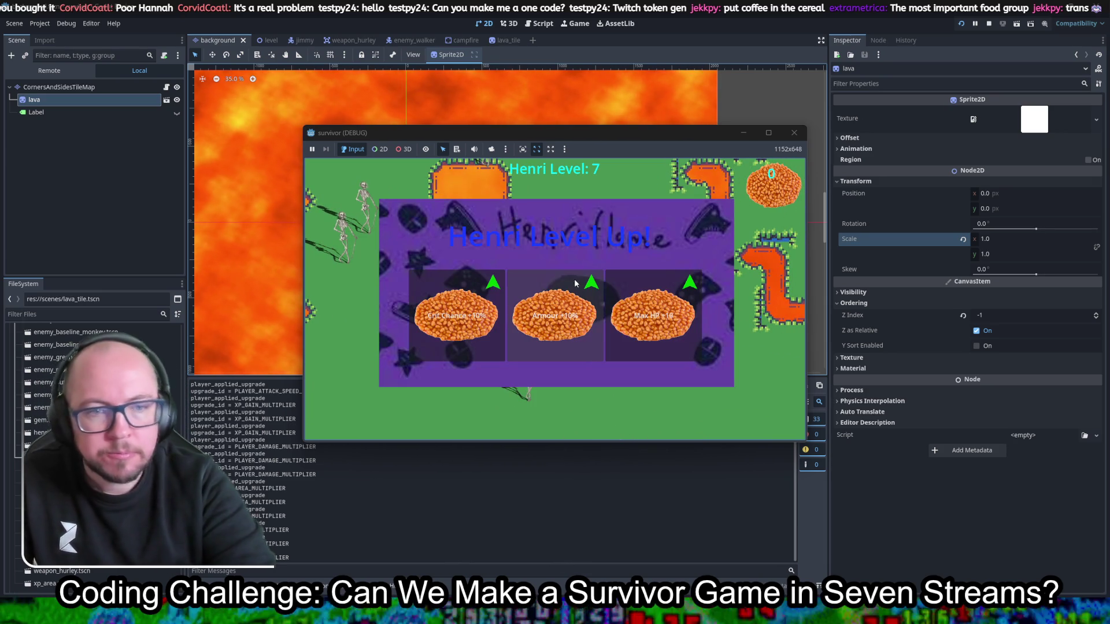
pyautogui.click(570, 309)
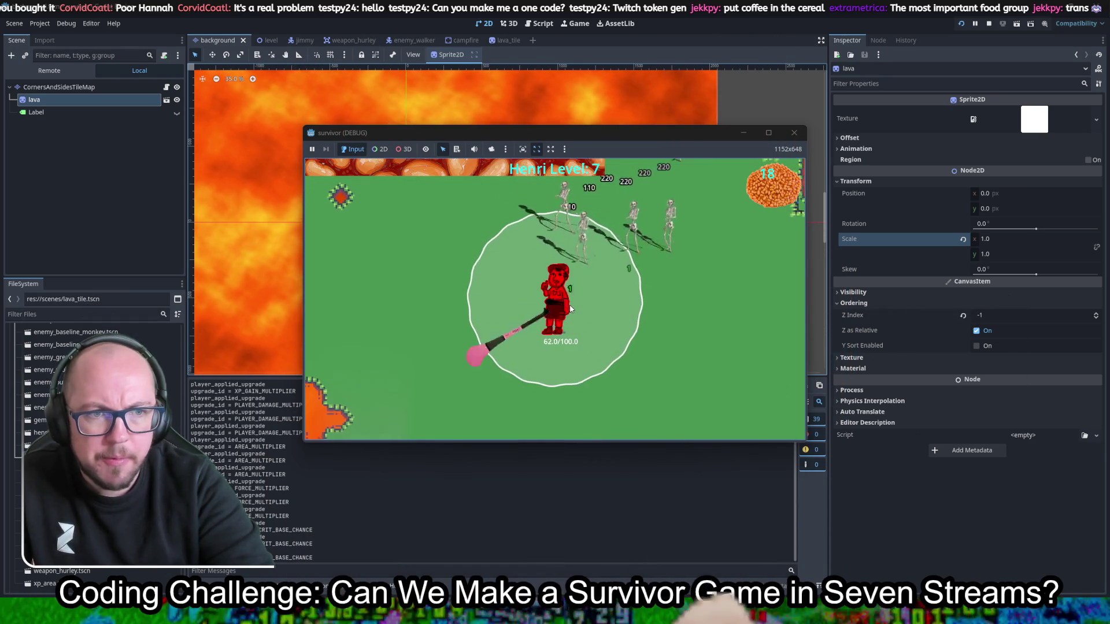
pyautogui.press('a')
pyautogui.press('s')
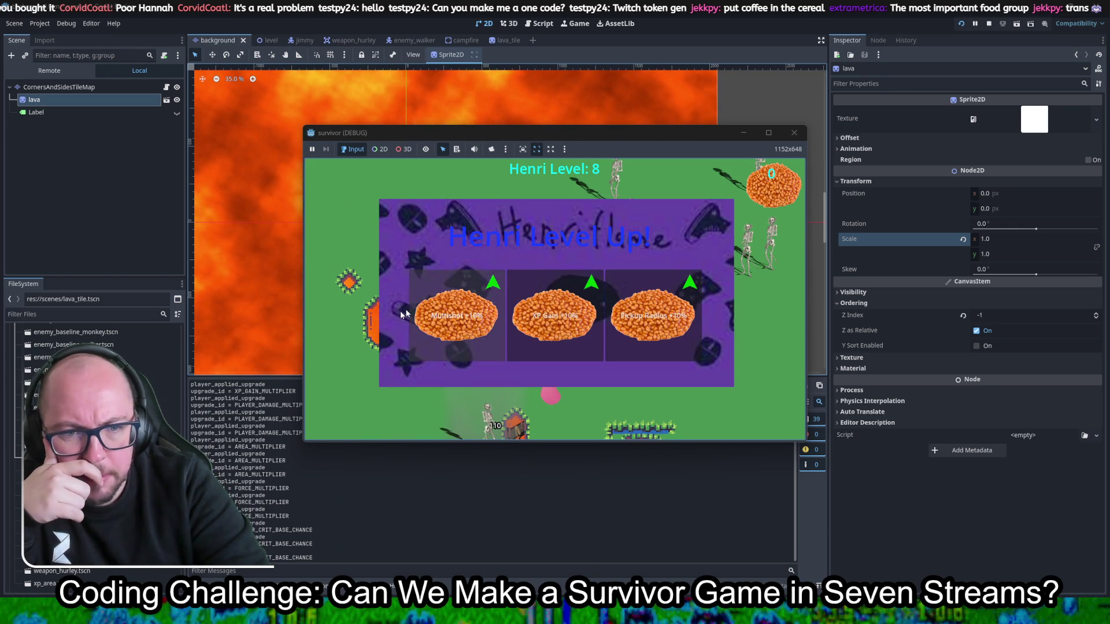
pyautogui.click(456, 330)
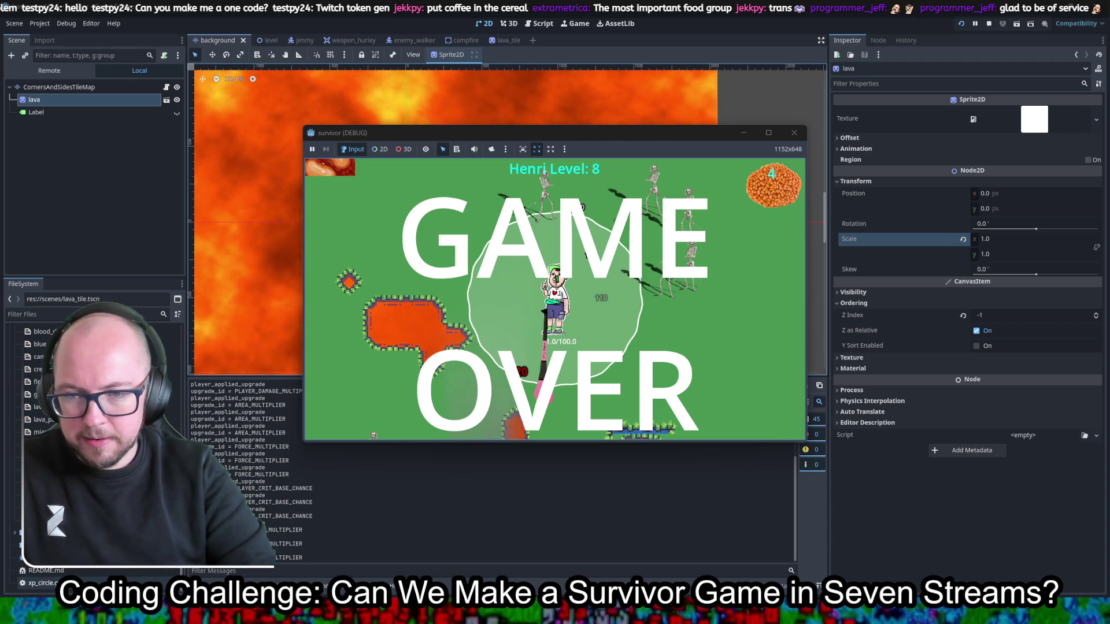
pyautogui.scroll(-5, 92, 451)
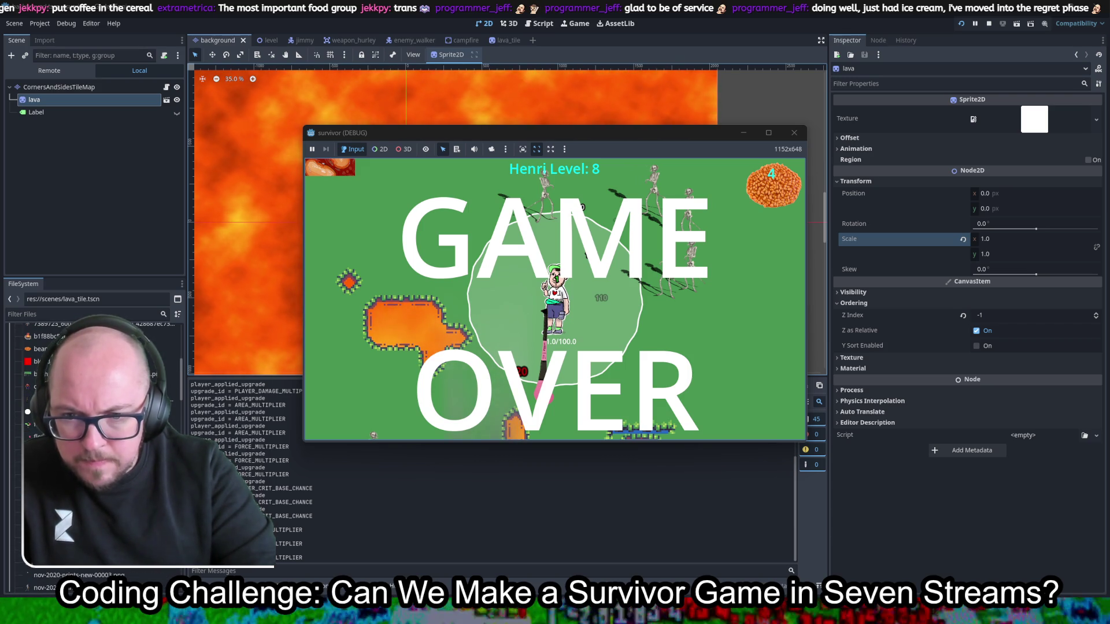
pyautogui.press('F8')
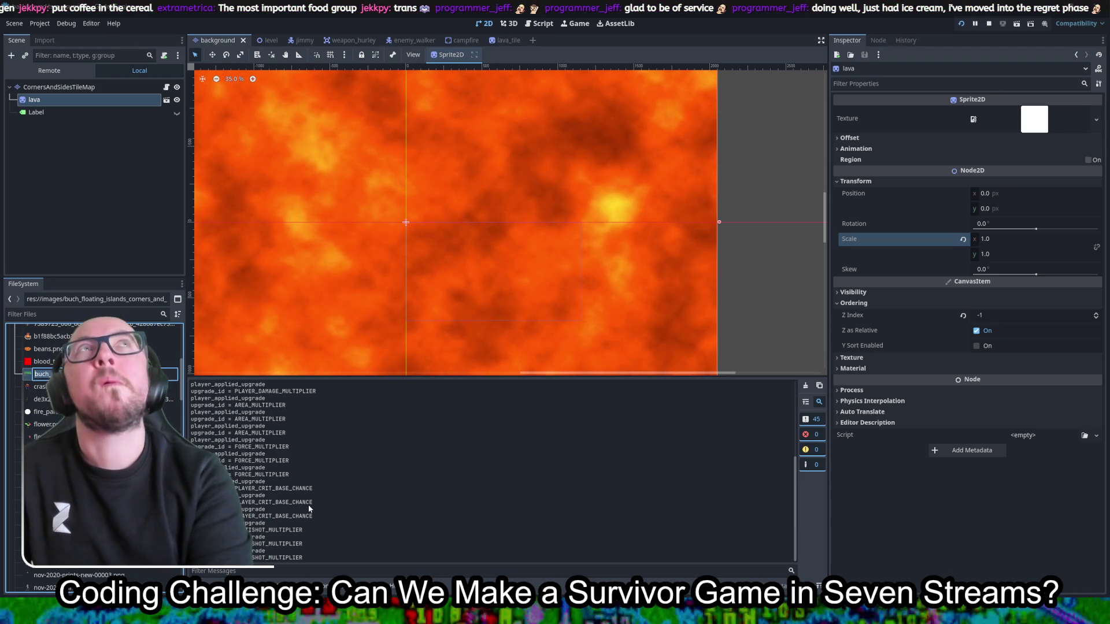
# Step: Rename the tileset image to tilemap_transparent.png and open the lava sprite's ShaderMaterial
pyautogui.write('tilem')
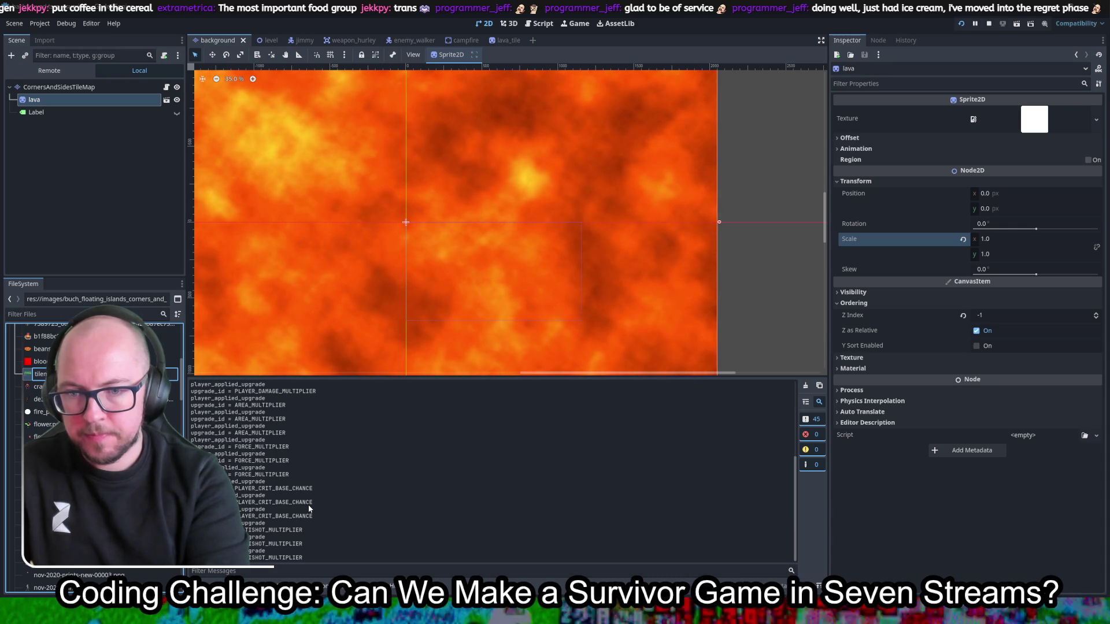
pyautogui.press('Return')
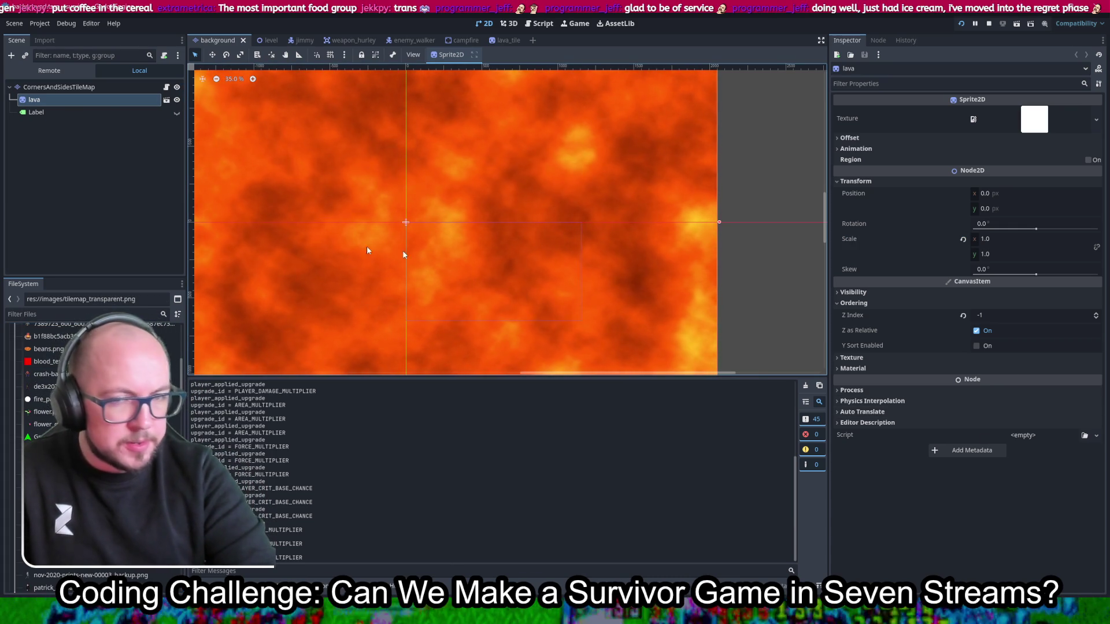
pyautogui.click(879, 367)
pyautogui.click(1036, 382)
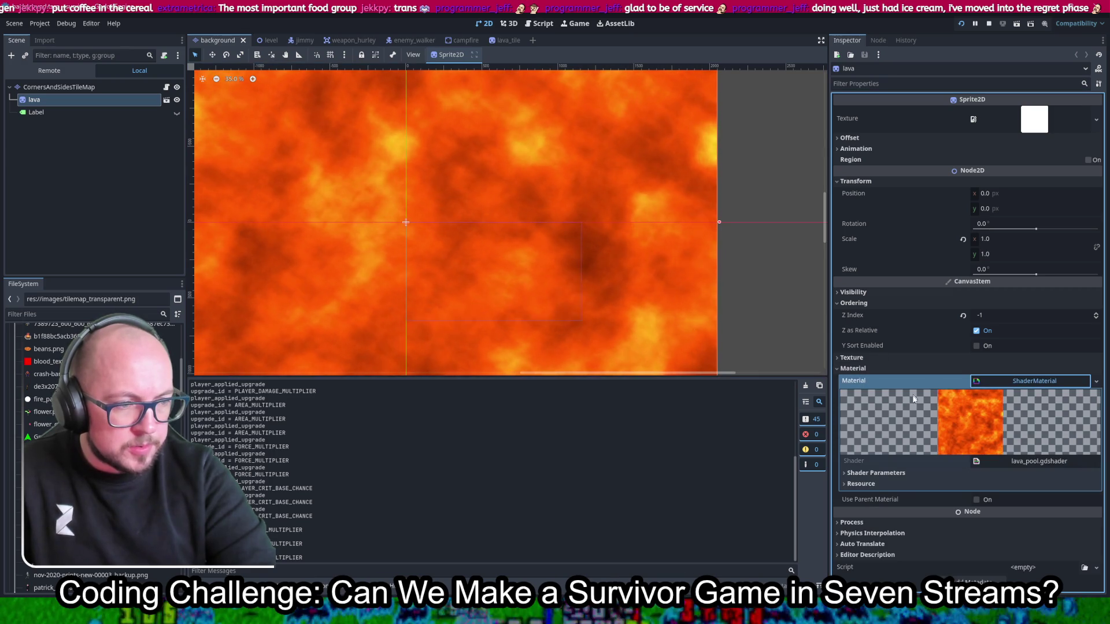
# Step: Review the lava shader's colour parameters, then switch to the lava_tile scene
pyautogui.click(876, 472)
pyautogui.scroll(-4, 948, 375)
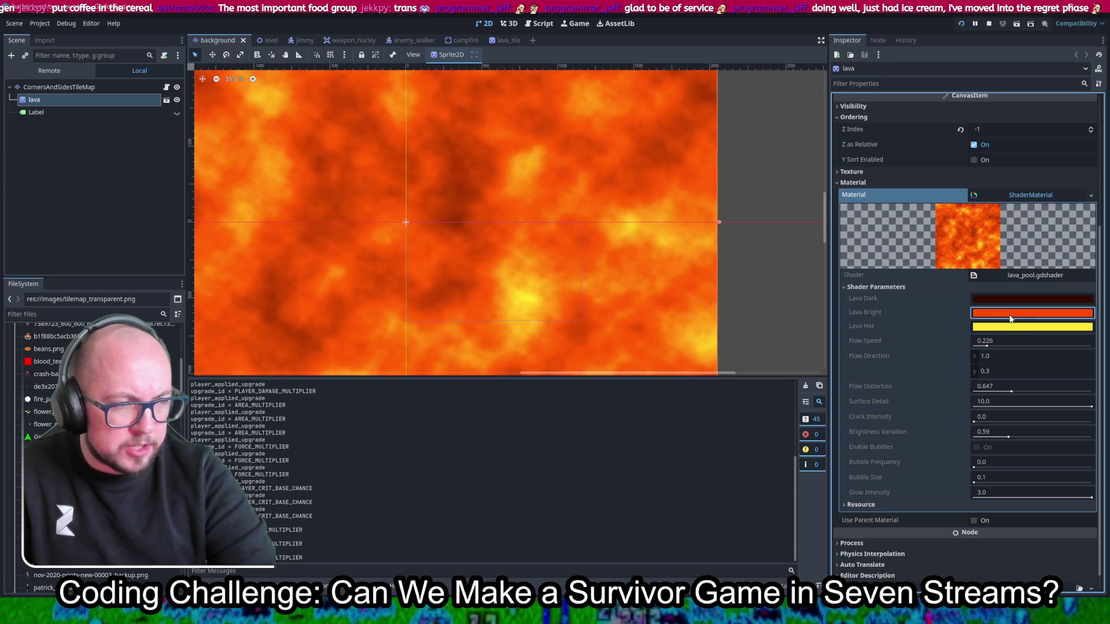
pyautogui.moveTo(1021, 328)
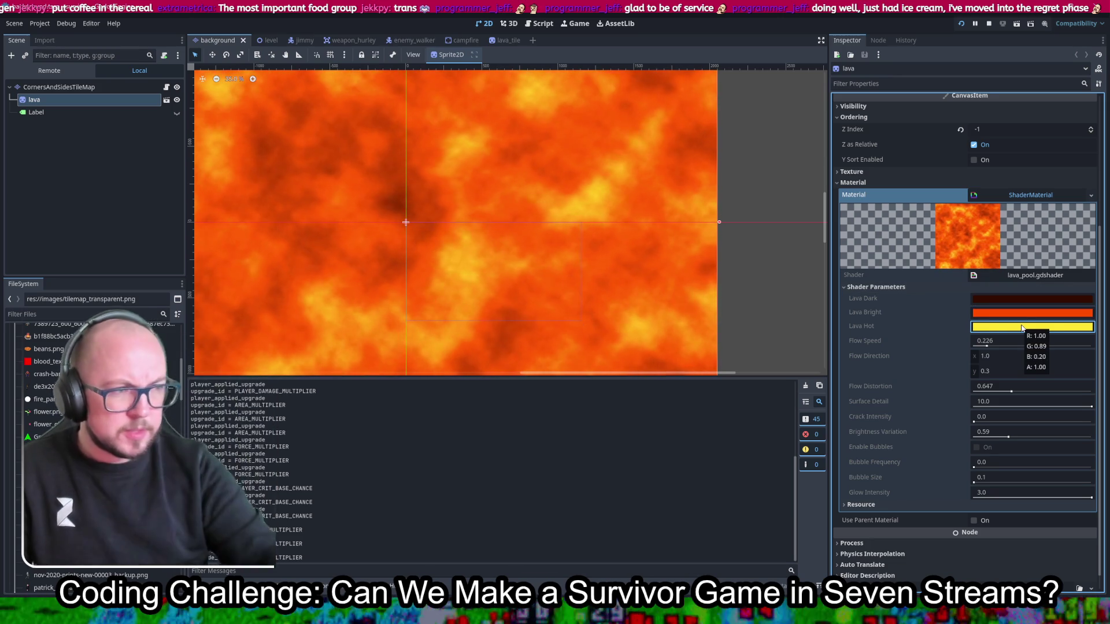
pyautogui.click(166, 102)
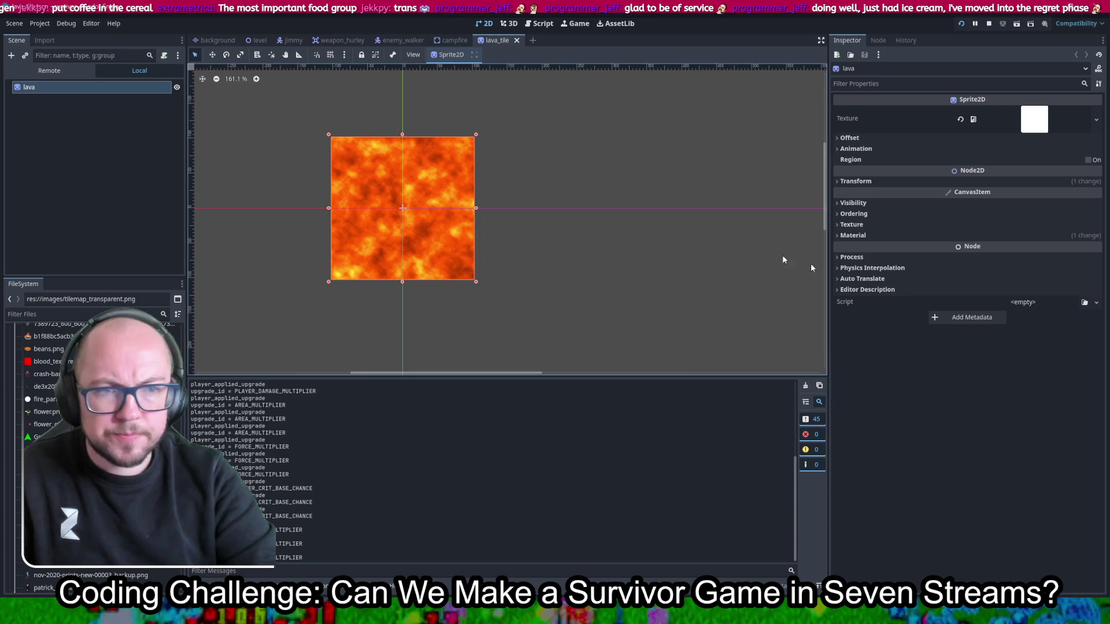
# Step: Set the shader's Lava Dark colour to a dark green
pyautogui.click(927, 236)
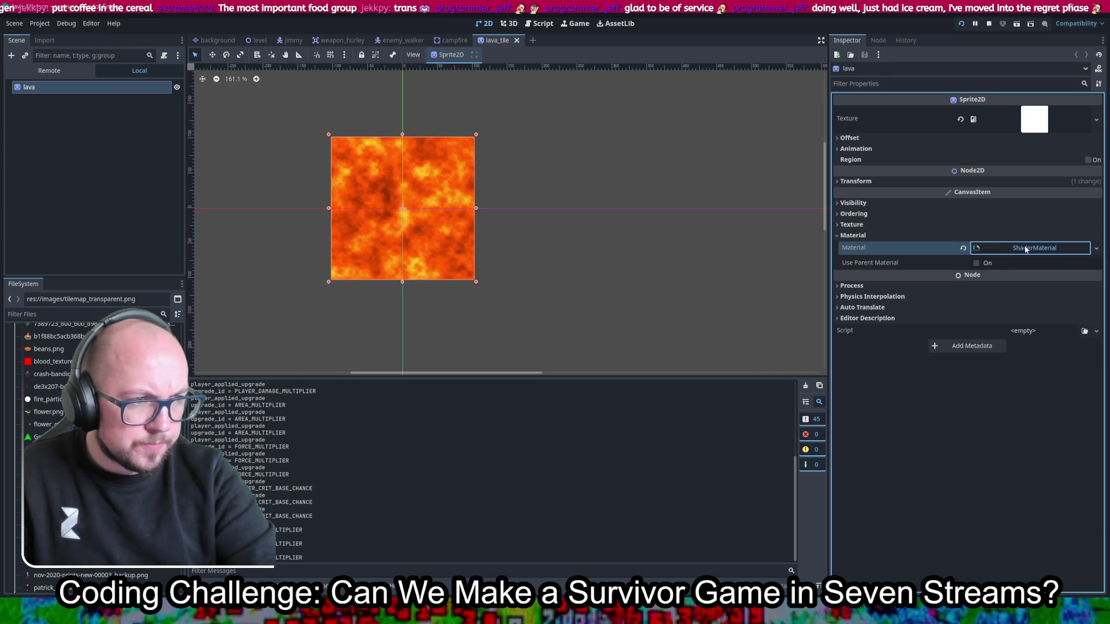
pyautogui.click(1024, 247)
pyautogui.click(1020, 353)
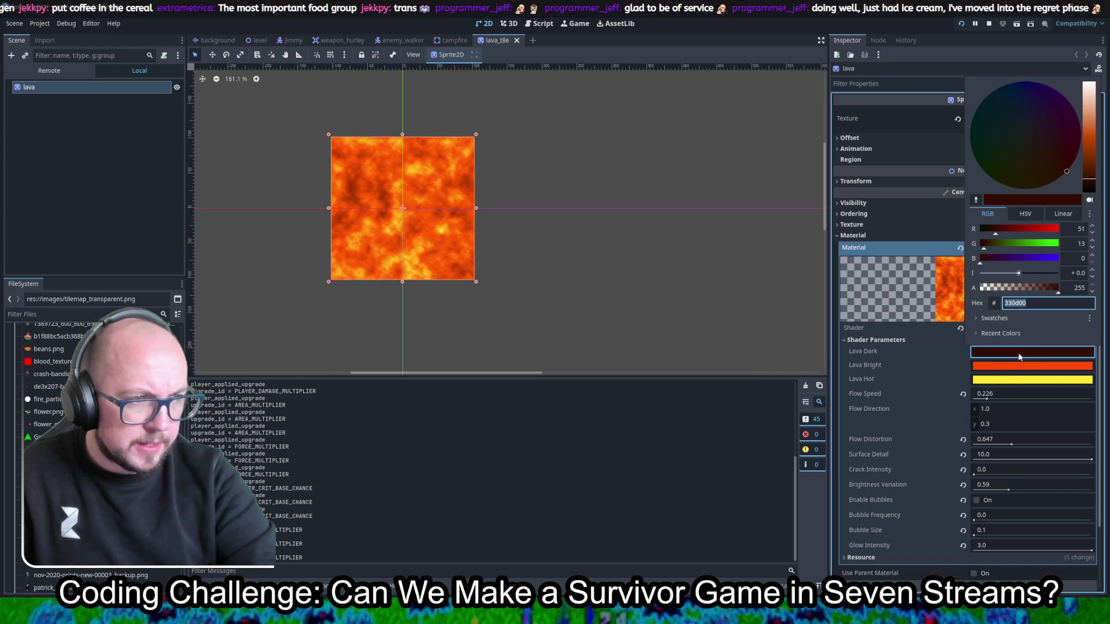
pyautogui.moveTo(994, 251); pyautogui.dragTo(1063, 251)
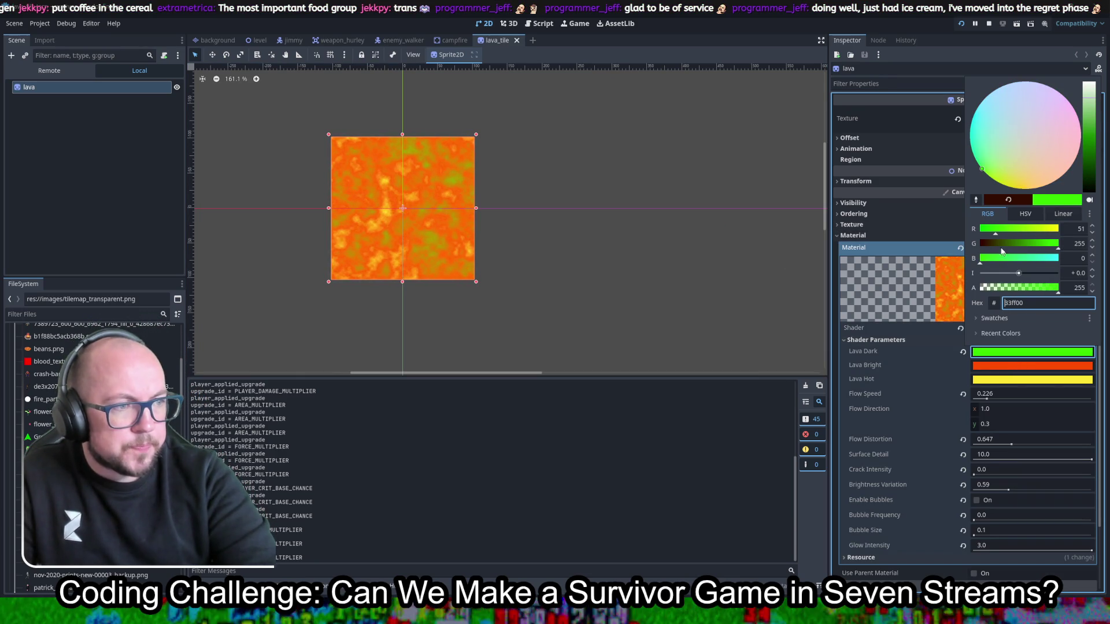
pyautogui.moveTo(1085, 108)
pyautogui.mouseDown()
pyautogui.moveTo(1091, 168)
pyautogui.moveTo(1097, 153)
pyautogui.mouseUp()
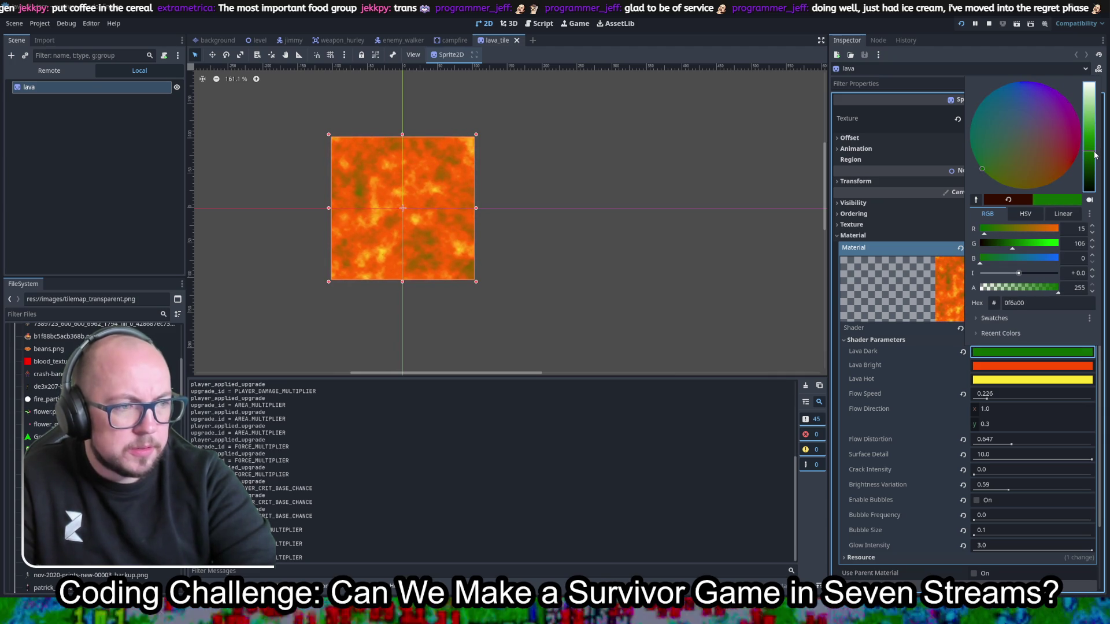
pyautogui.click(1013, 366)
# Step: Set the Lava Bright colour to a bright green
pyautogui.click(1031, 375)
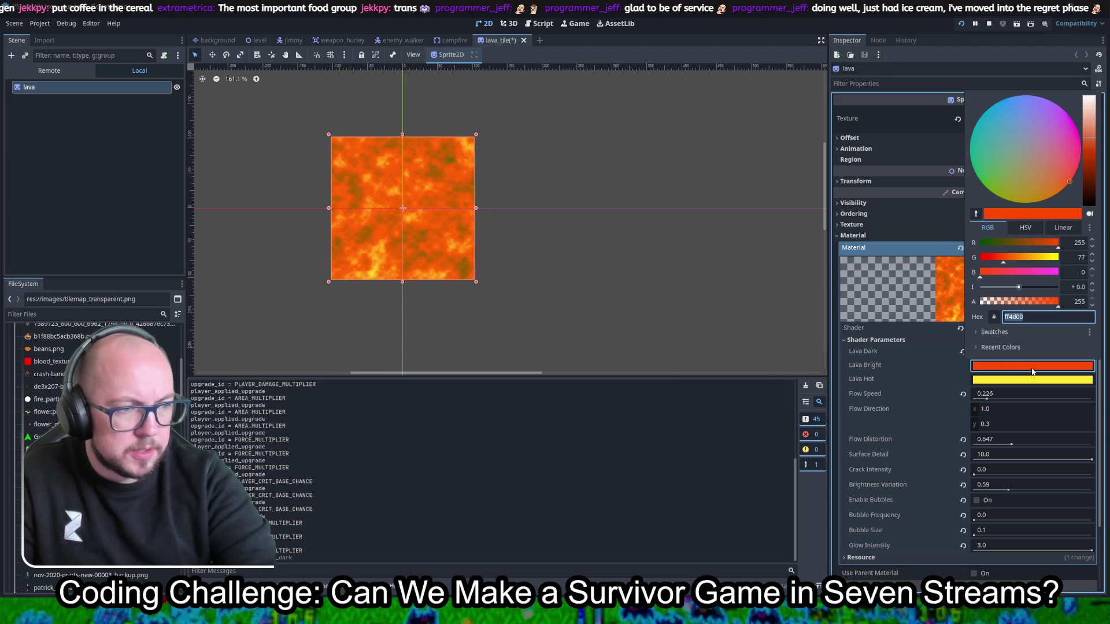
pyautogui.moveTo(988, 182); pyautogui.dragTo(971, 200)
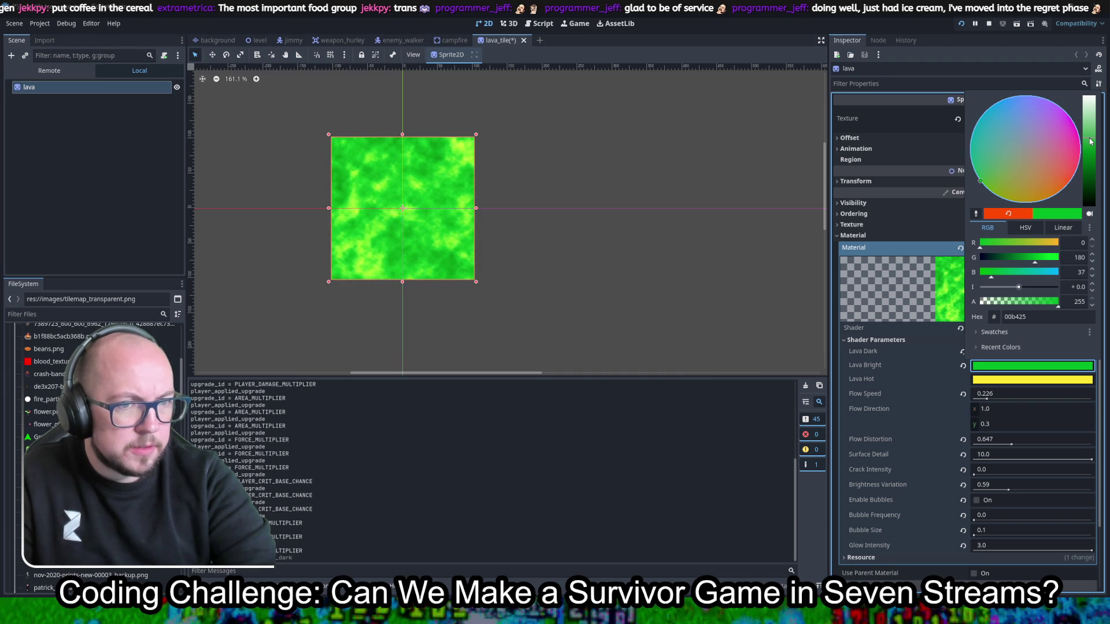
pyautogui.moveTo(1089, 146)
pyautogui.mouseDown()
pyautogui.moveTo(1087, 113)
pyautogui.moveTo(1082, 125)
pyautogui.mouseUp()
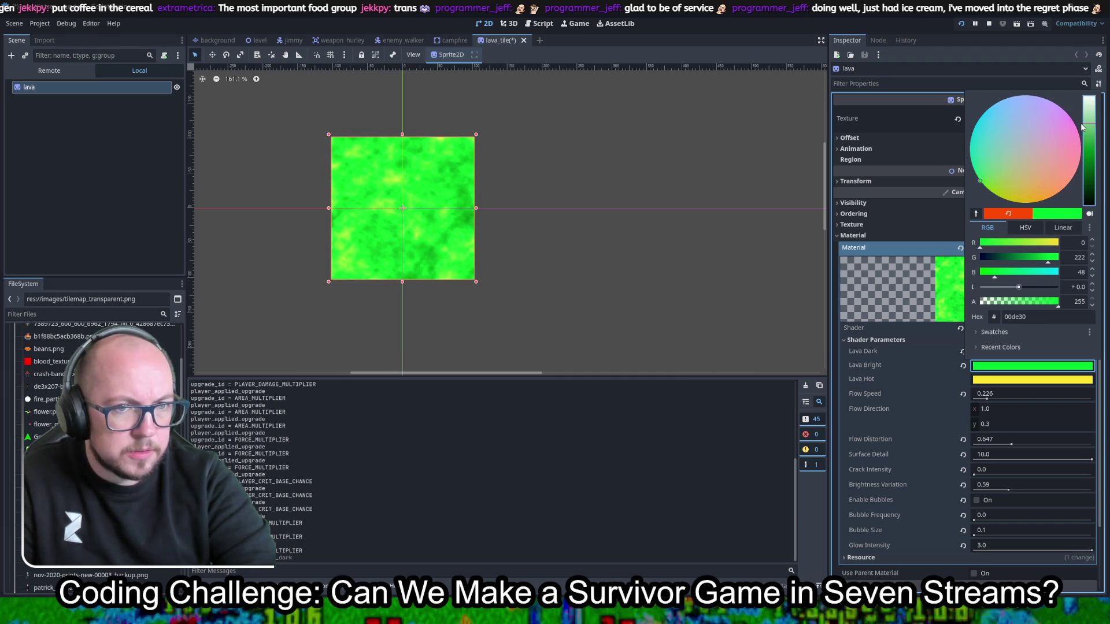
pyautogui.click(1021, 382)
# Step: Set Lava Hot to black, save the lava_tile scene, and run the game
pyautogui.click(1026, 382)
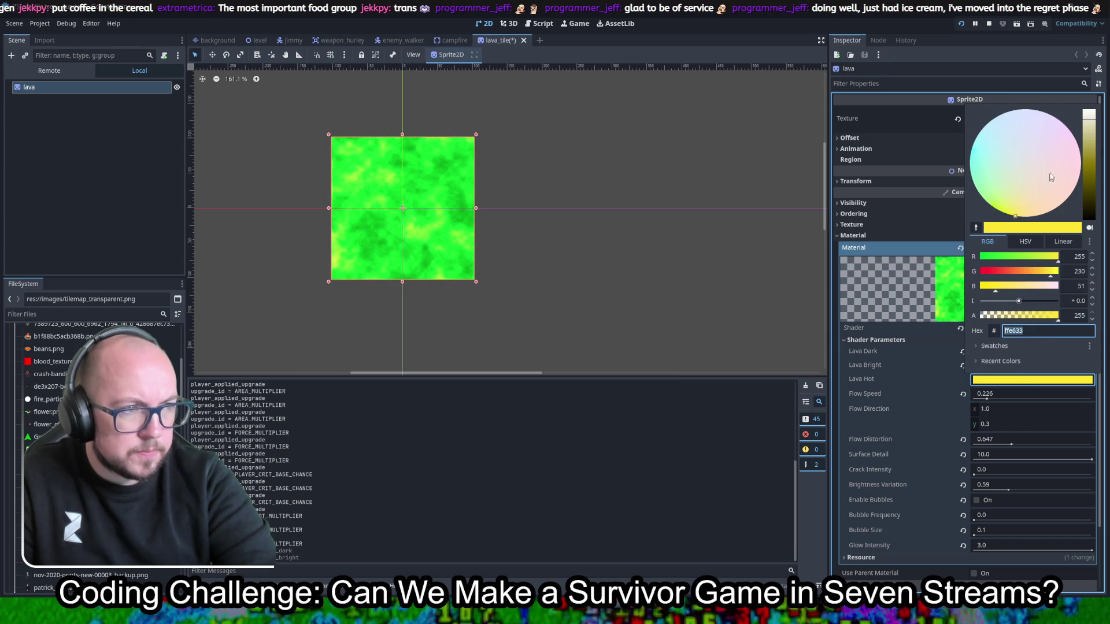
pyautogui.moveTo(1083, 144); pyautogui.dragTo(1096, 92)
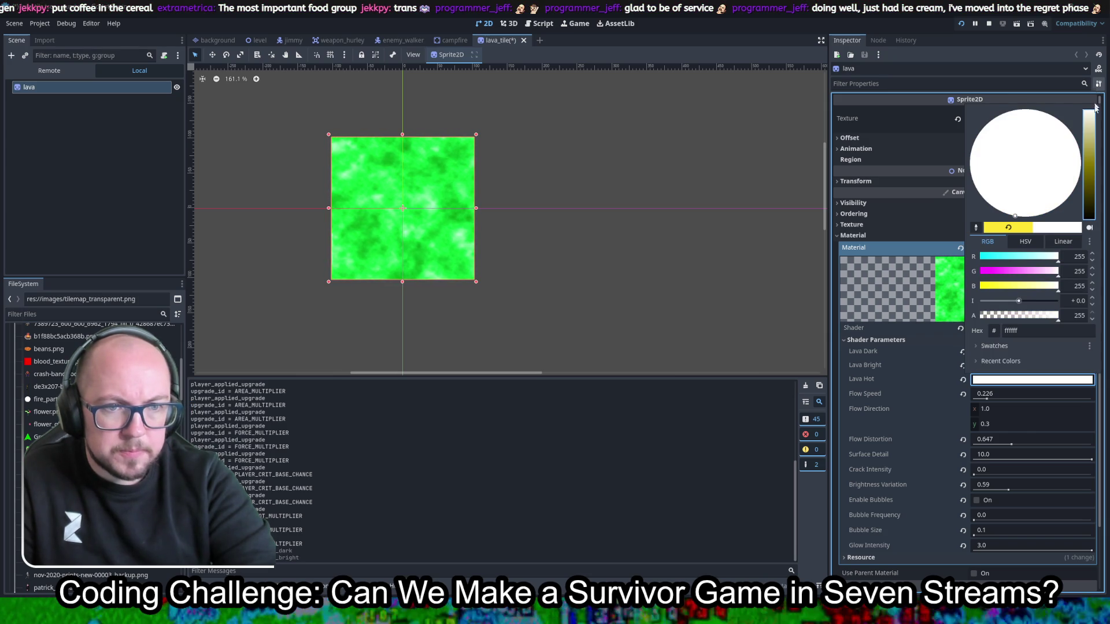
pyautogui.moveTo(1091, 191); pyautogui.dragTo(1093, 246)
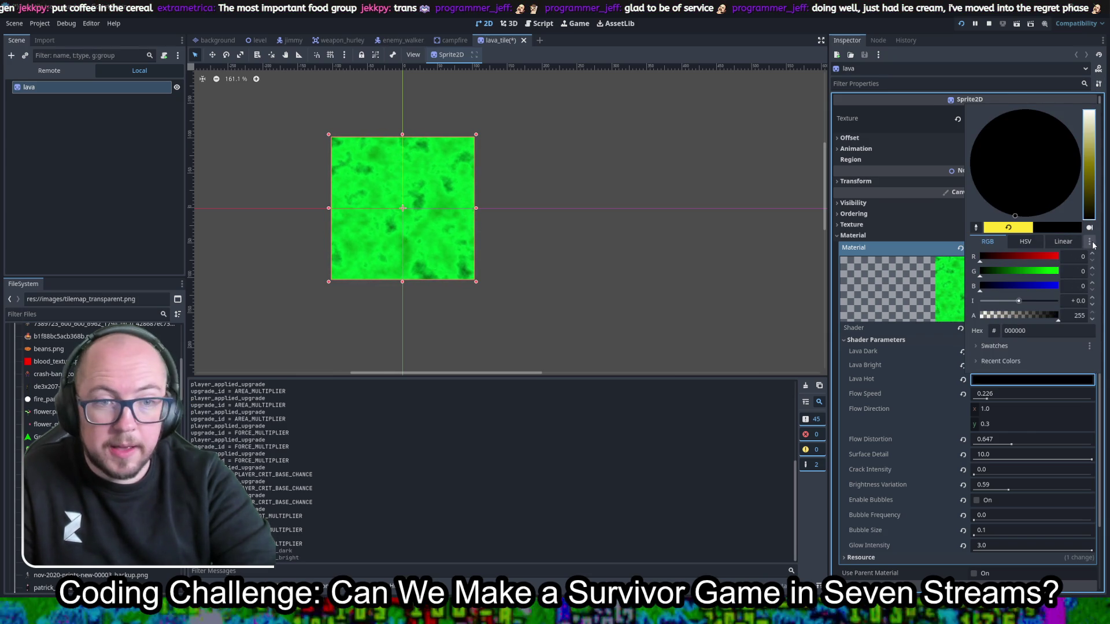
pyautogui.click(613, 504)
pyautogui.hotkey('ctrl', 's')
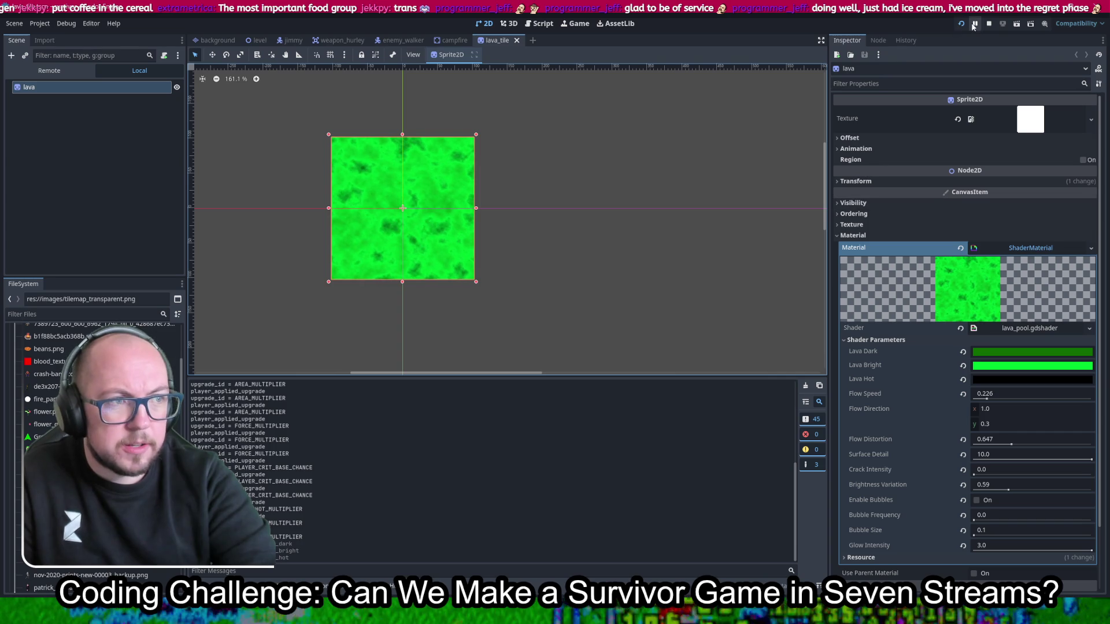
pyautogui.click(961, 24)
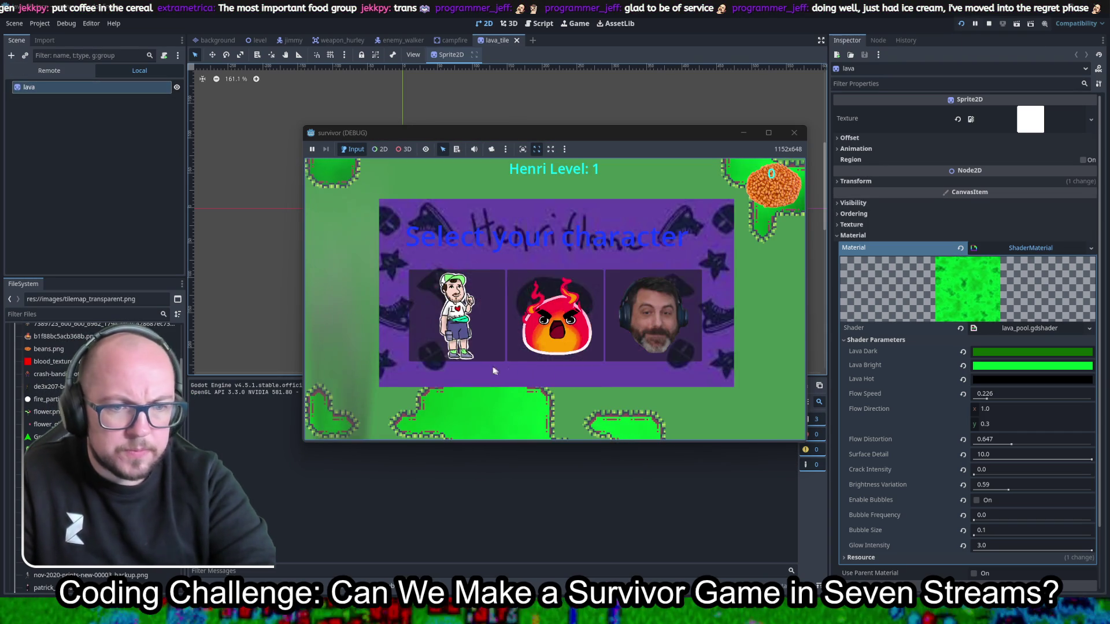
# Step: Pick a character, walk down past the green slime pools, then stop the game
pyautogui.press('Return')
pyautogui.press('s')
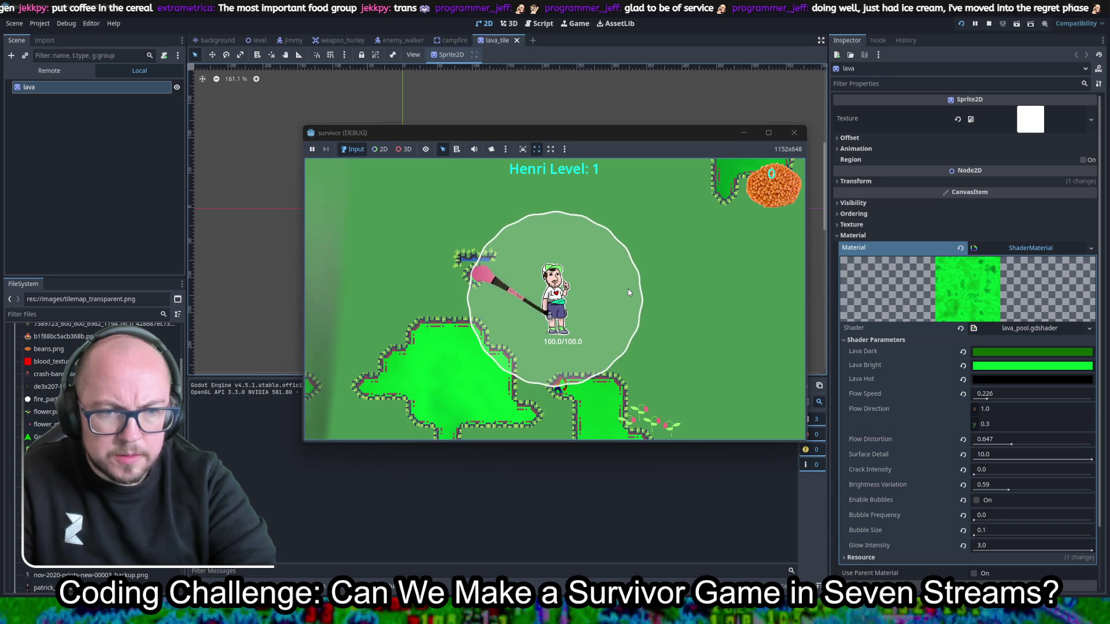
pyautogui.press('s')
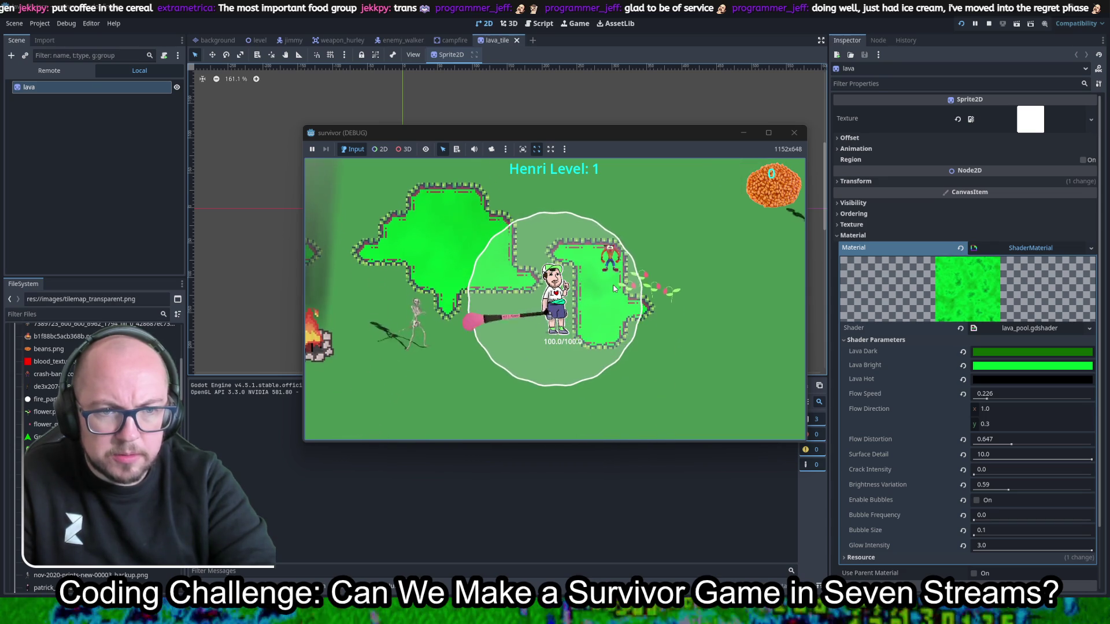
pyautogui.click(794, 132)
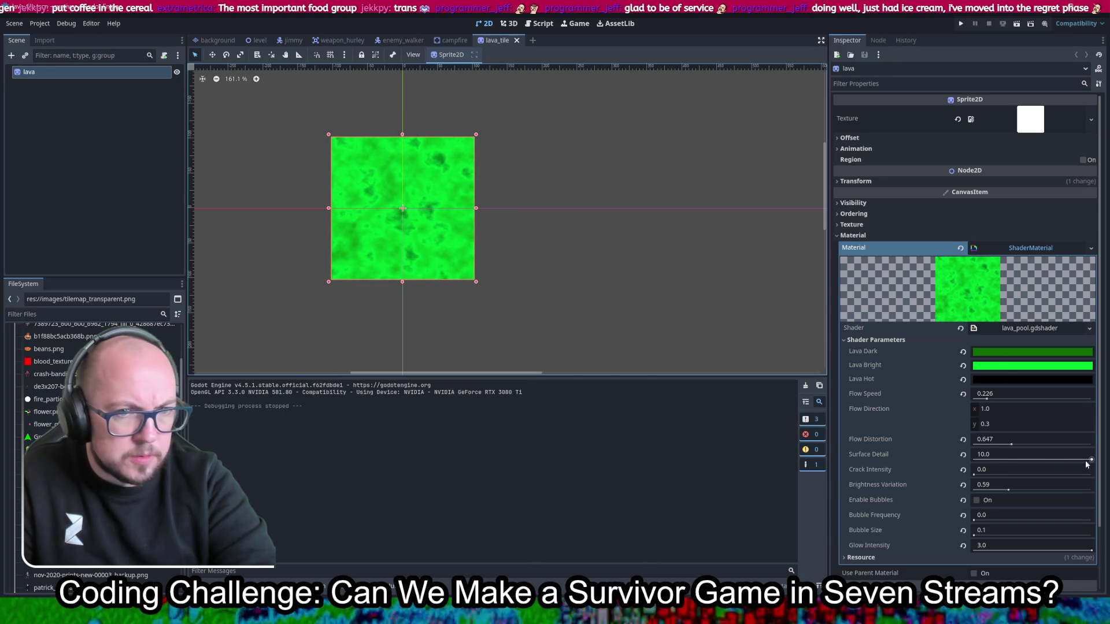
# Step: Tweak Surface Detail, set Flow Distortion to 2.0 and Crack Intensity 0.0, save, then view the notes script
pyautogui.moveTo(1086, 461); pyautogui.dragTo(1076, 460)
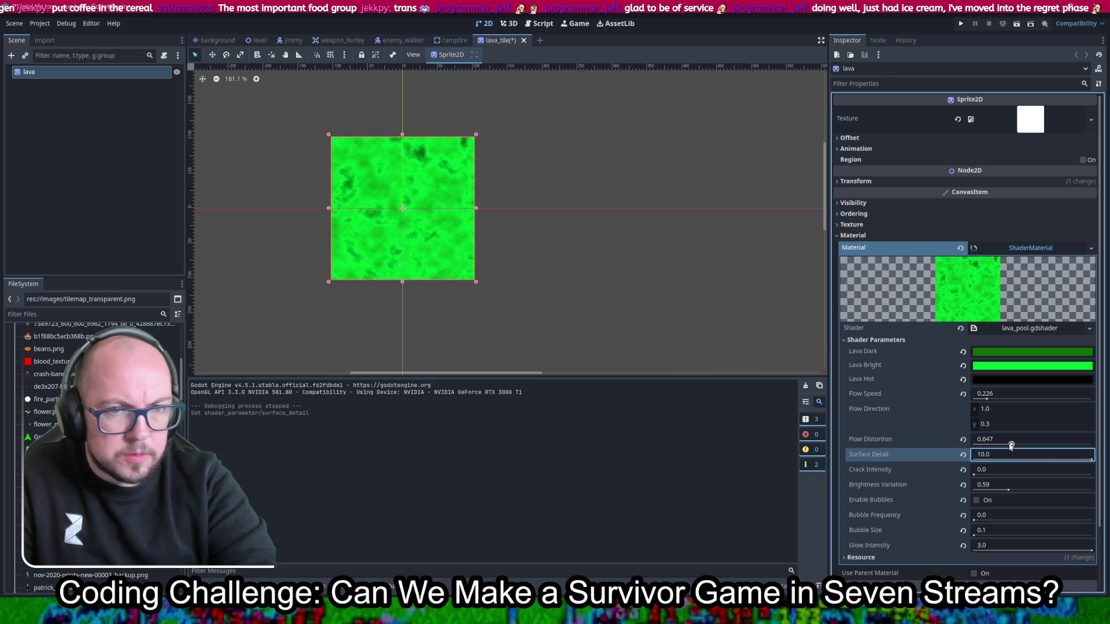
pyautogui.moveTo(1011, 445); pyautogui.dragTo(1080, 446)
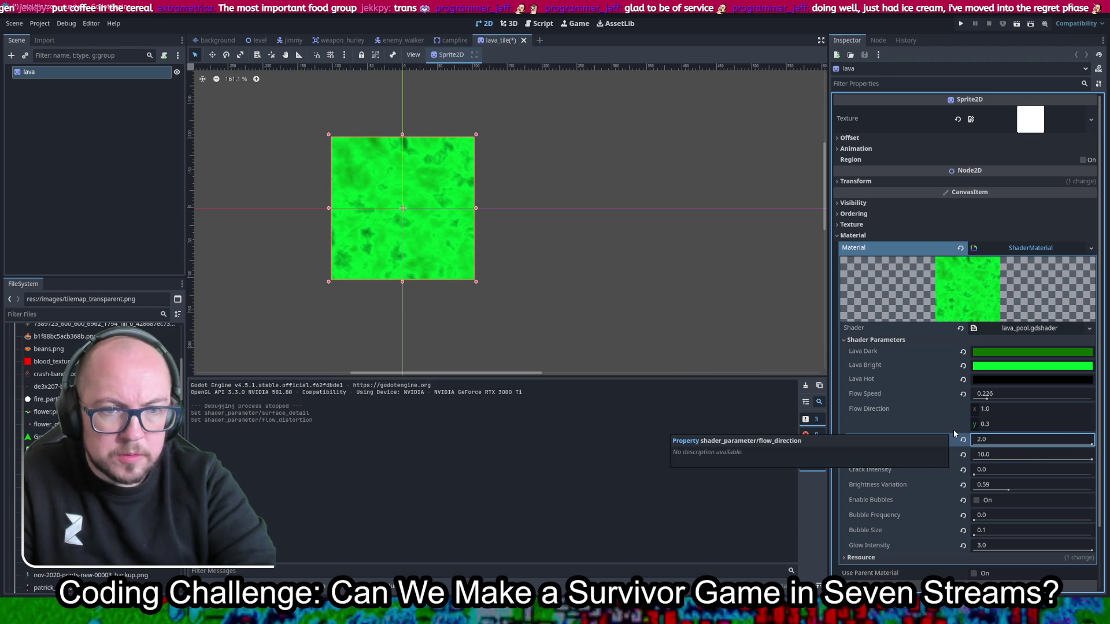
pyautogui.hotkey('ctrl', 's')
pyautogui.moveTo(990, 475); pyautogui.dragTo(1009, 476)
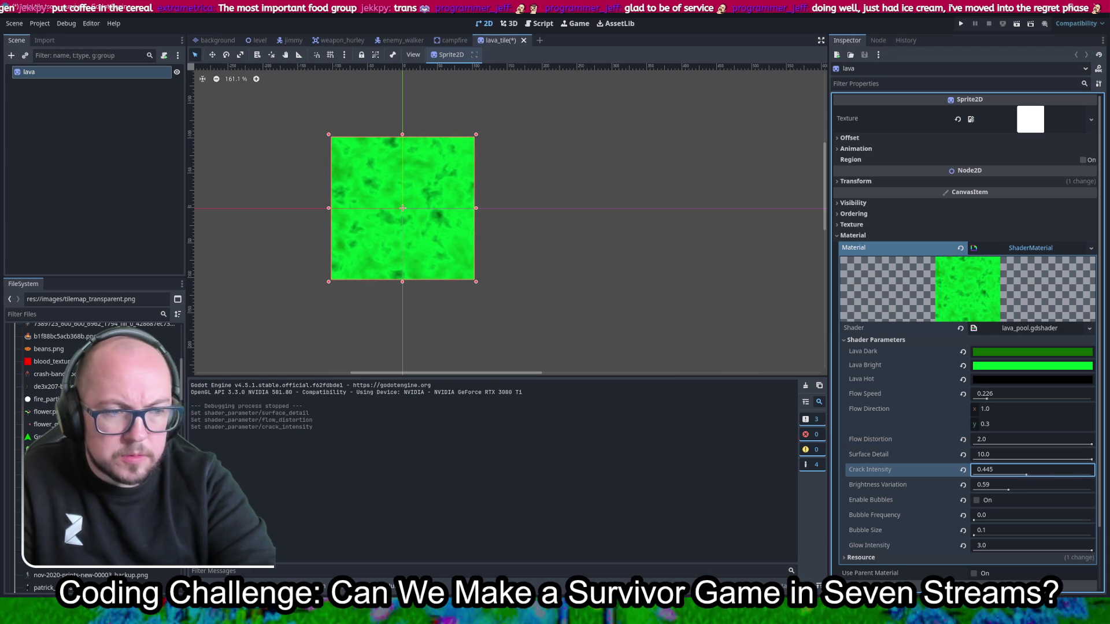
pyautogui.hotkey('ctrl', 's')
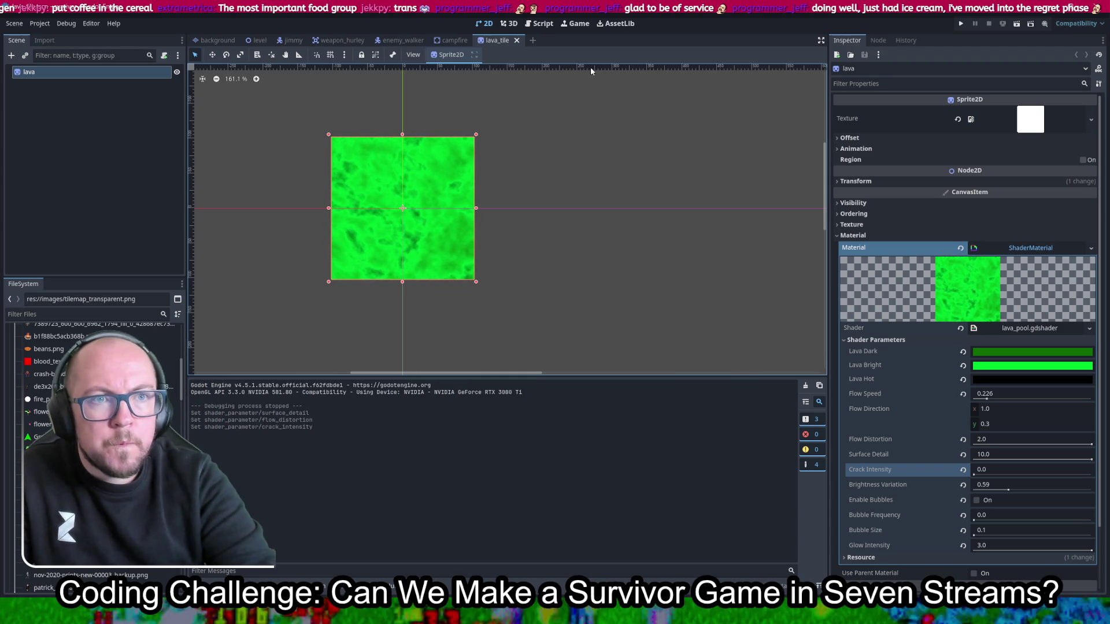
pyautogui.click(543, 23)
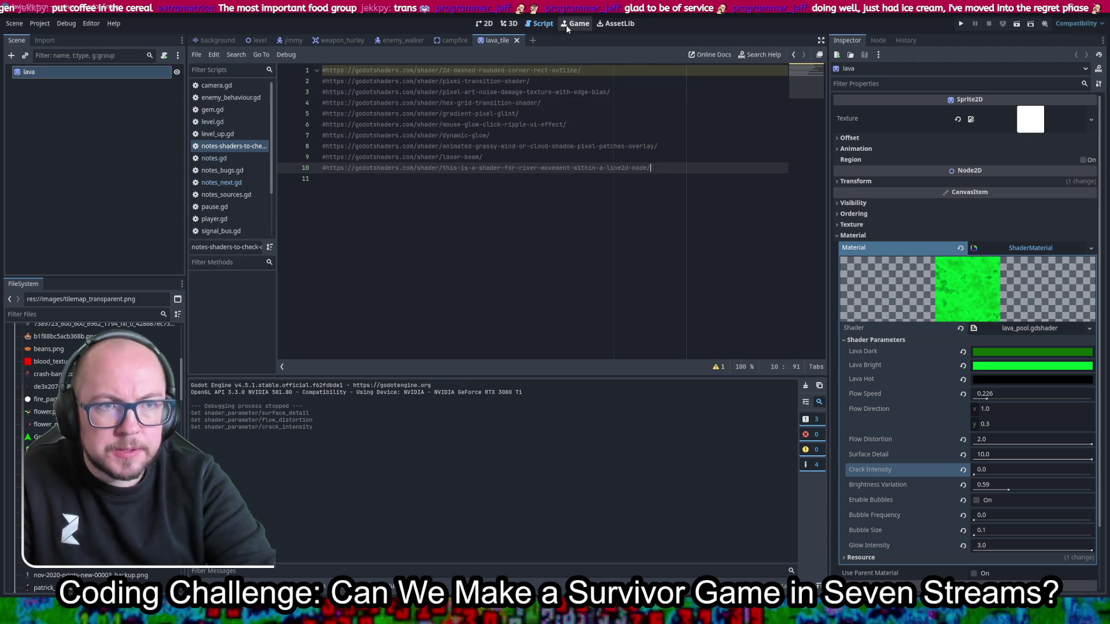
# Step: Back in the 2D view, move the lava sprite off the origin, then undo it
pyautogui.click(488, 23)
pyautogui.scroll(-4, 490, 218)
pyautogui.moveTo(468, 228); pyautogui.dragTo(499, 254)
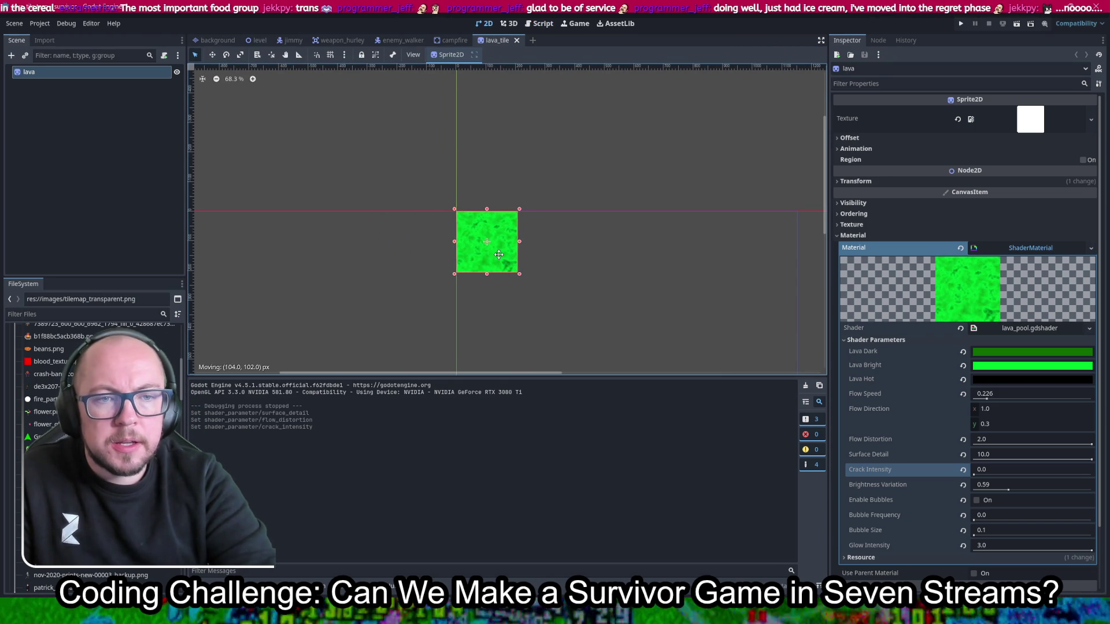
pyautogui.hotkey('ctrl', 'z')
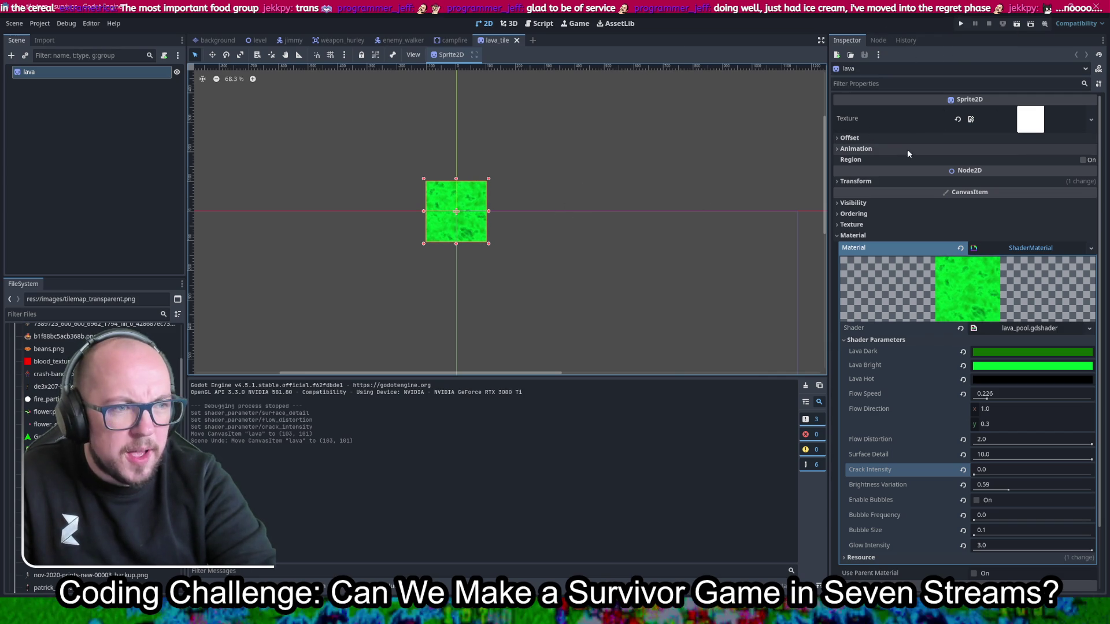
# Step: Try horizontal scale 1.0, undo back to 0.2, and run the game
pyautogui.click(883, 181)
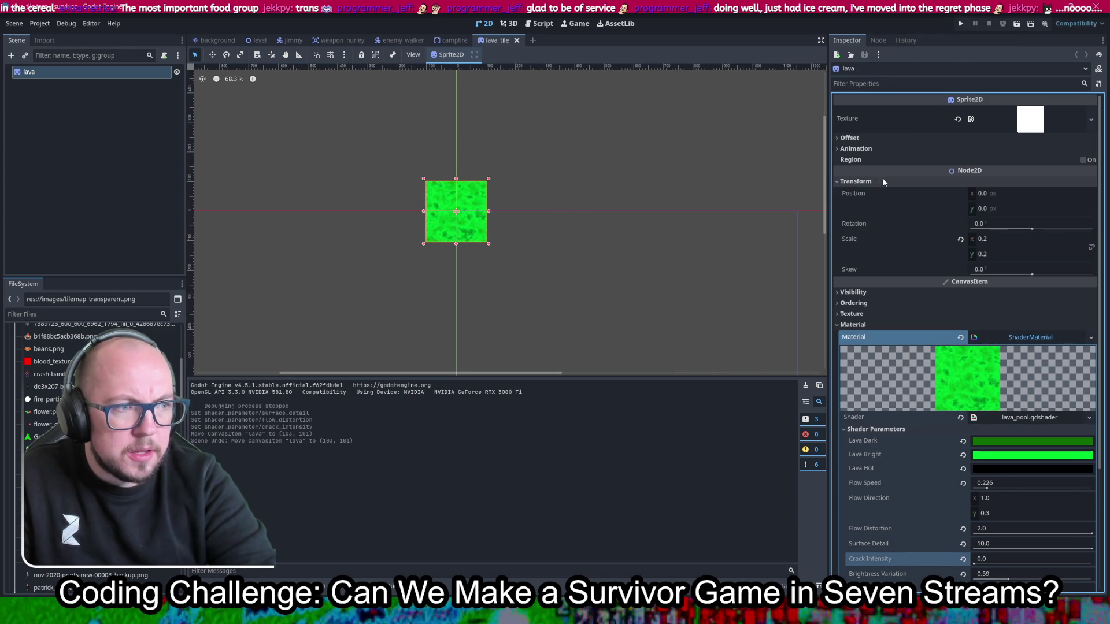
pyautogui.click(999, 238)
pyautogui.write('1')
pyautogui.press('Return')
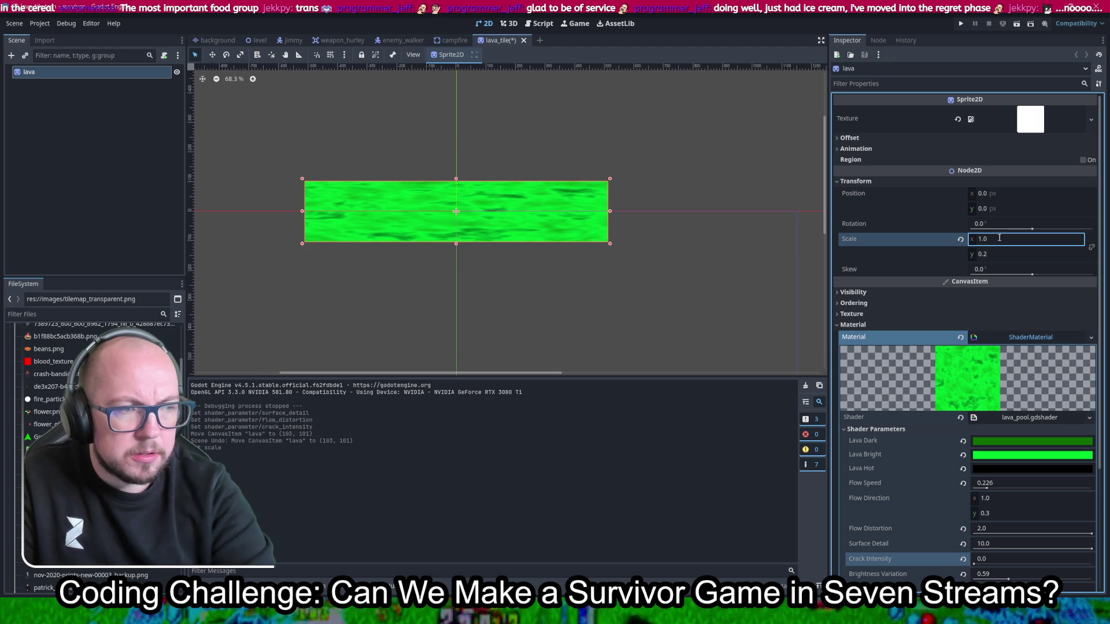
pyautogui.hotkey('ctrl', 'z')
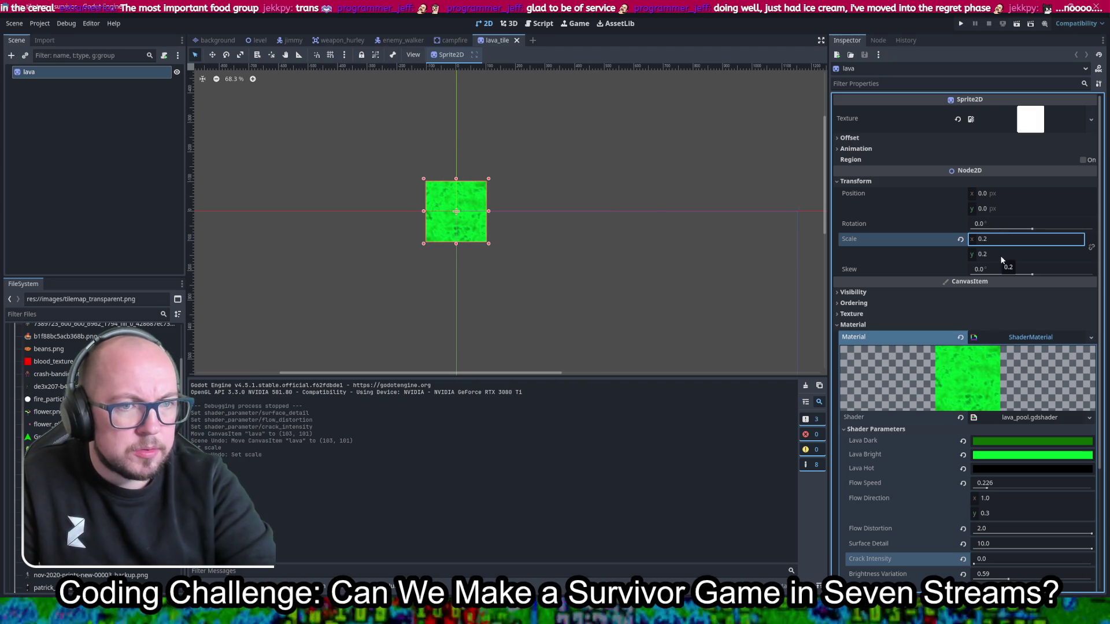
pyautogui.scroll(3, 453, 233)
pyautogui.scroll(8, 443, 210)
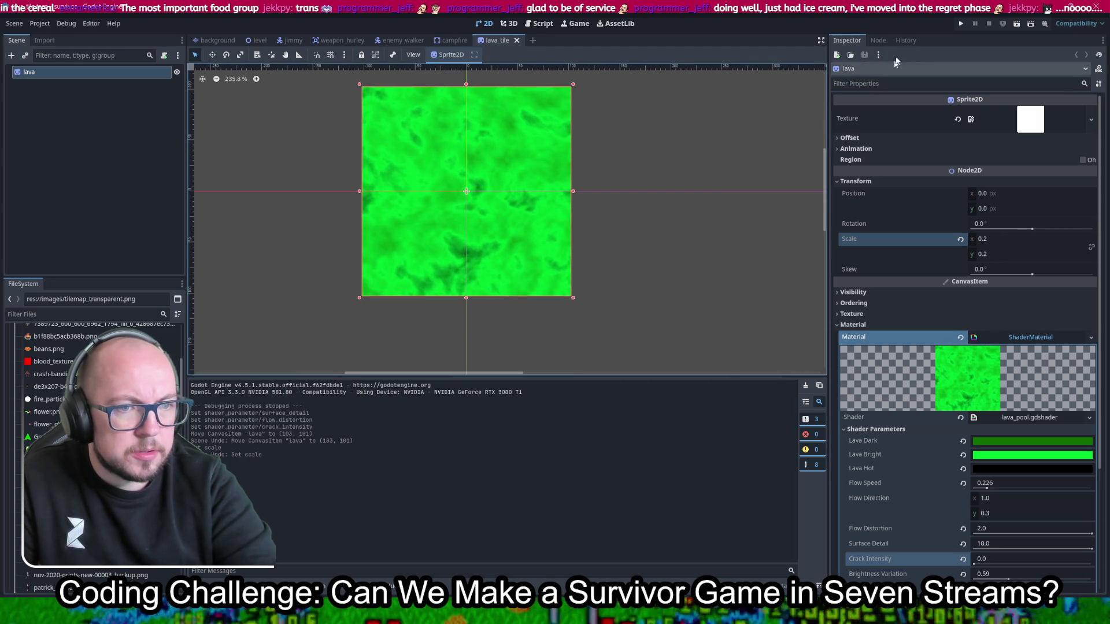
pyautogui.click(960, 23)
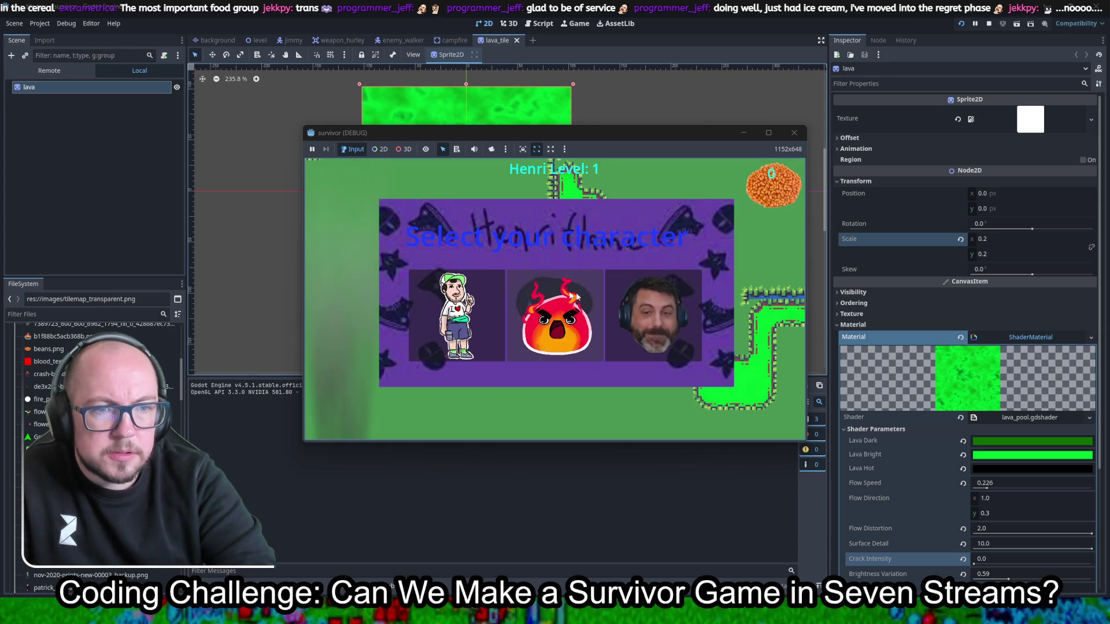
# Step: Walk the player right and up the map, then close the running game
pyautogui.press('d')
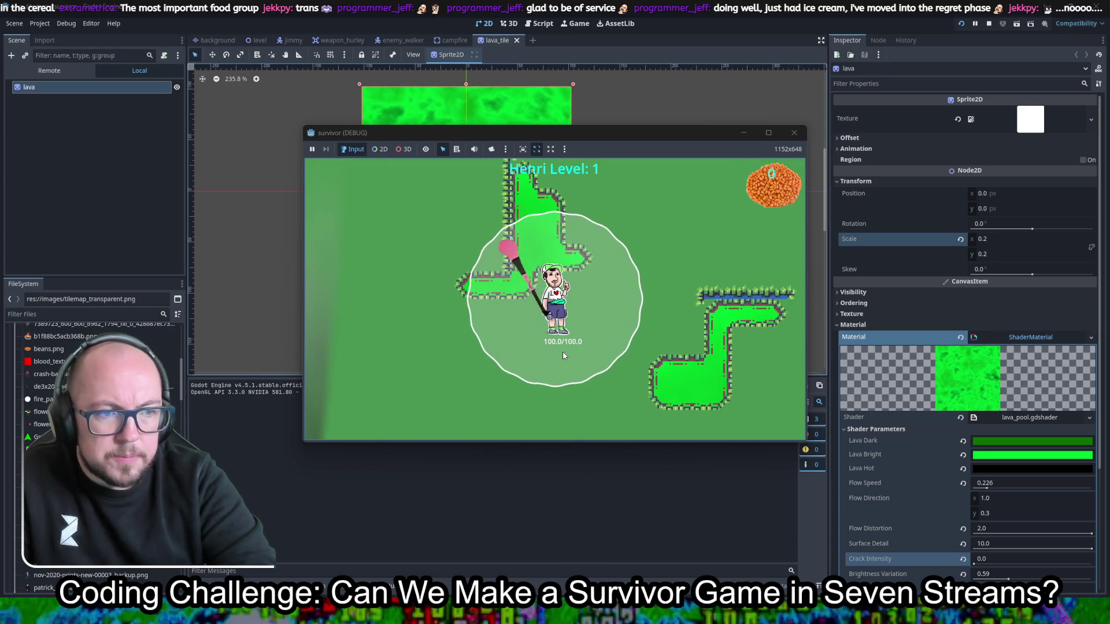
pyautogui.press('w')
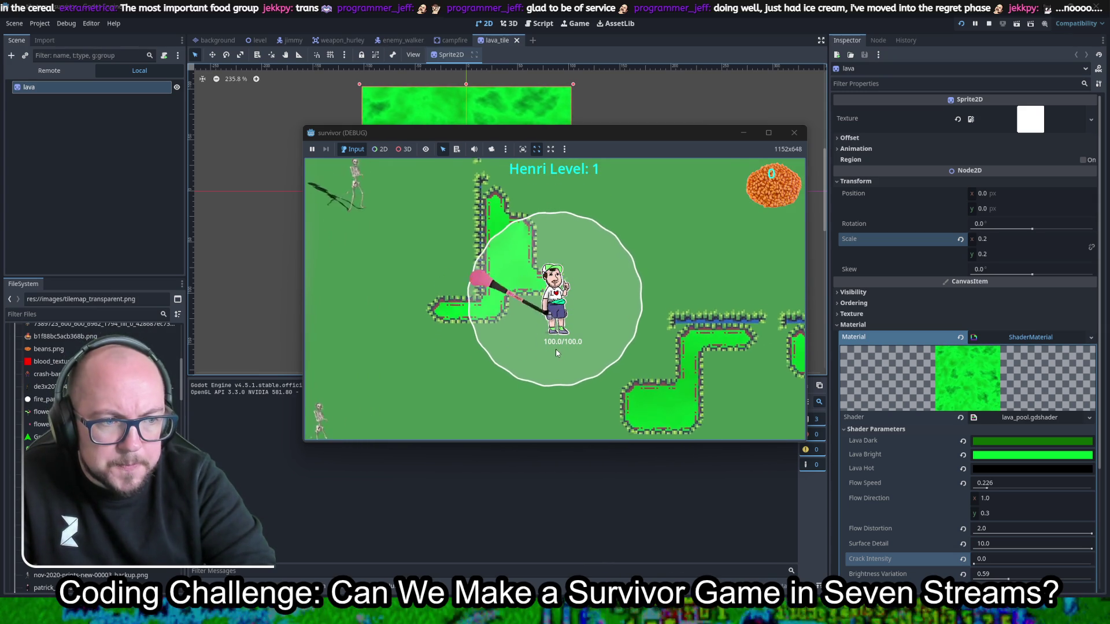
pyautogui.press('w')
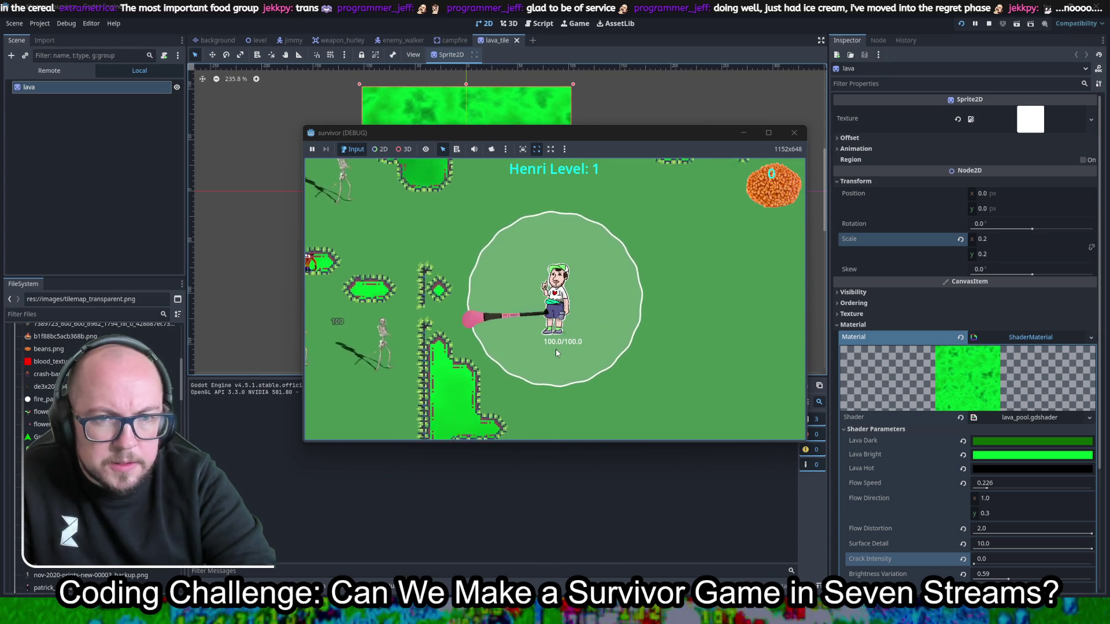
pyautogui.click(802, 135)
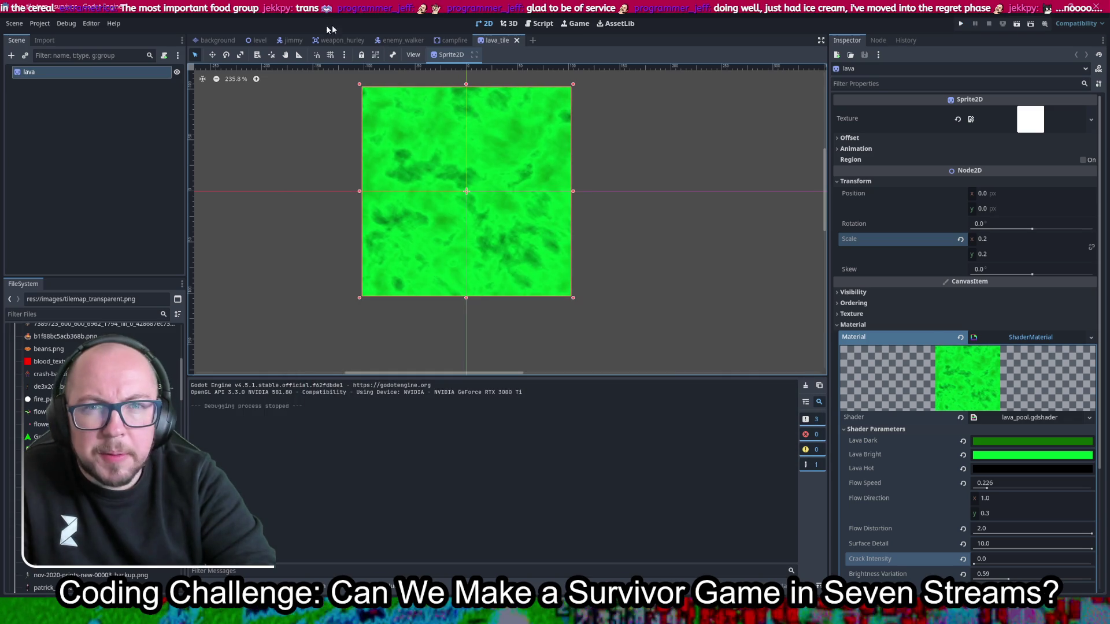
# Step: Set the background scene's lava sprite scale to 0.2 on x and y, and save
pyautogui.click(217, 39)
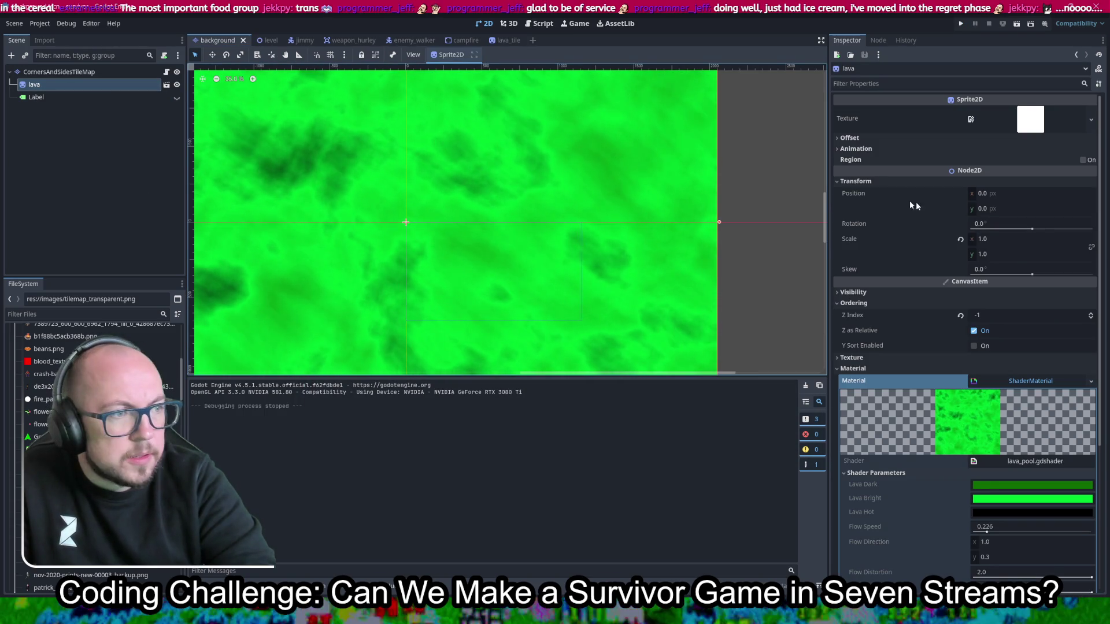
pyautogui.click(1010, 238)
pyautogui.write('0.2')
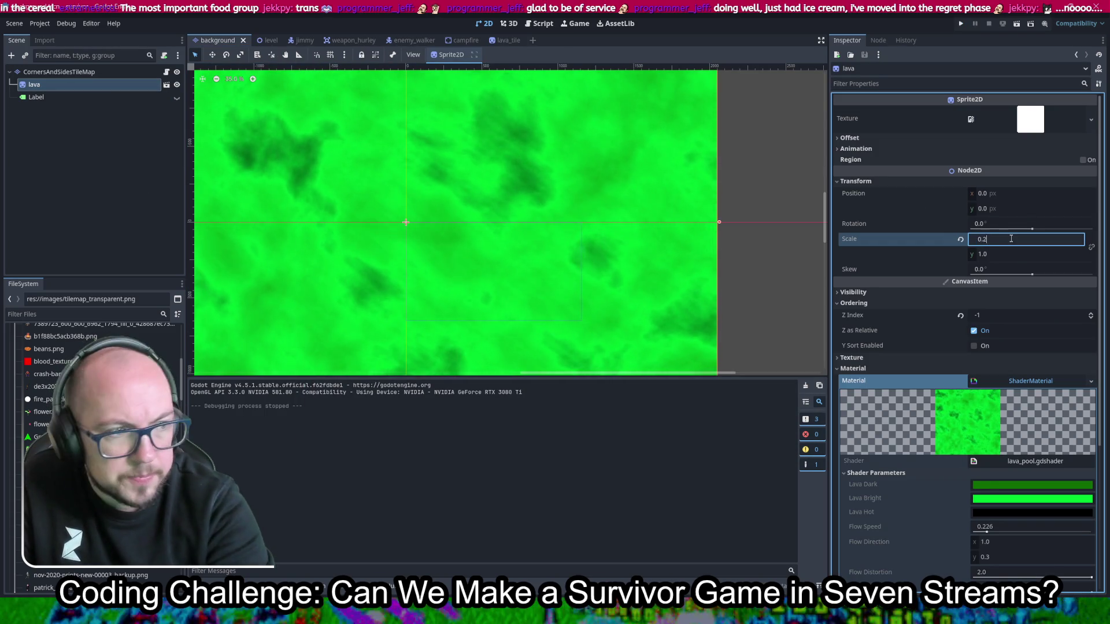
pyautogui.press('Tab')
pyautogui.write('0.2')
pyautogui.press('Return')
pyautogui.hotkey('ctrl', 's')
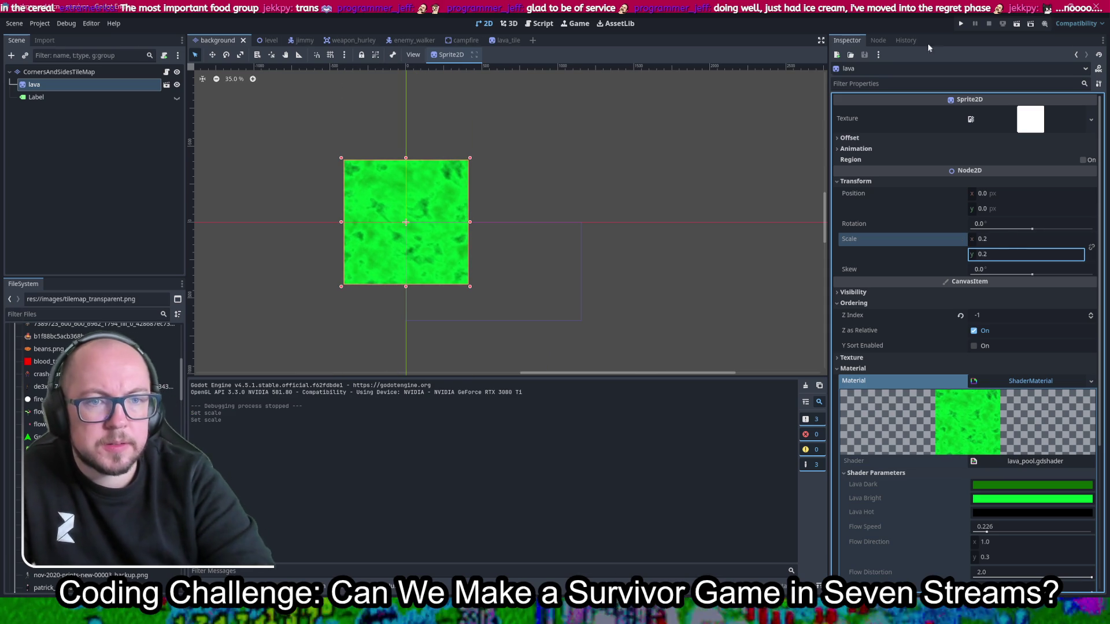
# Step: Relaunch the game, pick a character, and walk past the slime pools until leveling up
pyautogui.click(962, 25)
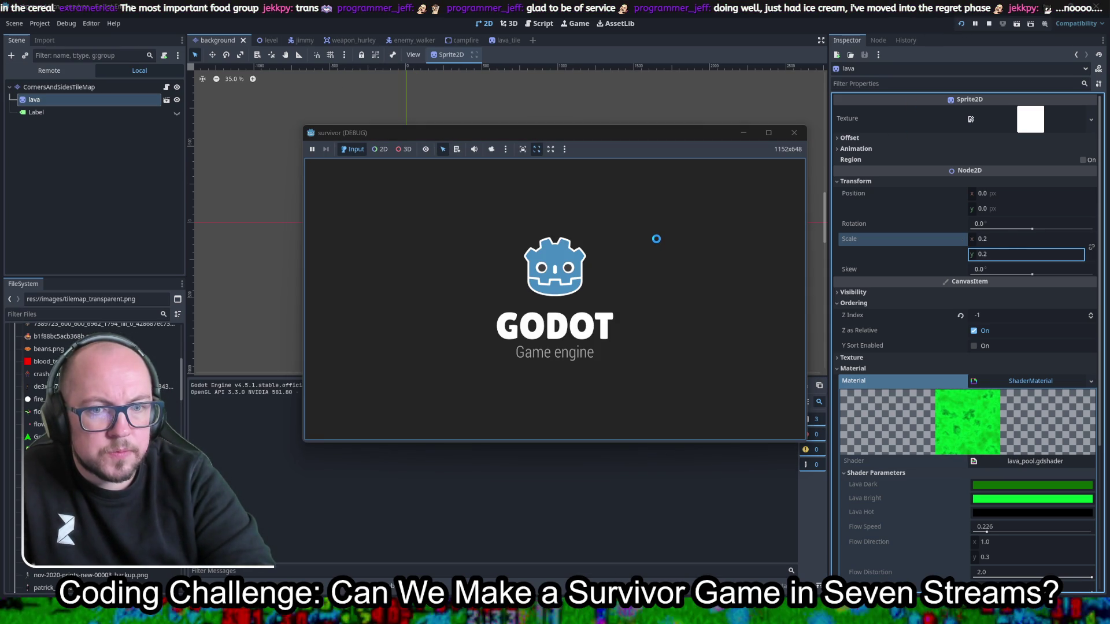
pyautogui.click(553, 304)
pyautogui.press('w')
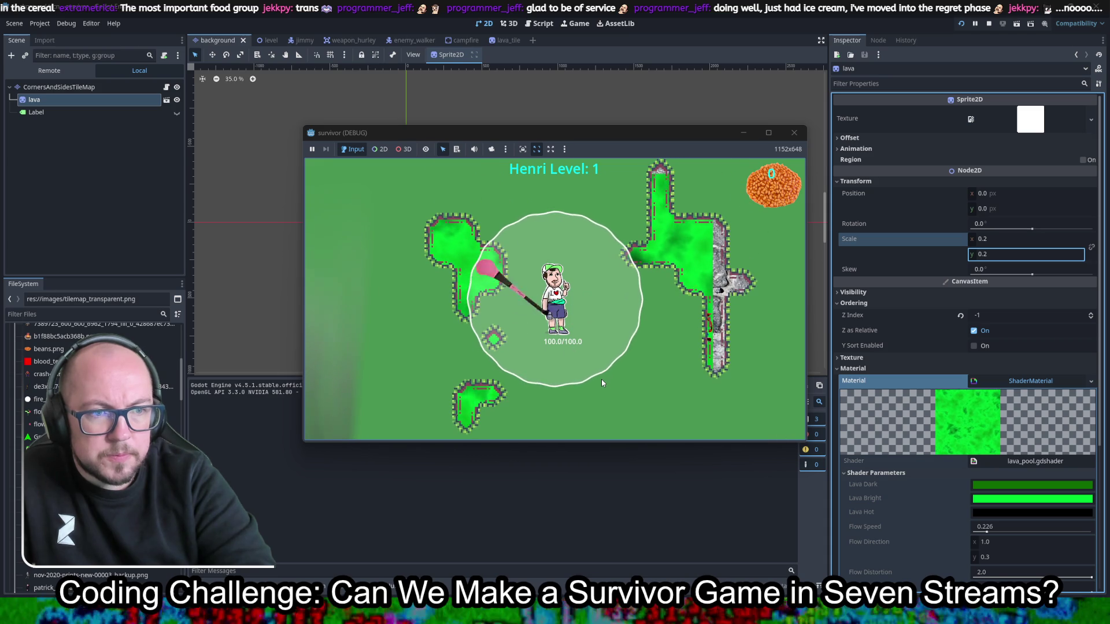
pyautogui.press('s')
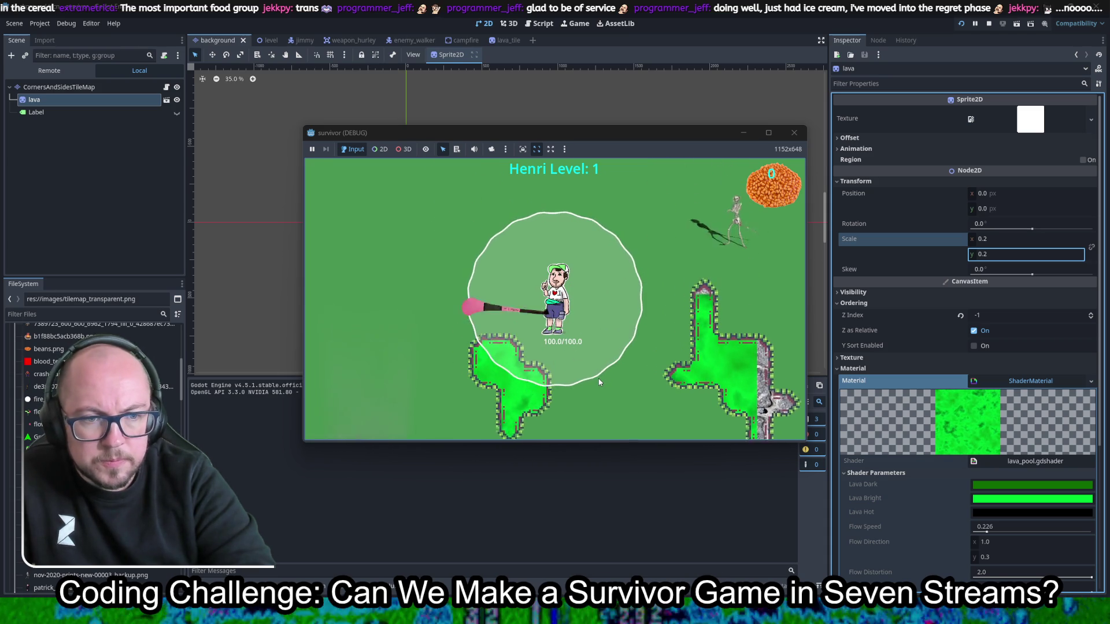
pyautogui.press('a')
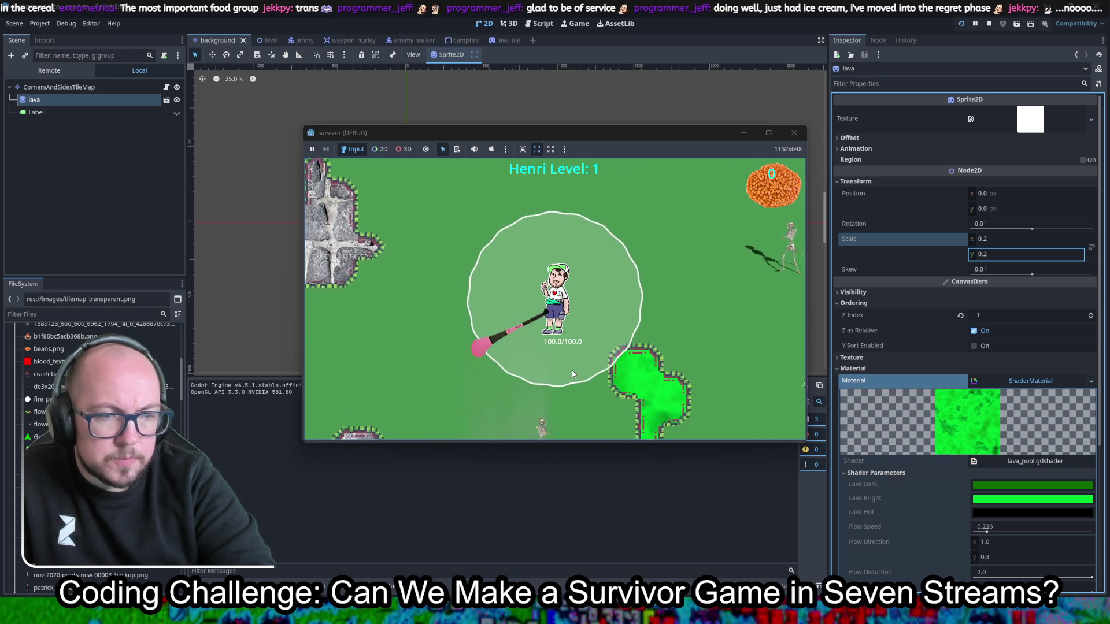
pyautogui.press('s')
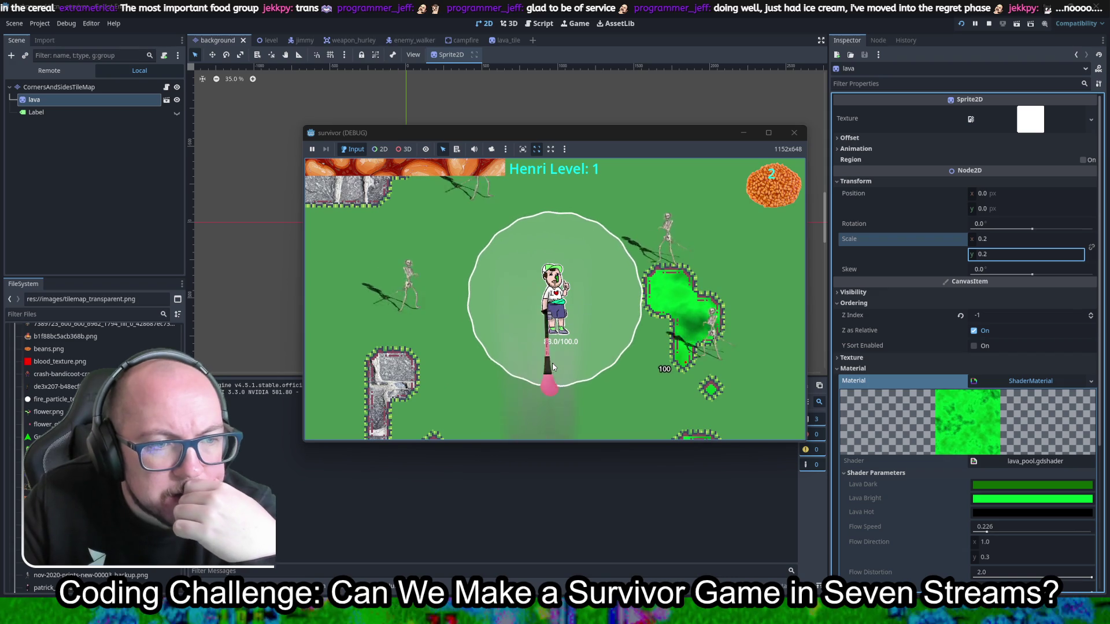
pyautogui.press('w')
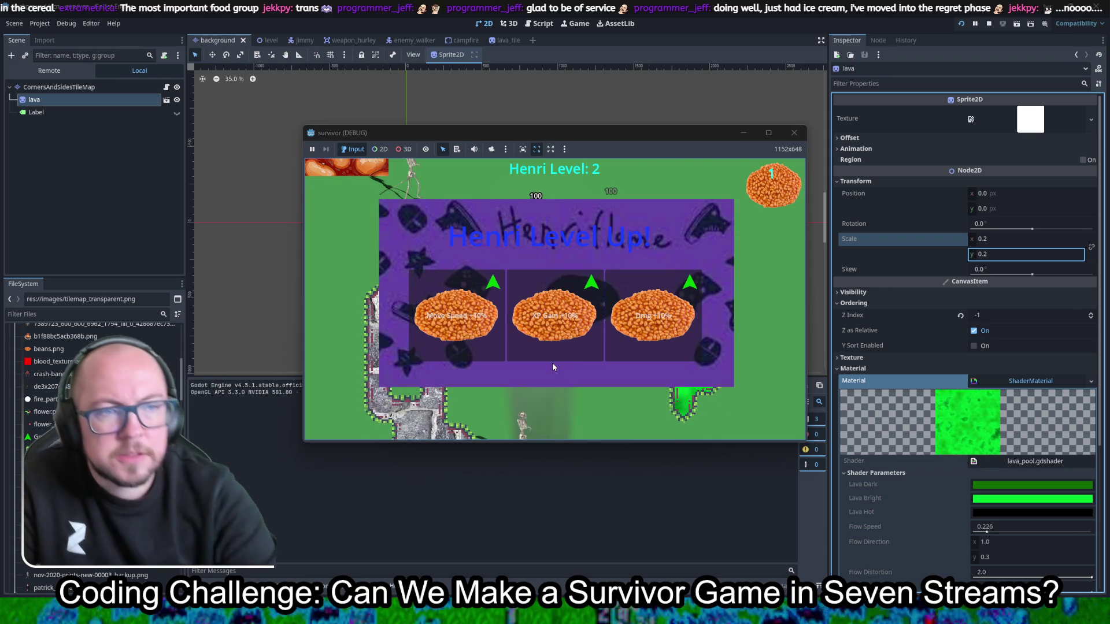
pyautogui.click(795, 134)
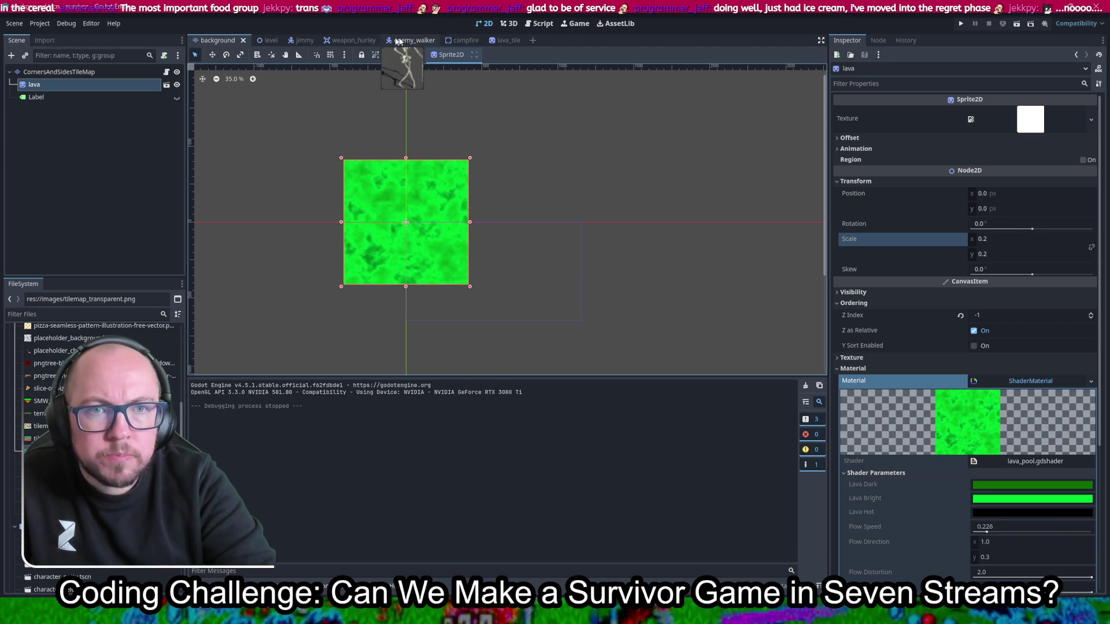
# Step: Switch to the level scene and zoom in on the green slime square
pyautogui.click(268, 40)
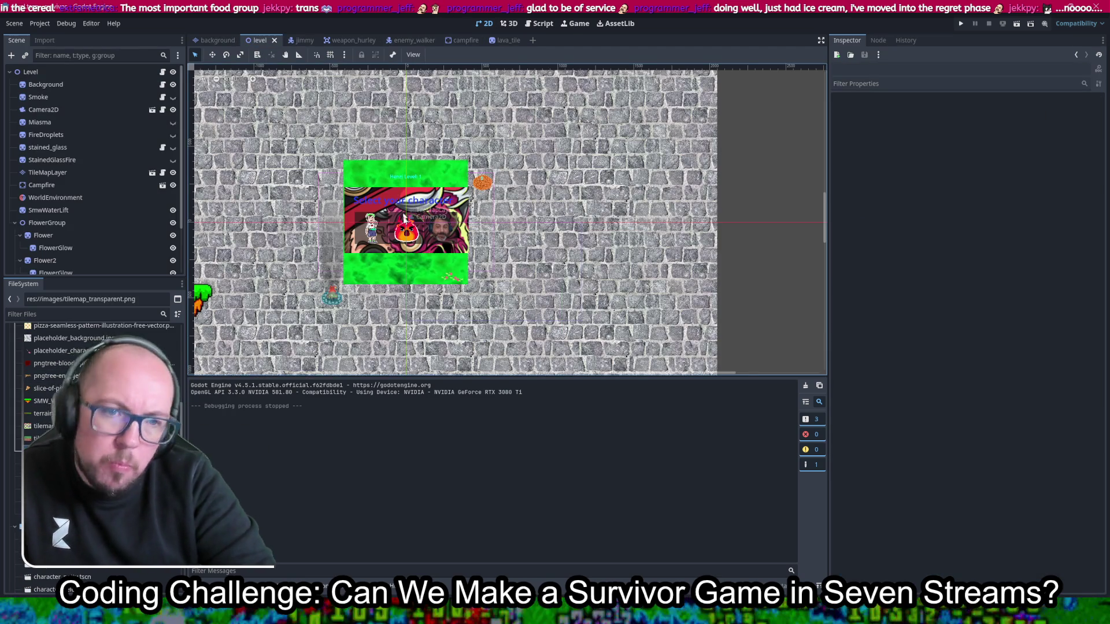
pyautogui.scroll(5, 415, 240)
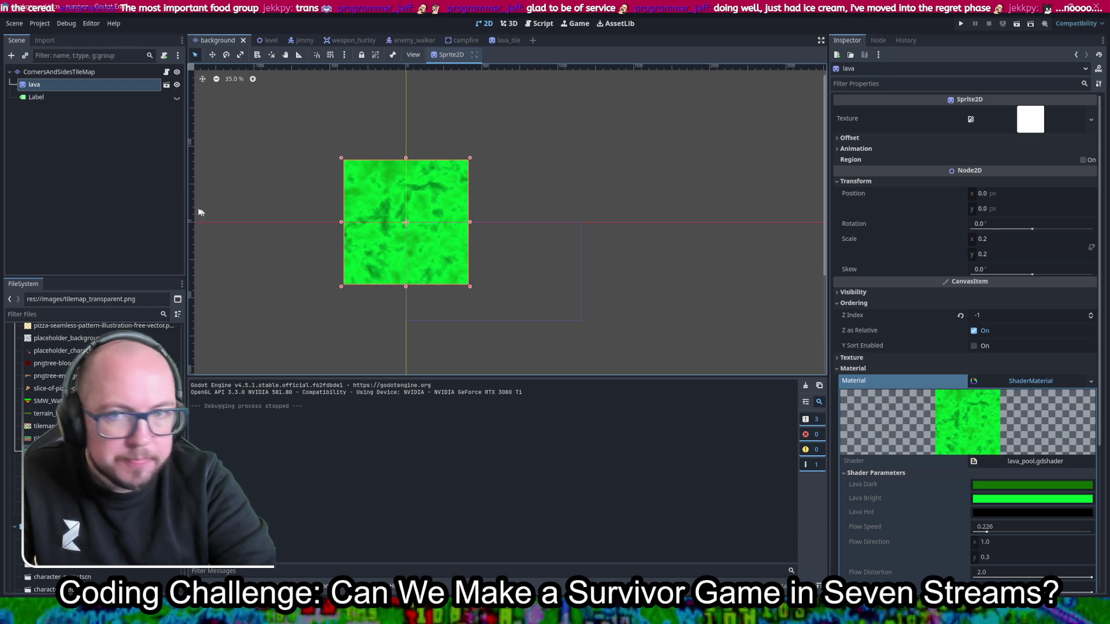
# Step: Make the CornersAndSidesTileMap's TileSet unique, including all its sub-resources (recursive)
pyautogui.doubleClick(66, 71)
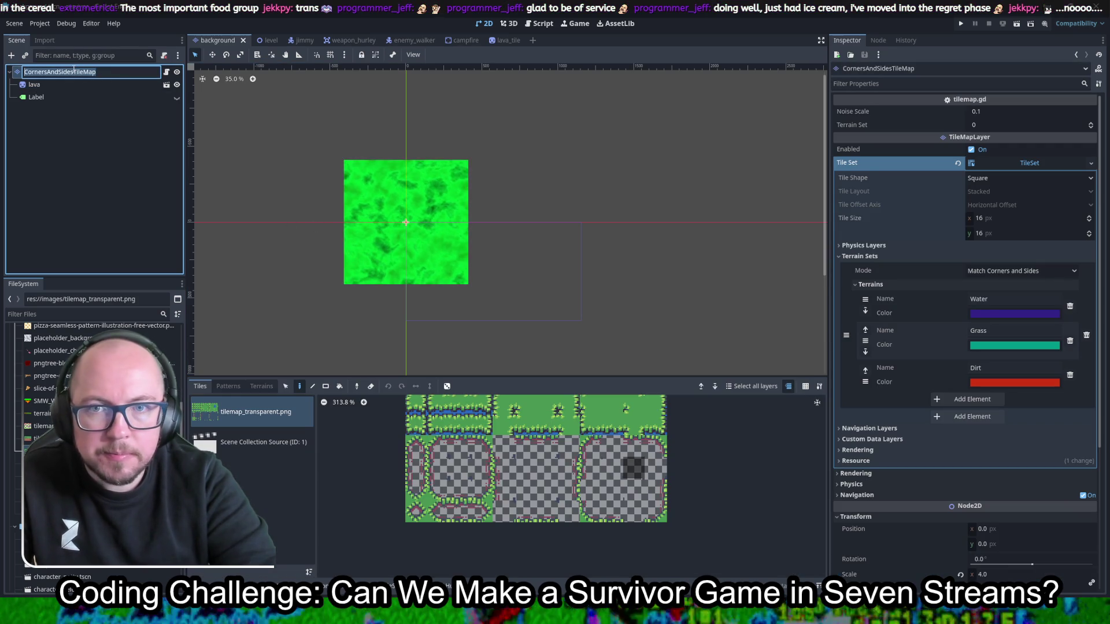
pyautogui.press('Escape')
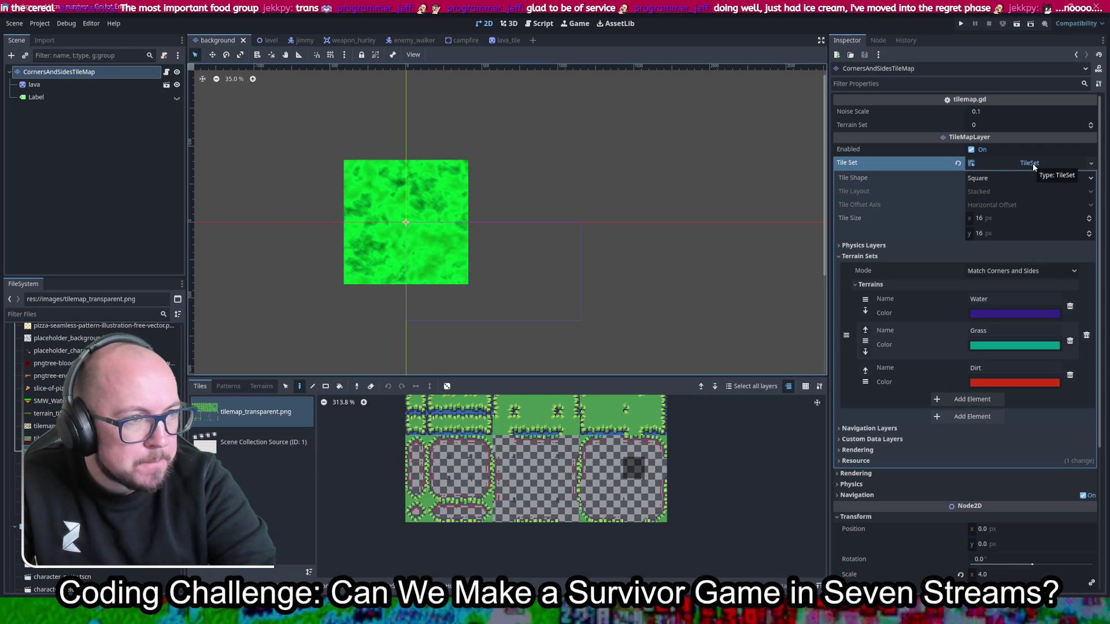
pyautogui.click(1005, 163)
pyautogui.rightClick(1011, 165)
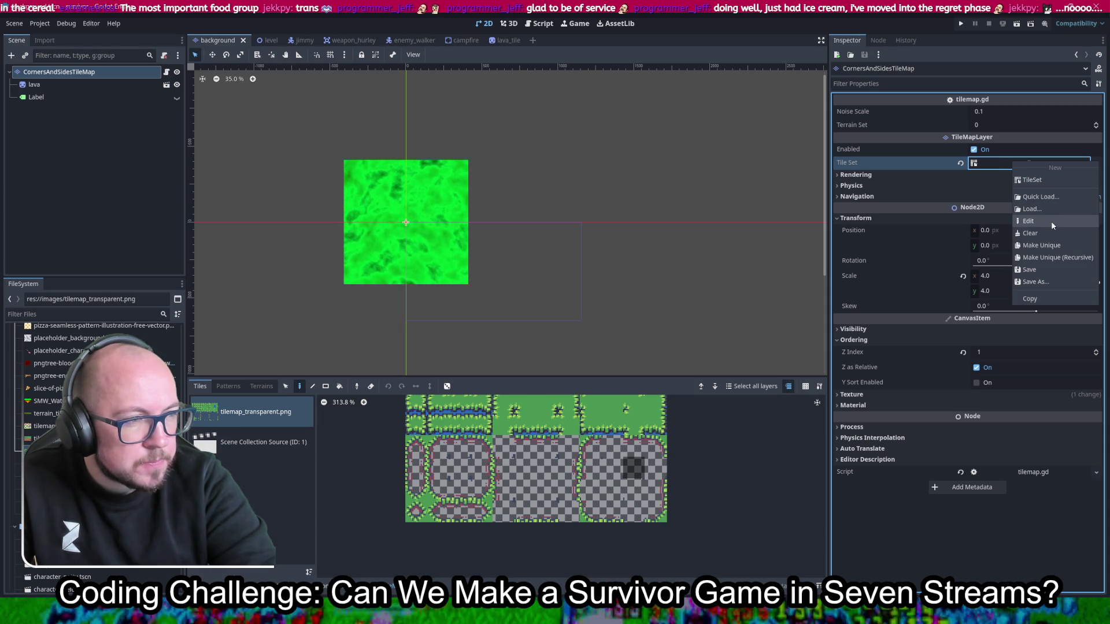
pyautogui.click(1041, 245)
pyautogui.rightClick(1042, 162)
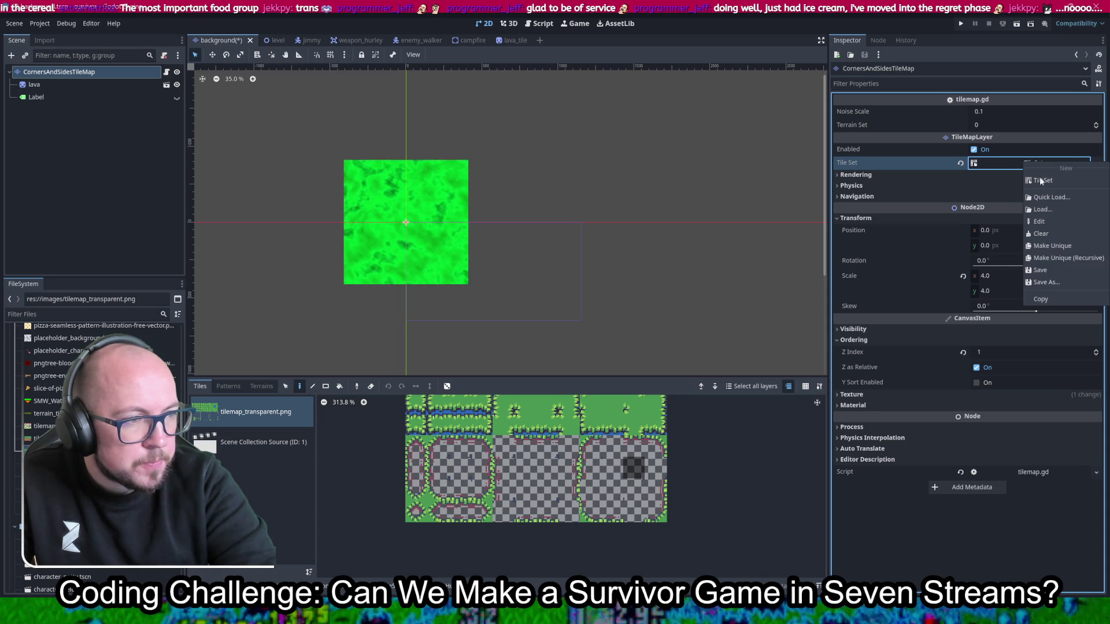
pyautogui.click(1066, 258)
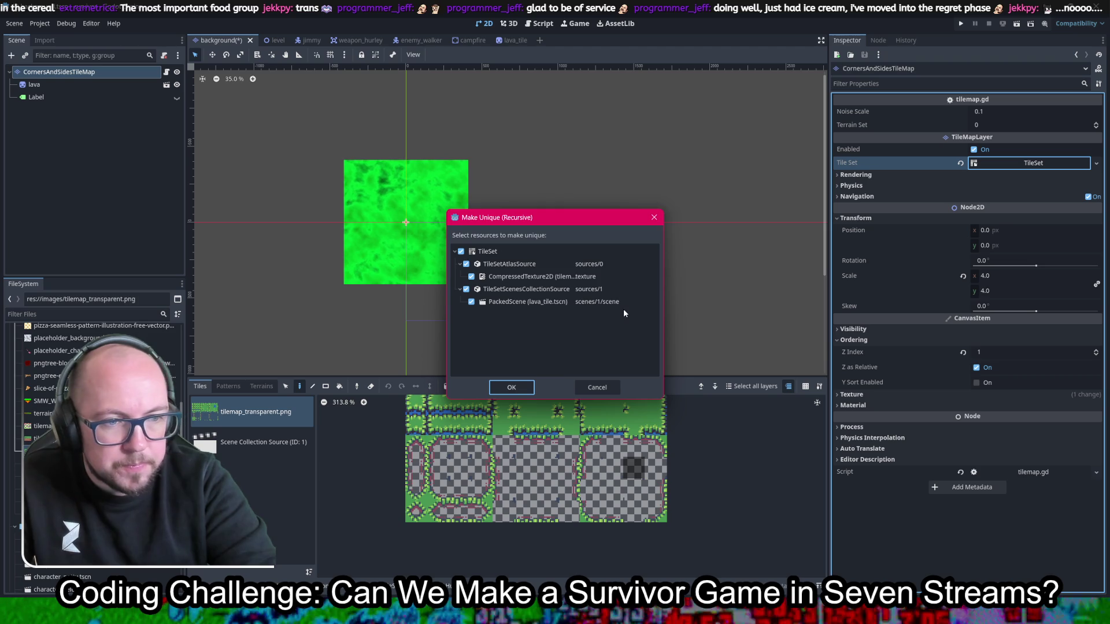
pyautogui.click(601, 387)
# Step: Save the TileSet as tile_set_with_transparency.tres in the tileset folder
pyautogui.rightClick(1020, 161)
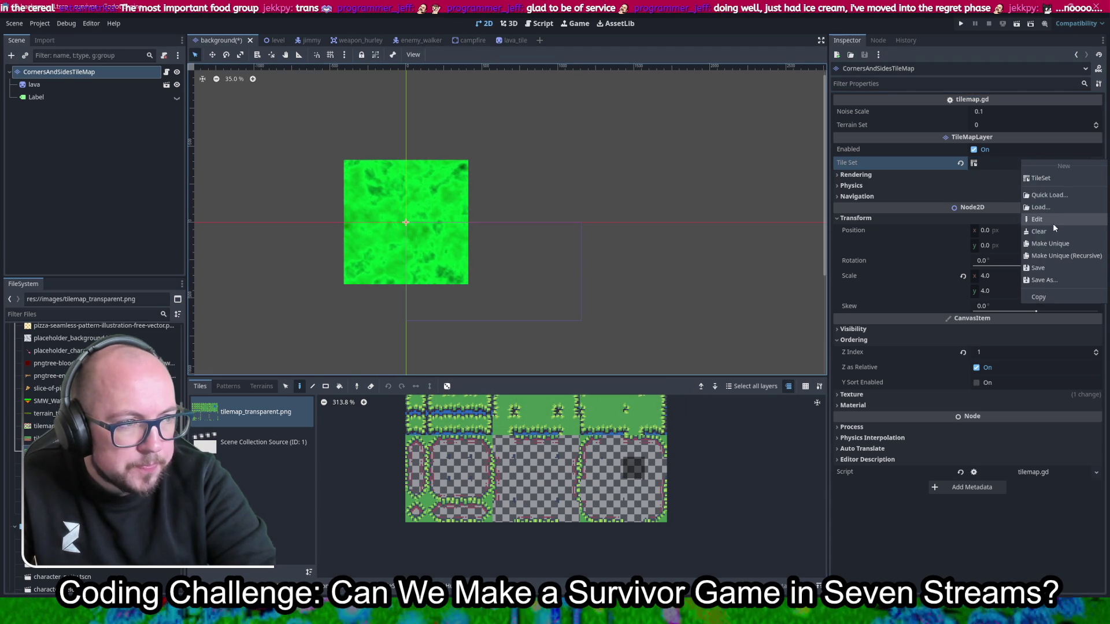
pyautogui.click(1056, 272)
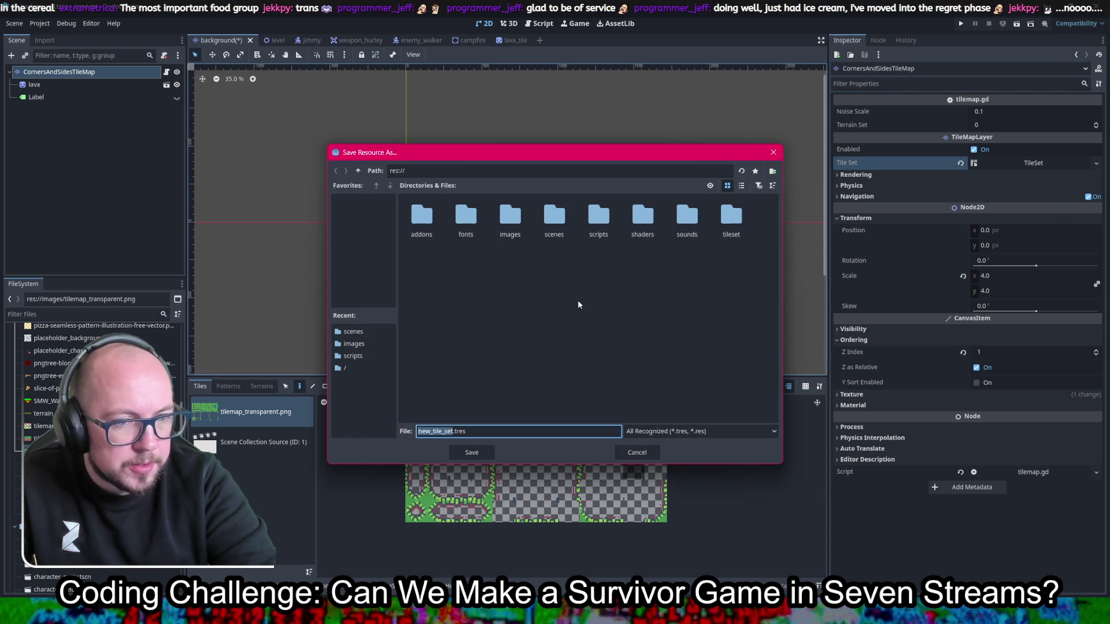
pyautogui.press('Right')
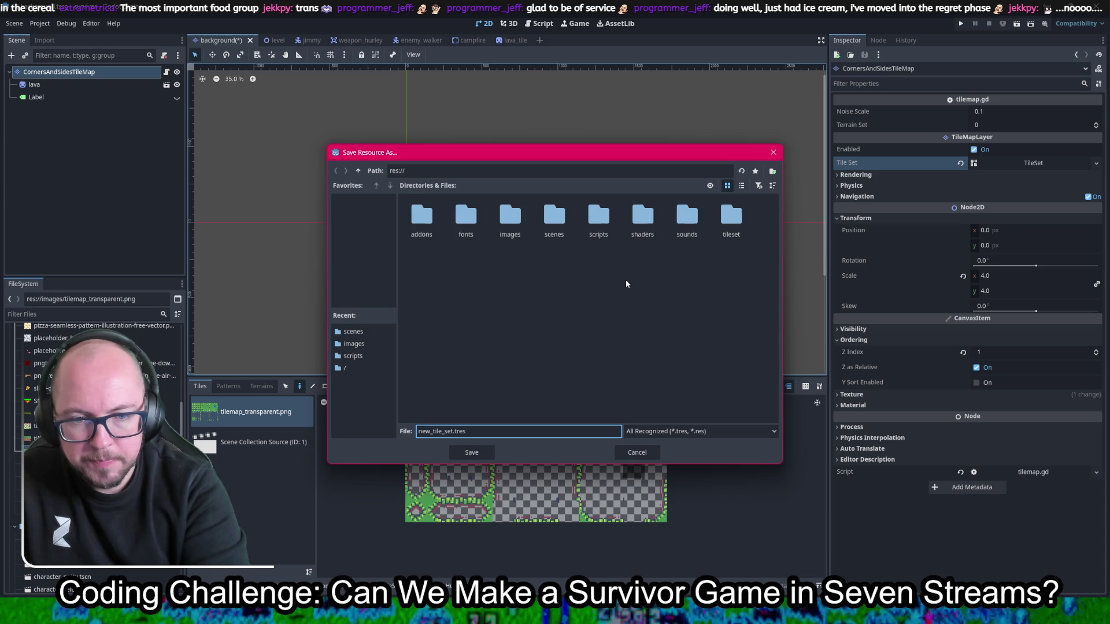
pyautogui.write('ile_set_with')
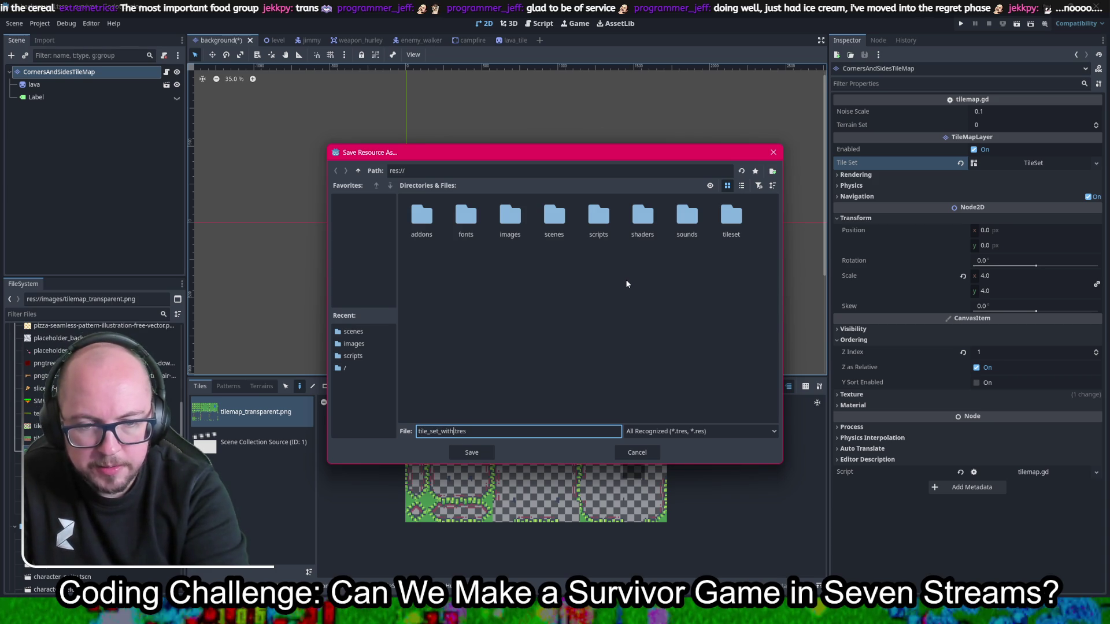
pyautogui.write('_transparency')
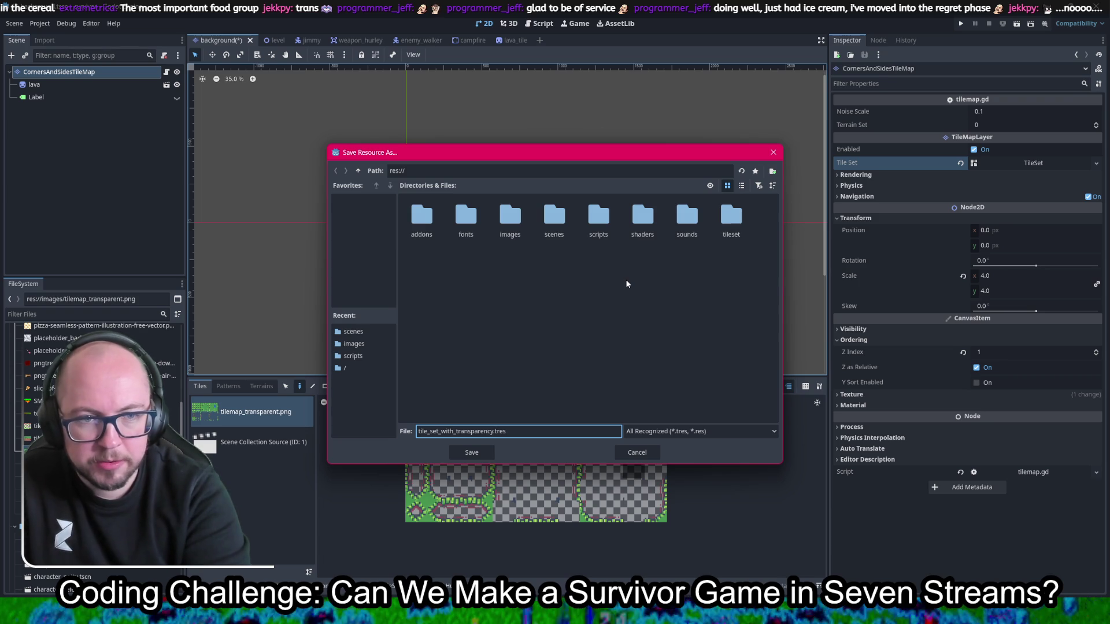
pyautogui.rightClick(669, 312)
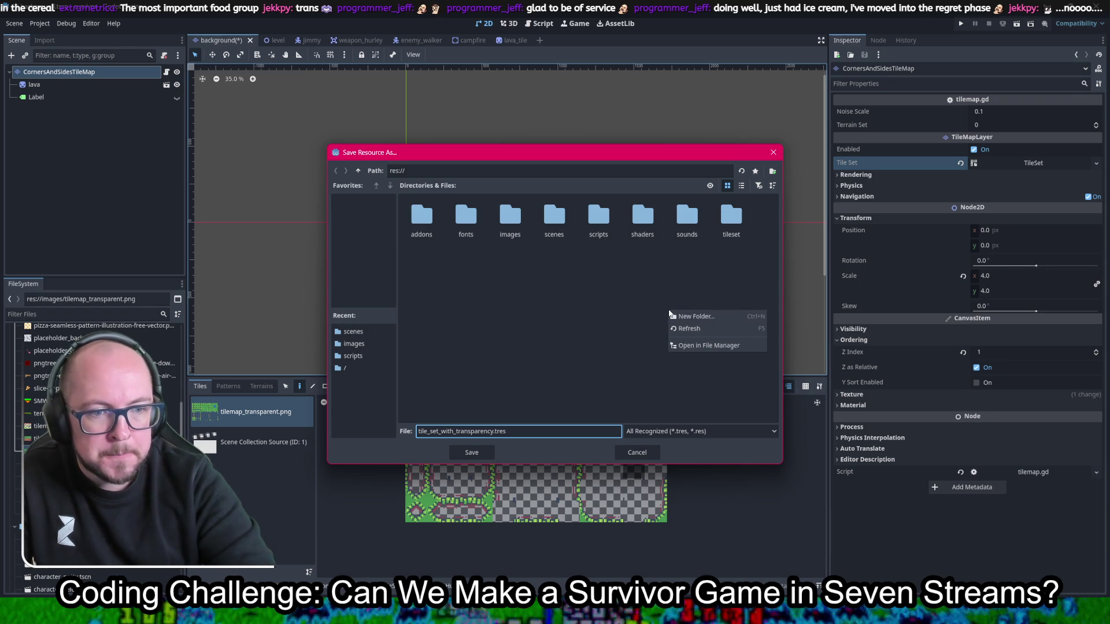
pyautogui.click(717, 319)
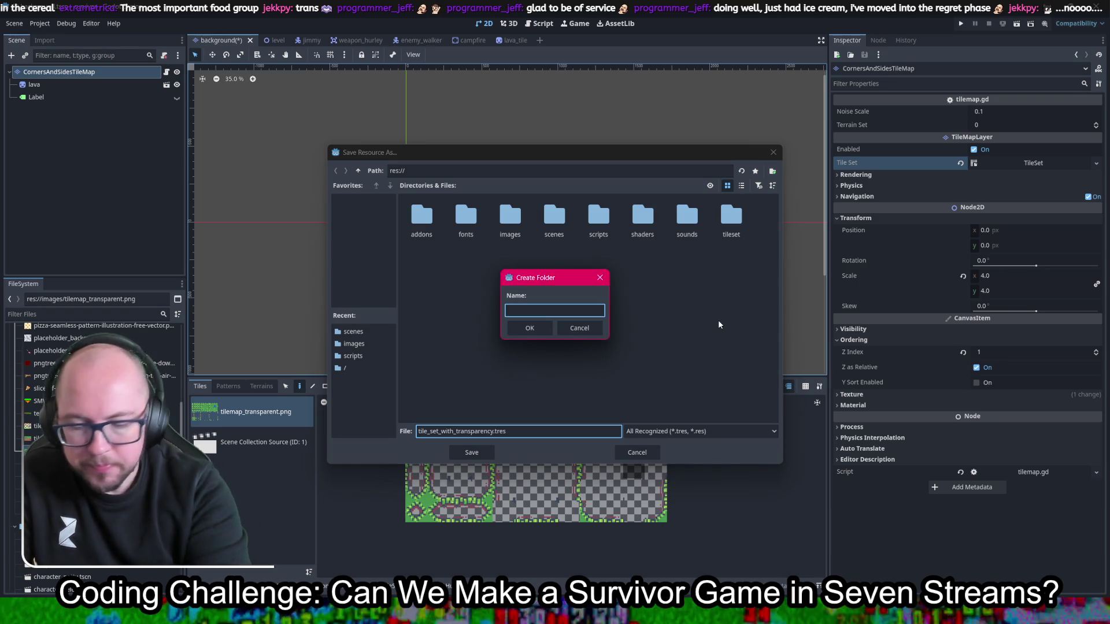
pyautogui.press('Escape')
pyautogui.doubleClick(746, 219)
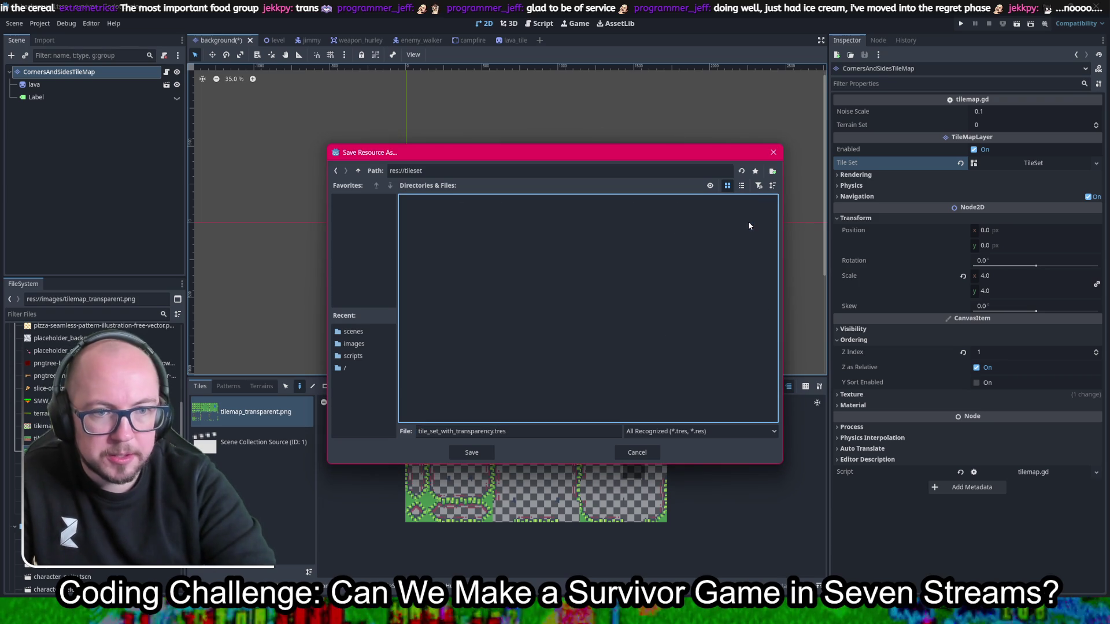
pyautogui.click(471, 452)
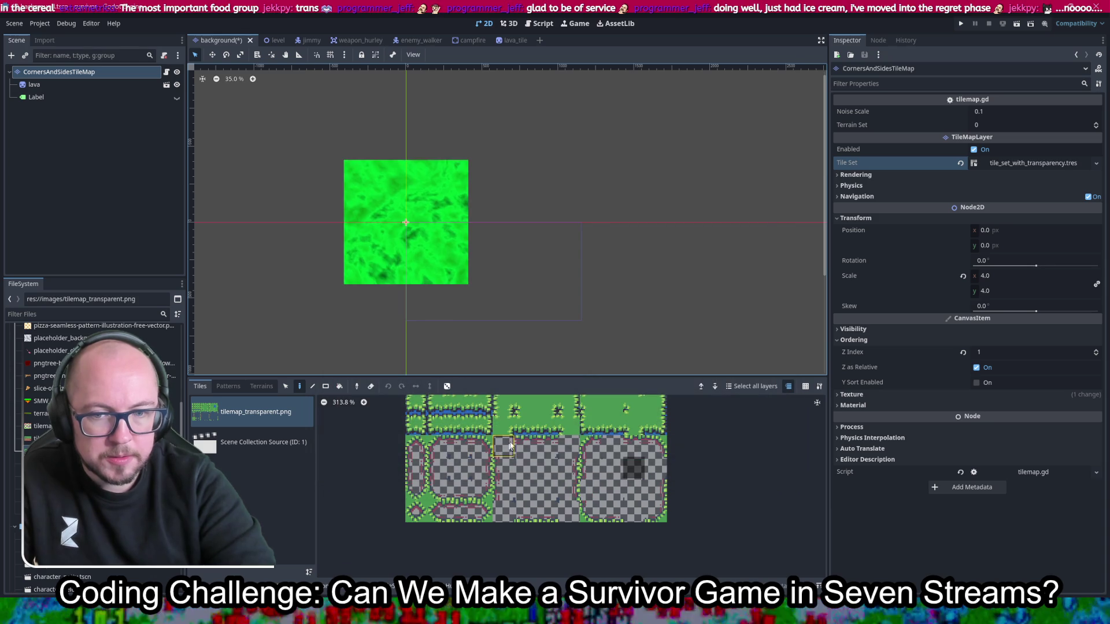
# Step: Save the background scene and dismiss the failed paste alert
pyautogui.hotkey('ctrl', 's')
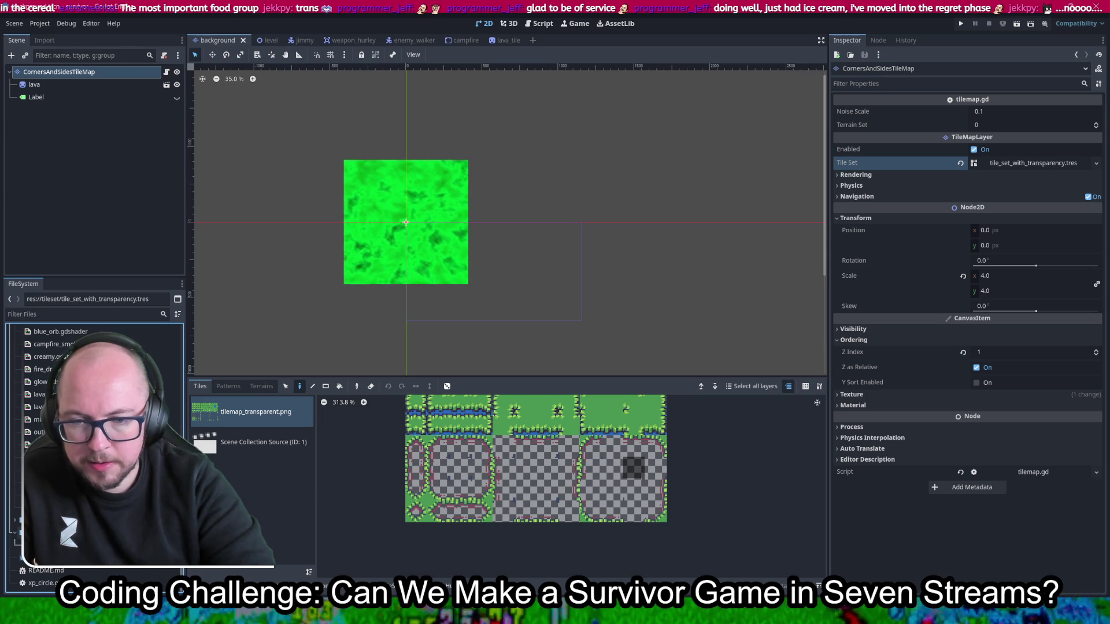
pyautogui.hotkey('ctrl', 'v')
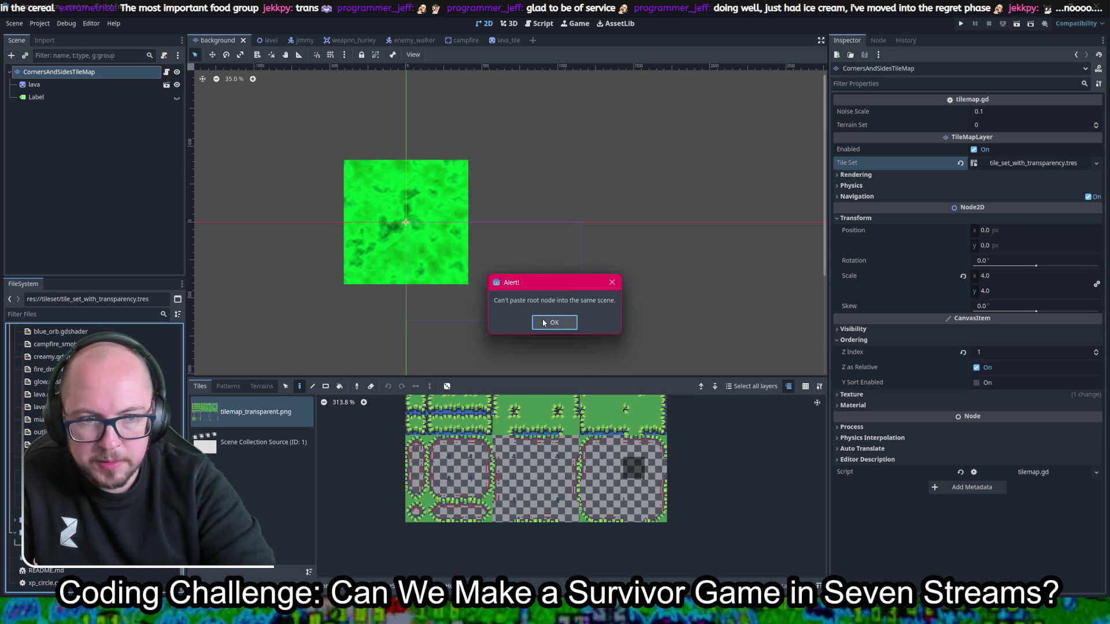
pyautogui.click(543, 322)
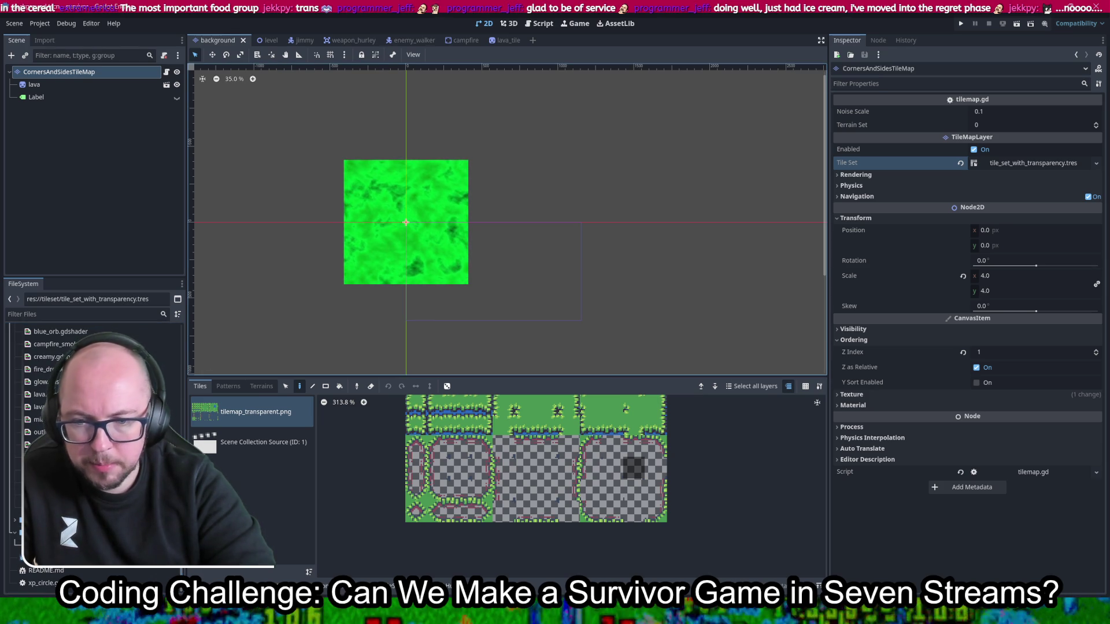
# Step: Duplicate tile_set_with_transparency.tres as tile_set_with_default.tres and select the copy
pyautogui.rightClick(58, 394)
pyautogui.click(87, 497)
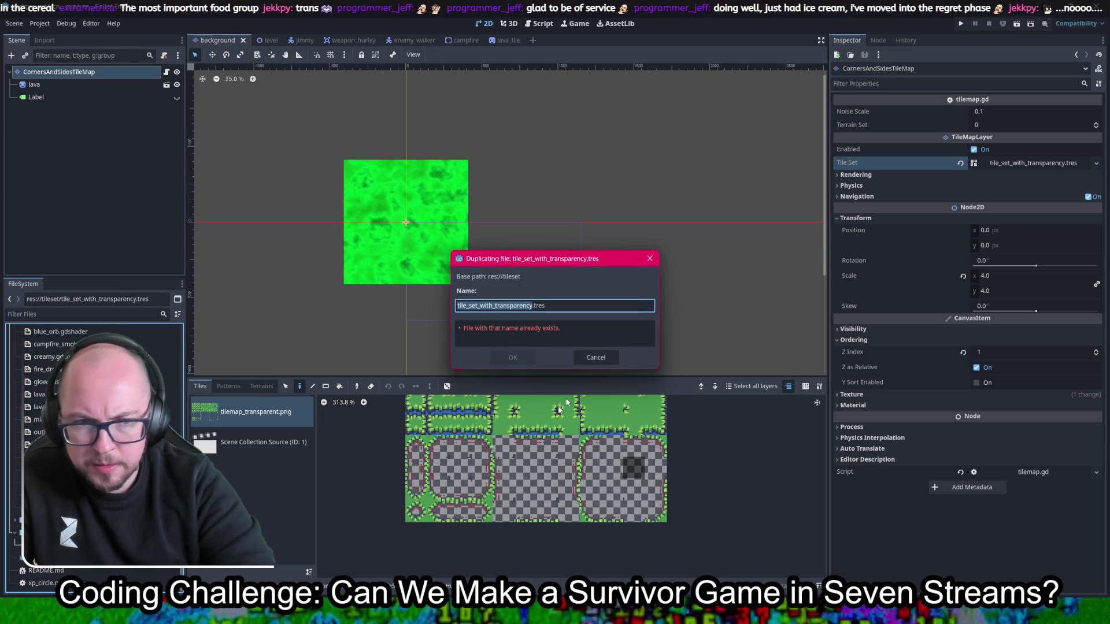
pyautogui.click(523, 307)
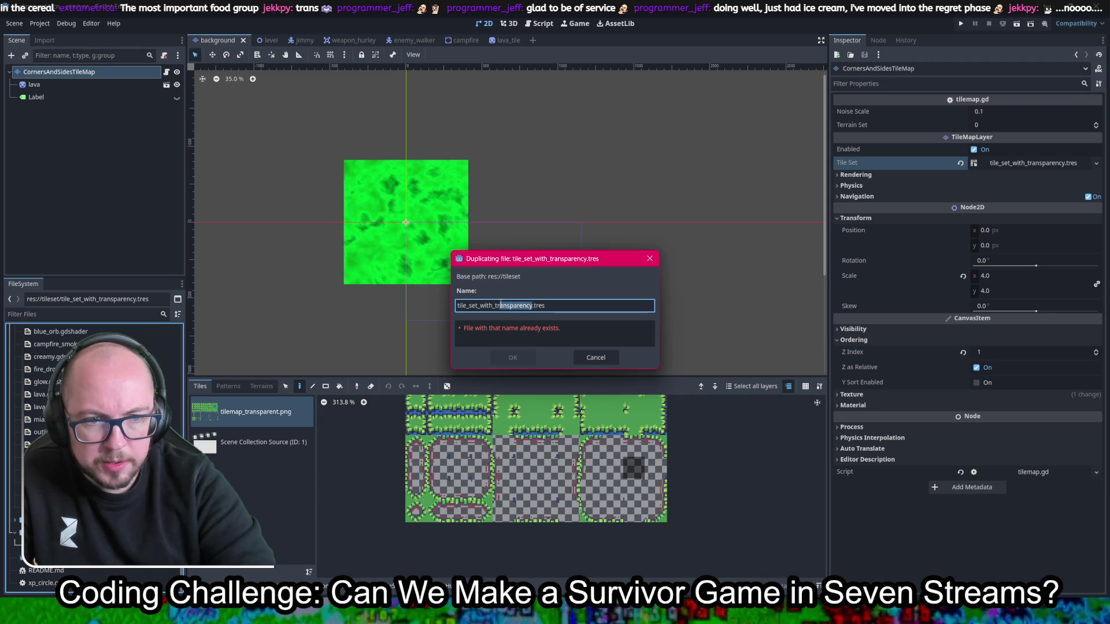
pyautogui.write('corners_and_sides')
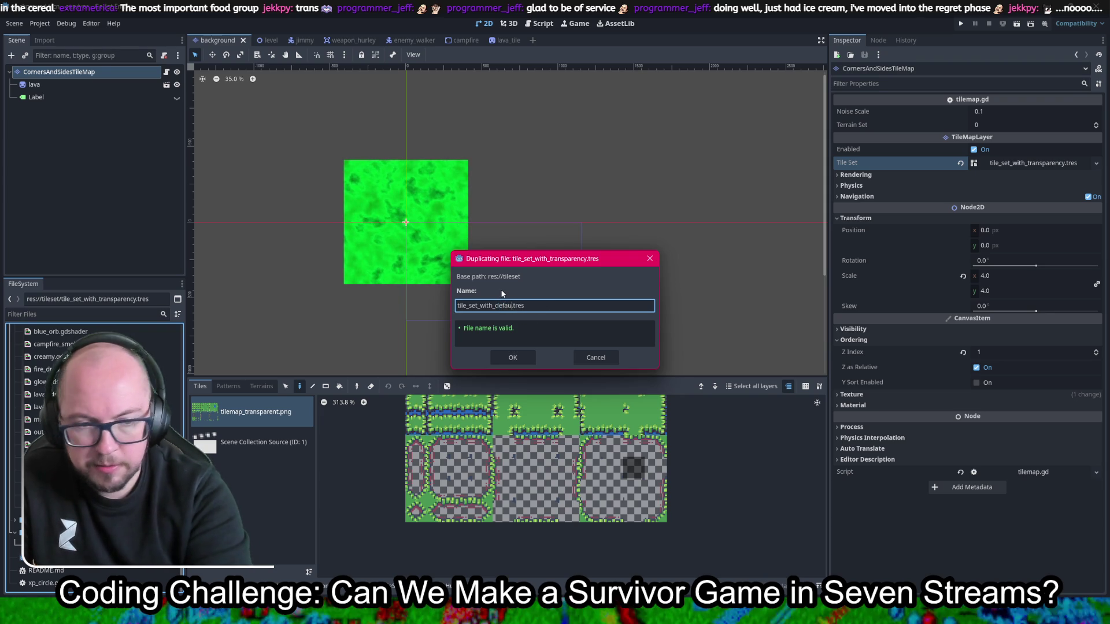
pyautogui.press('Return')
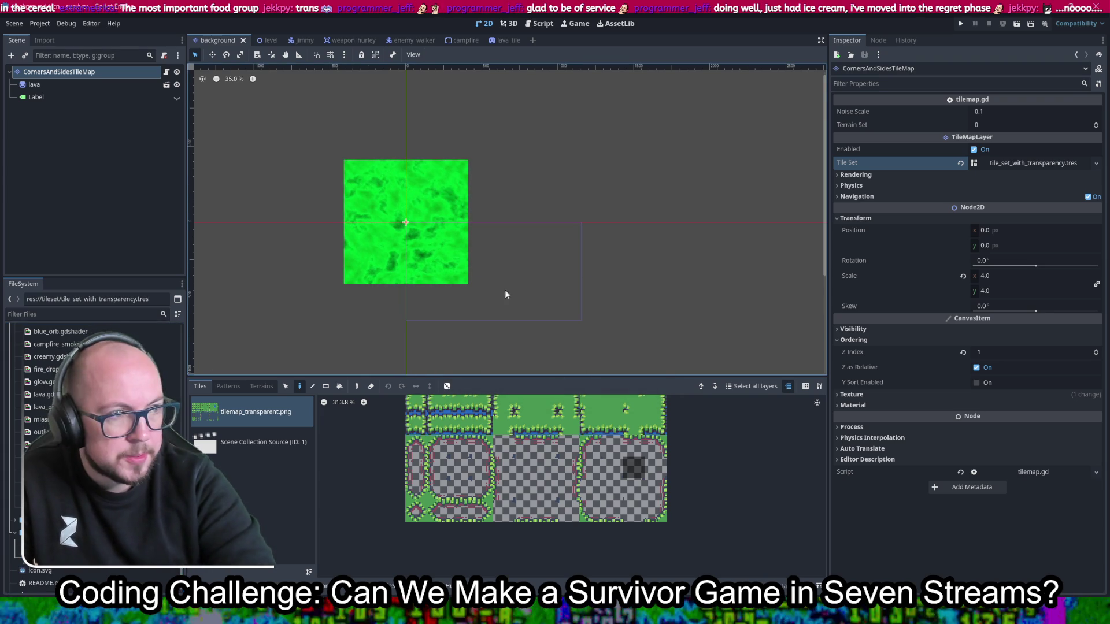
pyautogui.click(69, 509)
# Step: Open tile_set_with_default.tres and delete its Scene Collection Source in the TileSet panel
pyautogui.doubleClick(69, 509)
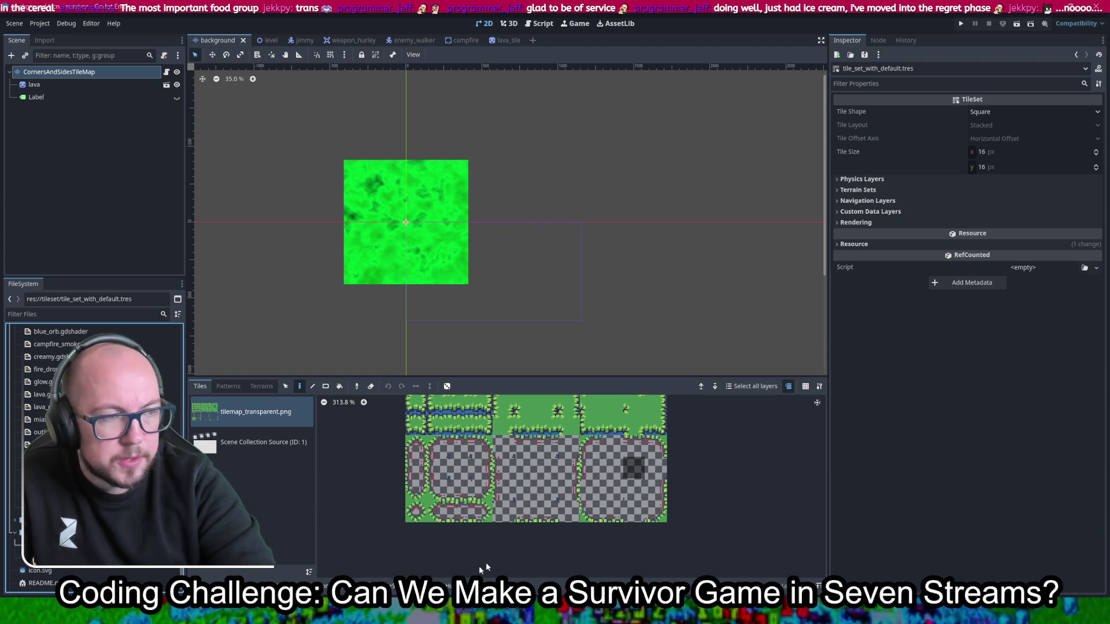
pyautogui.click(391, 588)
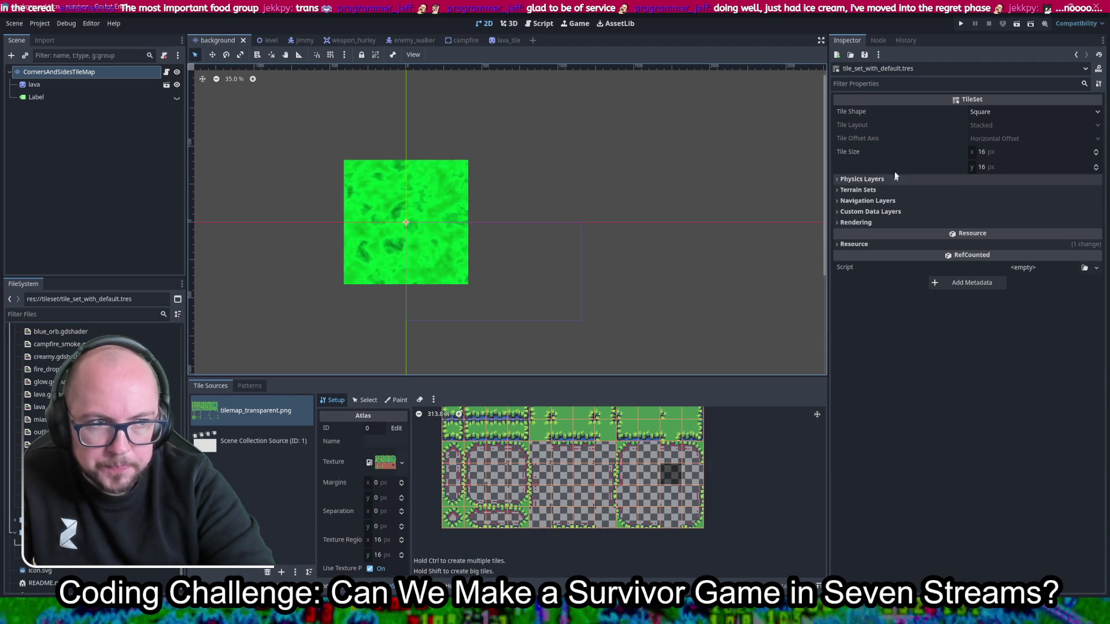
pyautogui.moveTo(1013, 104)
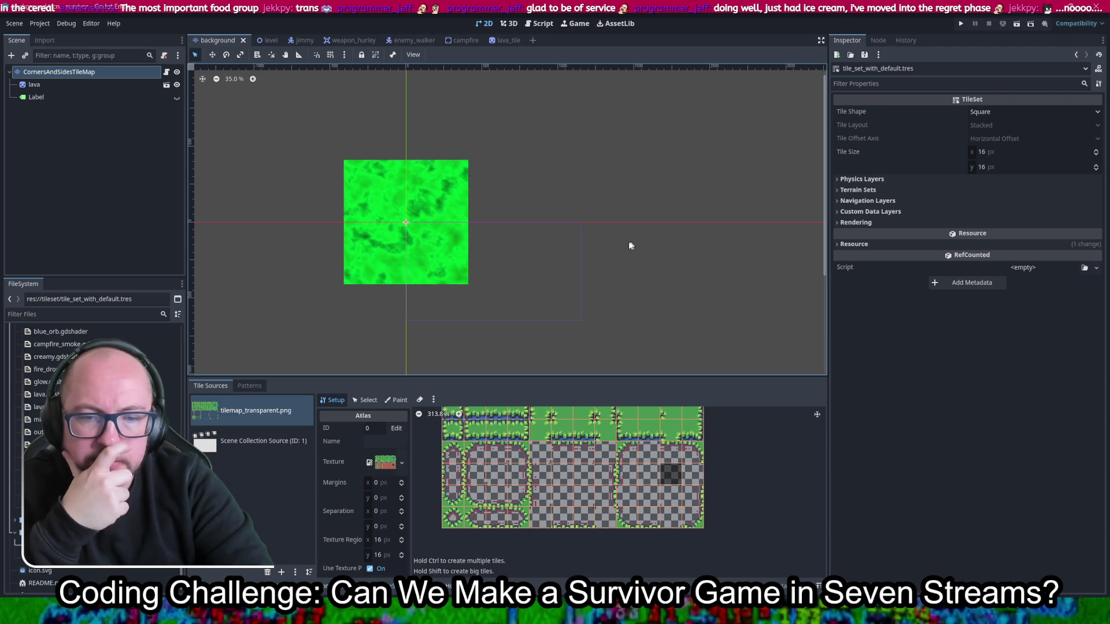
pyautogui.click(275, 445)
pyautogui.click(267, 572)
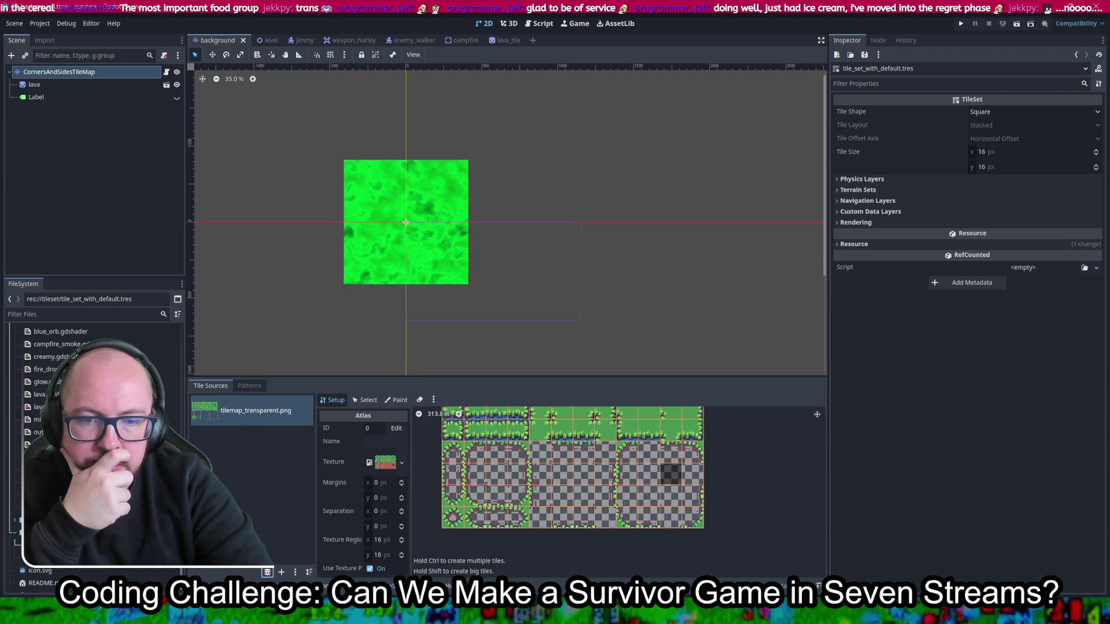
# Step: Also remove the Scene Collection Source from tile_set_with_transparency.tres, then return to tile_set_with_default.tres
pyautogui.click(77, 568)
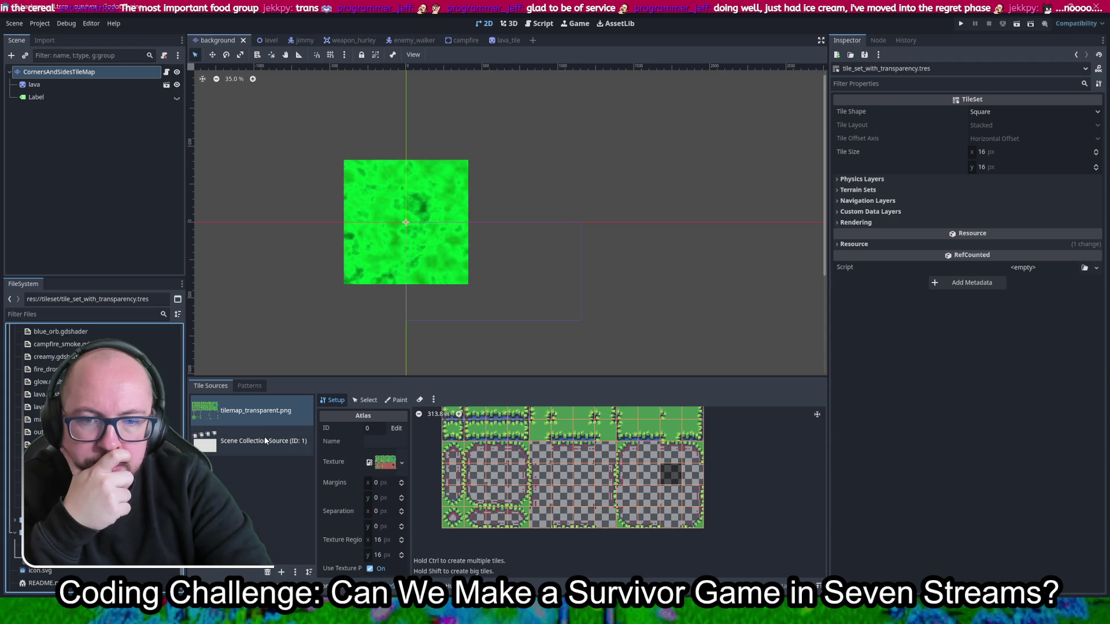
pyautogui.click(265, 436)
pyautogui.click(267, 573)
pyautogui.click(58, 545)
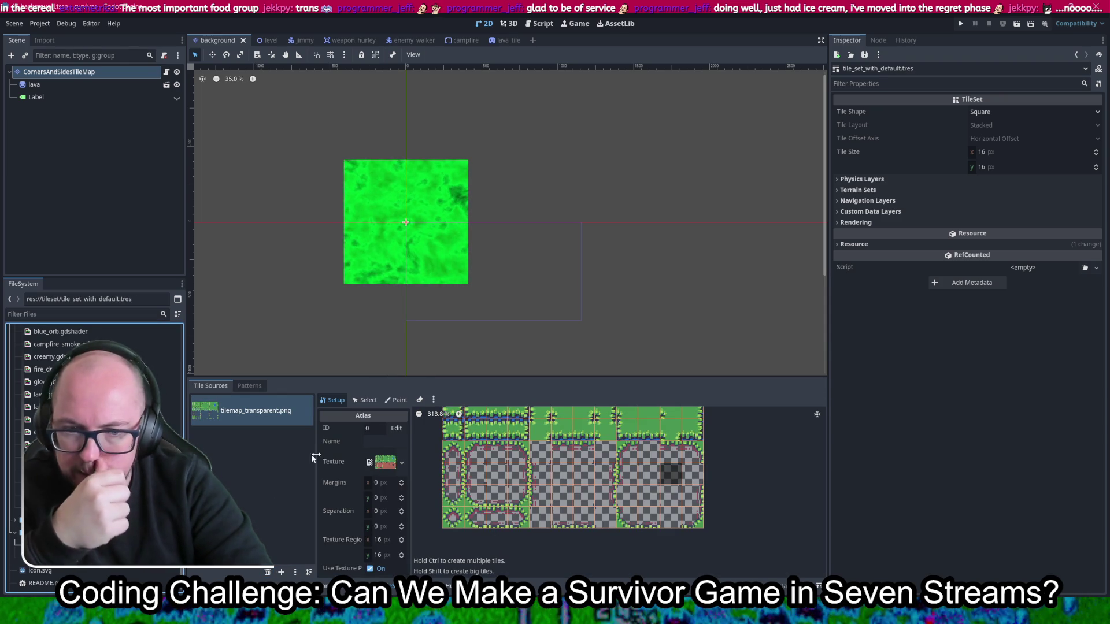
# Step: Browse the images folder and select tilemap_default.png
pyautogui.moveTo(370, 466)
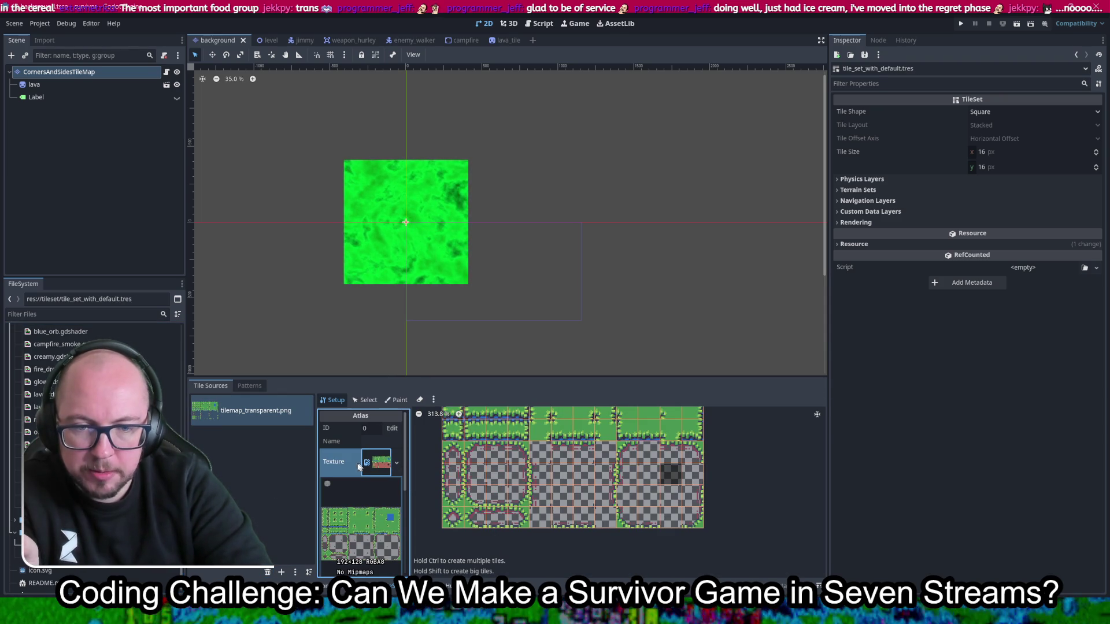
pyautogui.scroll(-5, 92, 451)
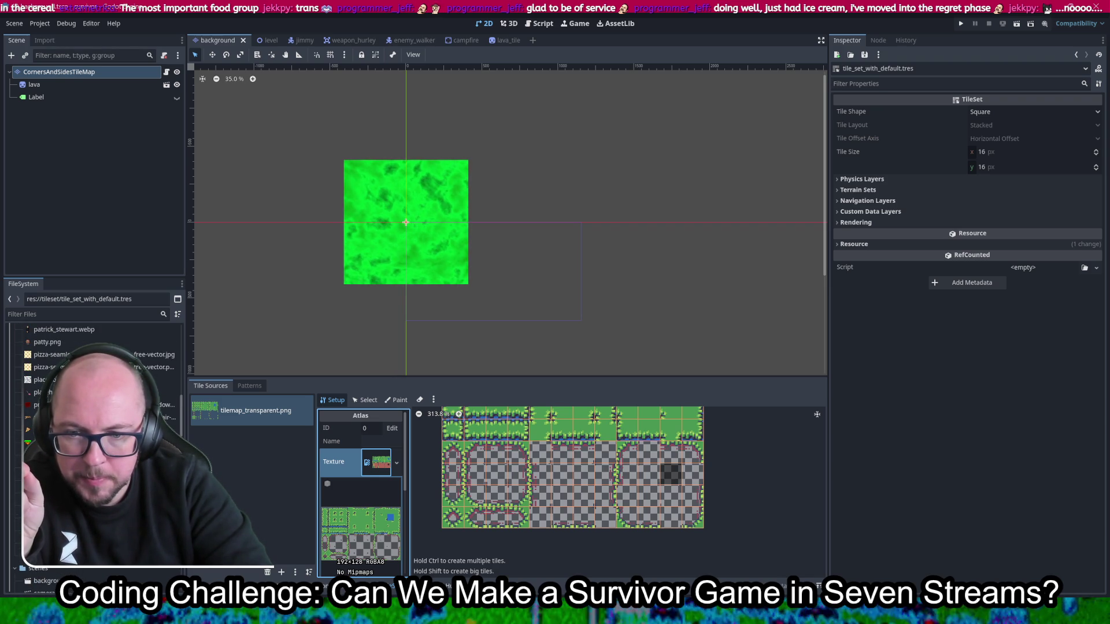
pyautogui.rightClick(70, 450)
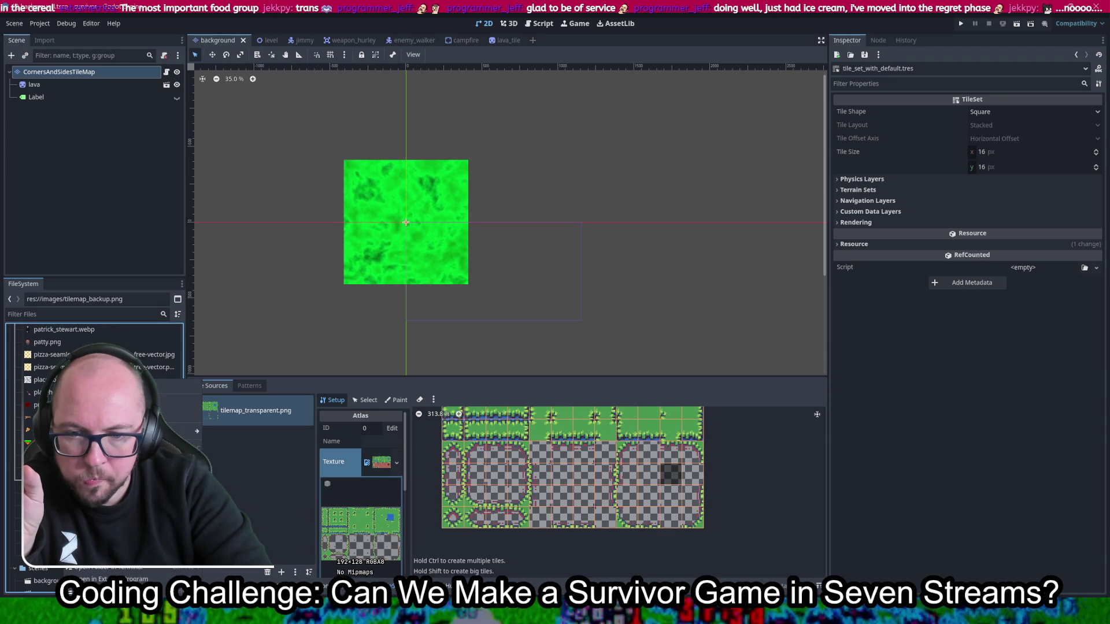
pyautogui.click(110, 578)
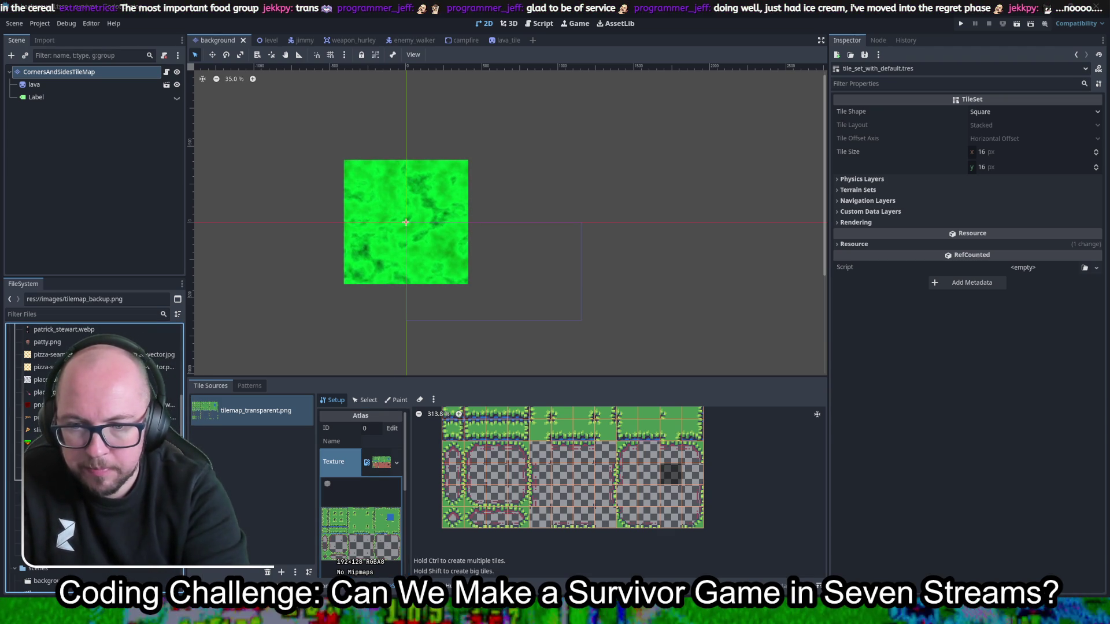
pyautogui.click(69, 464)
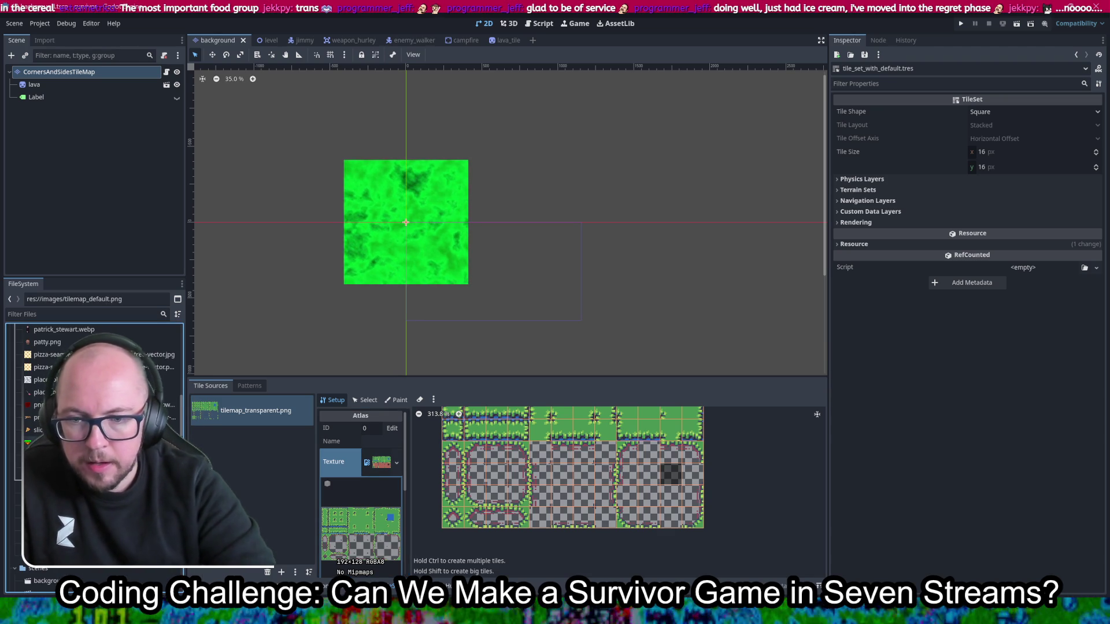